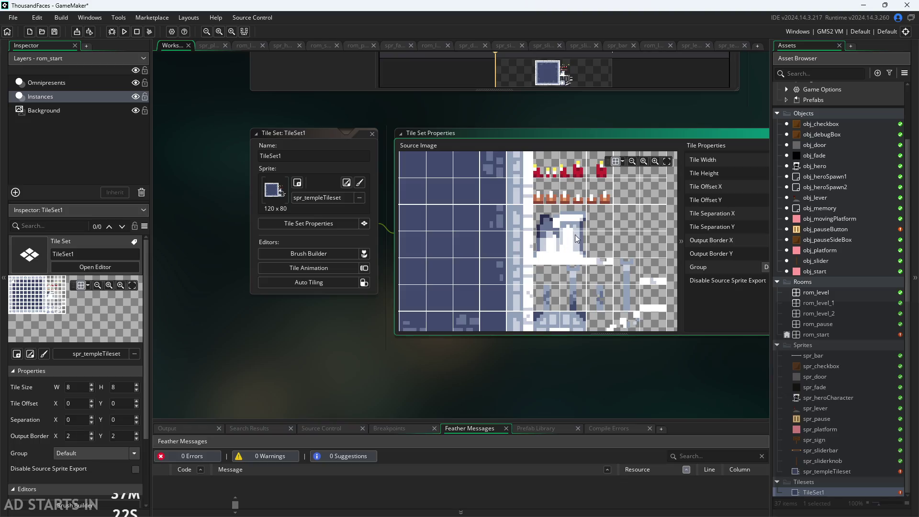
Zoom and pan through TileSet1's tiles to view the lower and red/green tile rows.
scroll(553, 261, "down", 1)
scroll(554, 260, "up", 2)
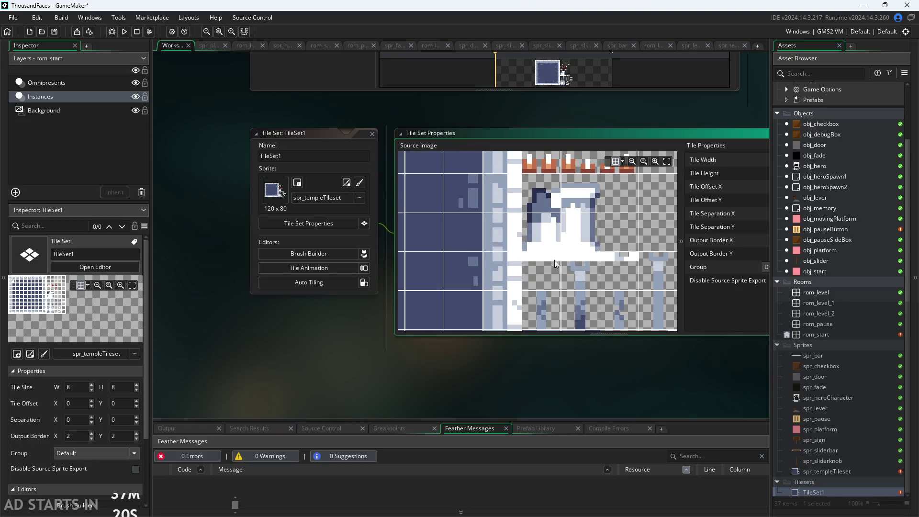
scroll(566, 229, "down", 1)
scroll(566, 227, "down", 1)
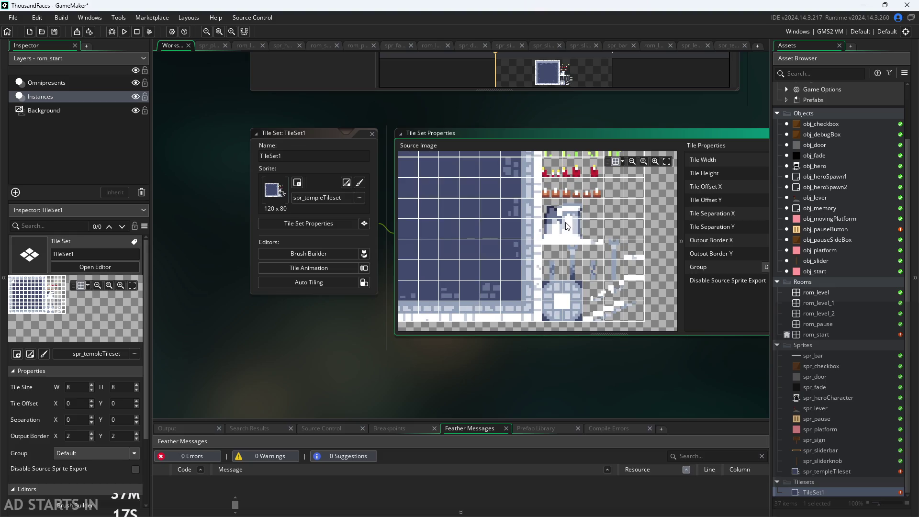
scroll(567, 240, "up", 2)
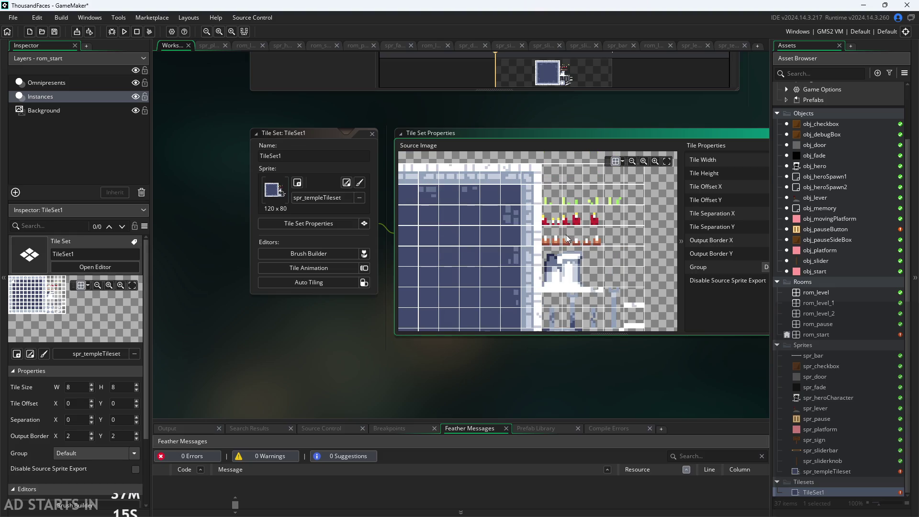
scroll(569, 270, "up", 2)
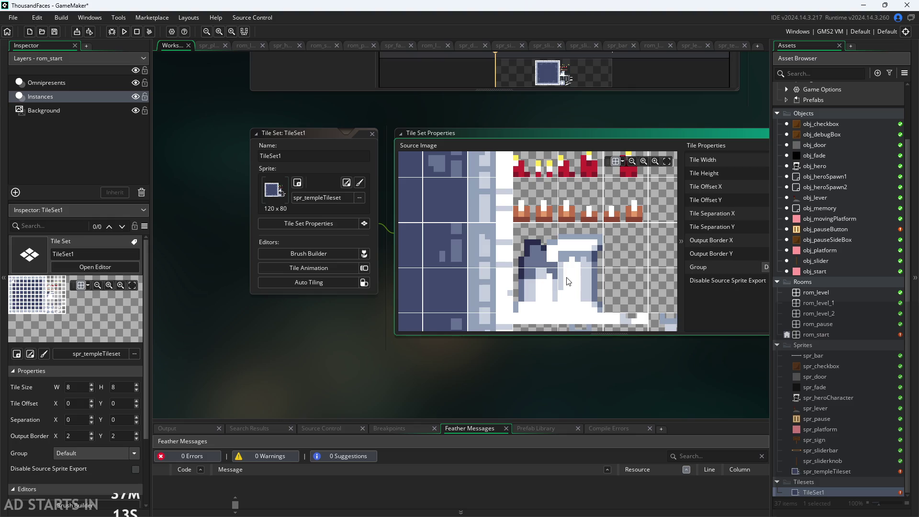
mouse_move(571, 252)
left_mouse_down()
mouse_move(575, 190)
mouse_move(573, 299)
mouse_move(581, 246)
left_mouse_up()
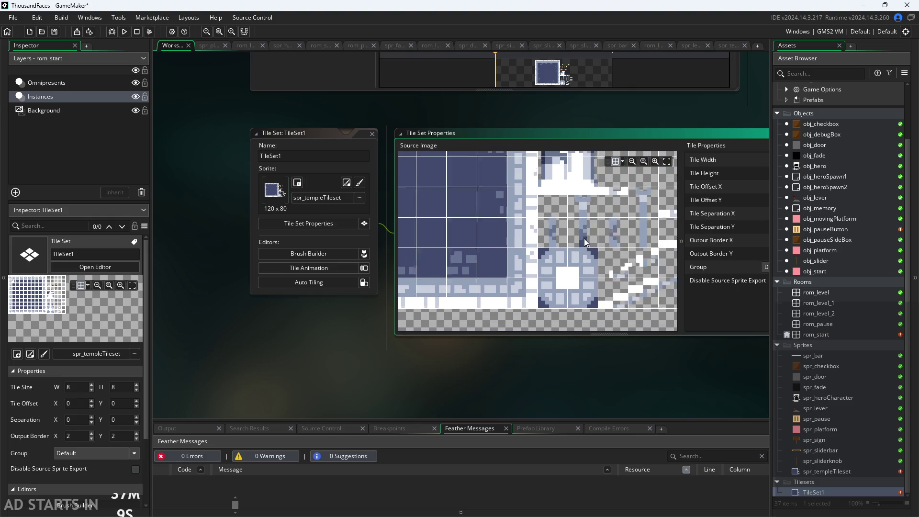
scroll(581, 295, "down", 1)
scroll(580, 235, "down", 1)
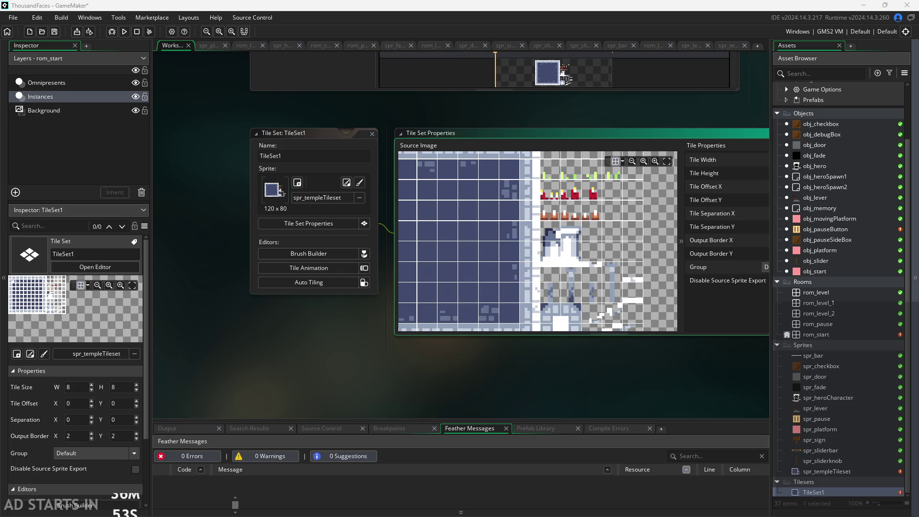
scroll(592, 248, "down", 3)
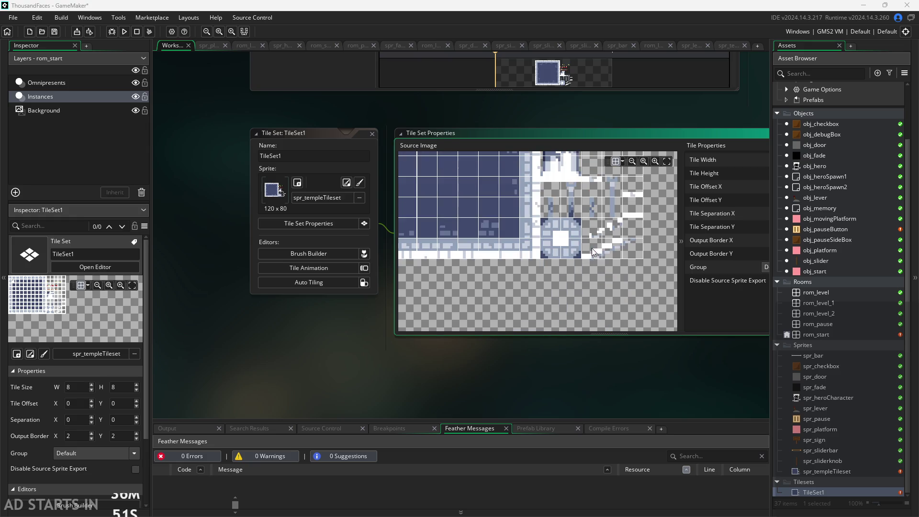
scroll(581, 209, "up", 3)
scroll(577, 241, "up", 4)
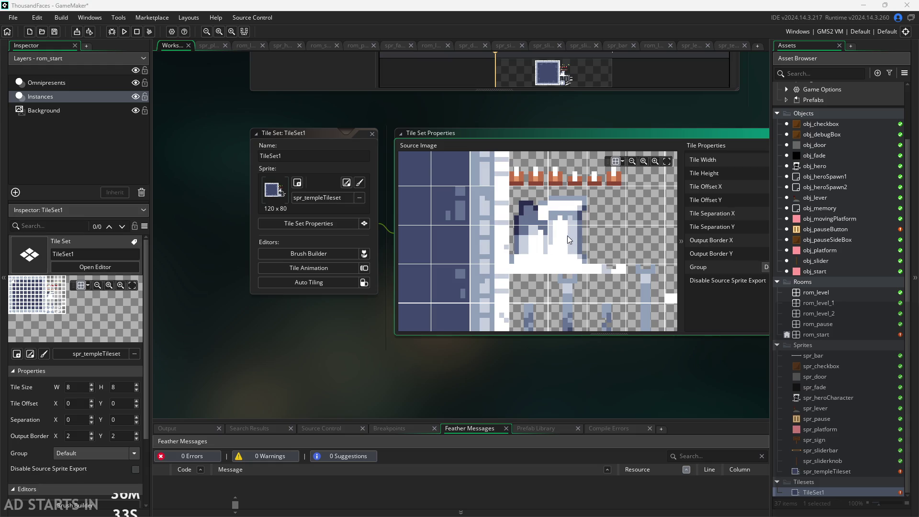
scroll(569, 235, "down", 2)
left_click_drag(569, 235, 519, 277)
Show the blue columns and coloured rows, then bring the full tile set properties into view.
scroll(519, 278, "up", 2)
scroll(519, 278, "down", 2)
scroll(527, 302, "up", 1)
scroll(529, 309, "down", 2)
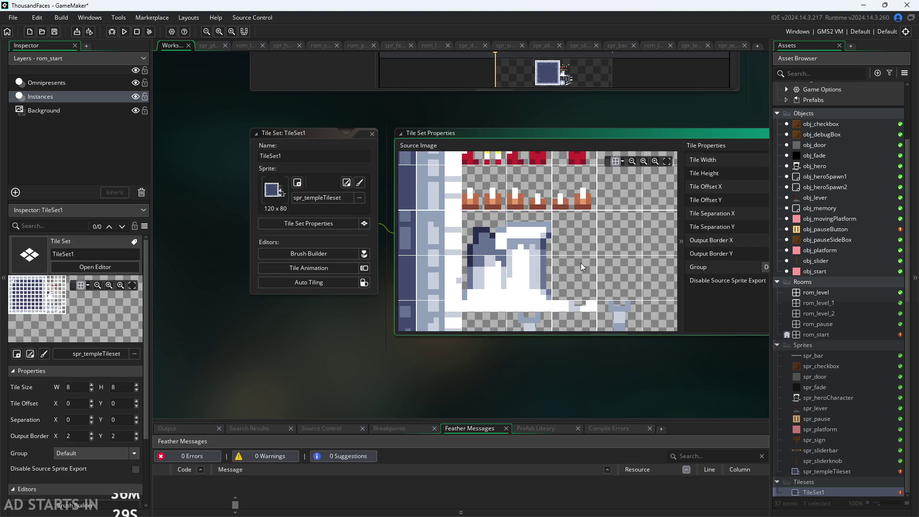
left_click_drag(585, 223, 582, 285)
scroll(629, 233, "down", 2)
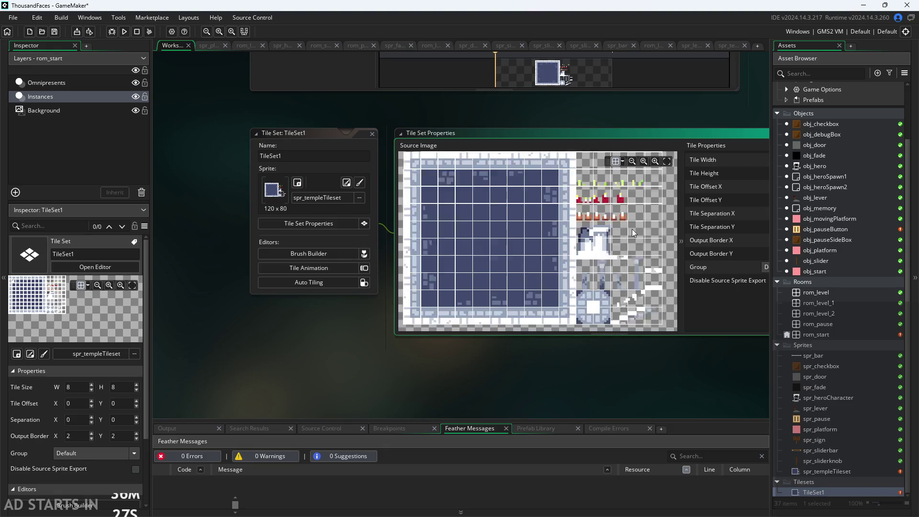
left_click_drag(604, 377, 542, 388)
scroll(544, 378, "up", 1)
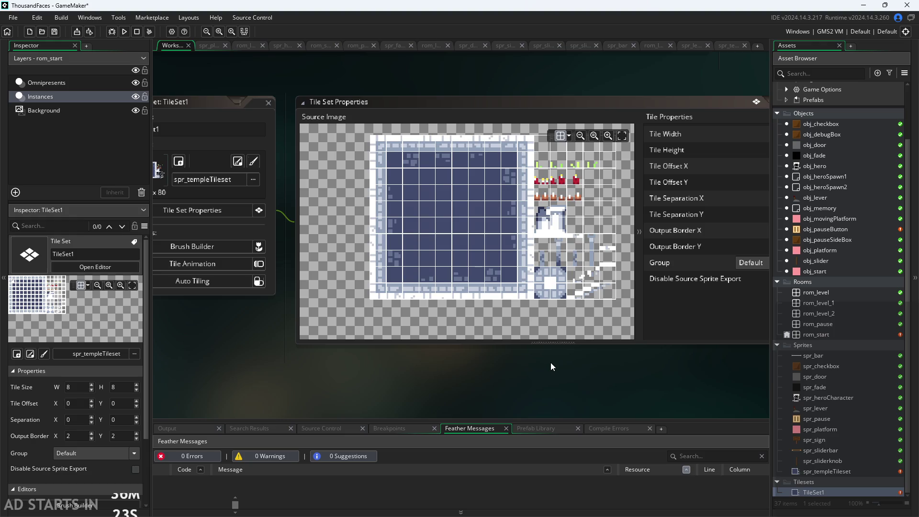
scroll(549, 365, "down", 1)
left_click(516, 261)
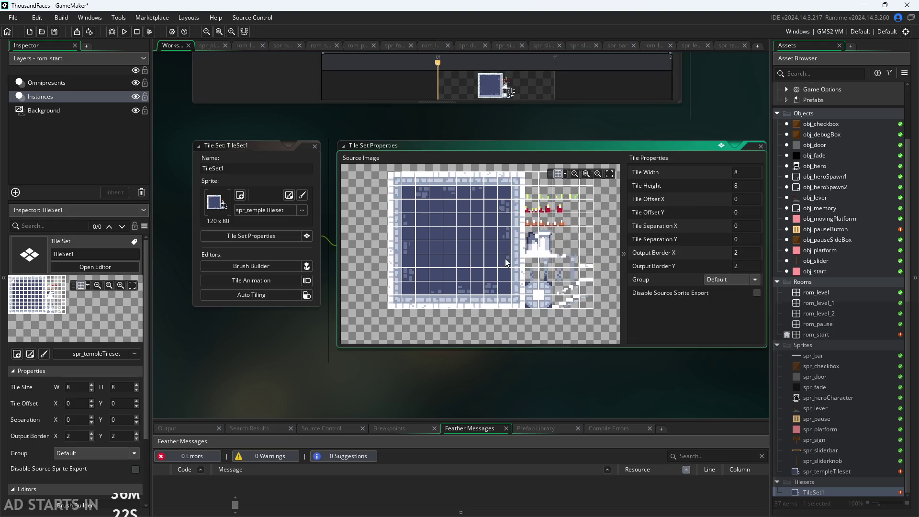
left_click(674, 385)
scroll(643, 373, "down", 1)
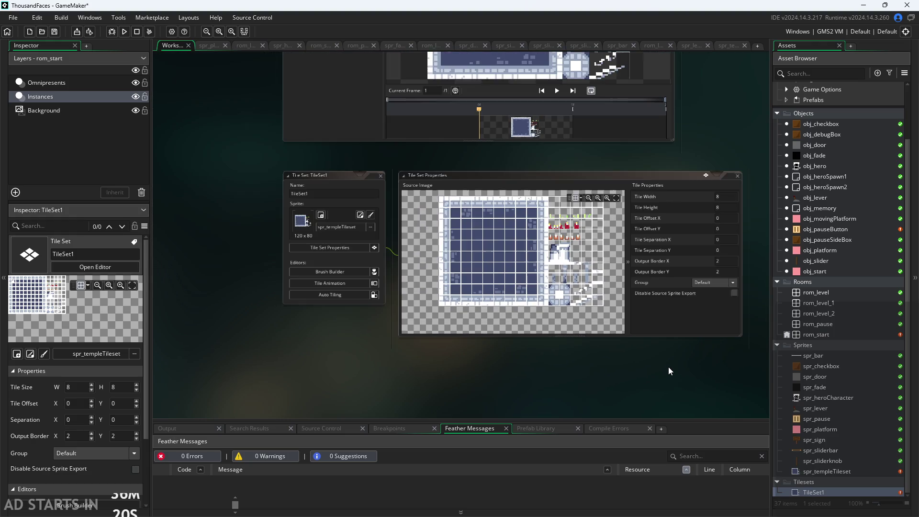
scroll(668, 367, "up", 1)
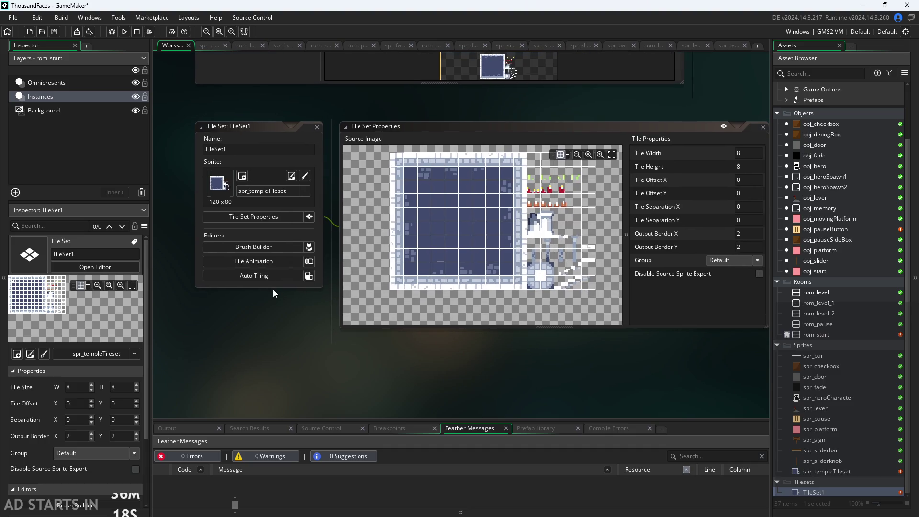
Open TileSet1's Auto Tiling editor and zoom its Tiles panel to inspect the tileset.
left_click(276, 278)
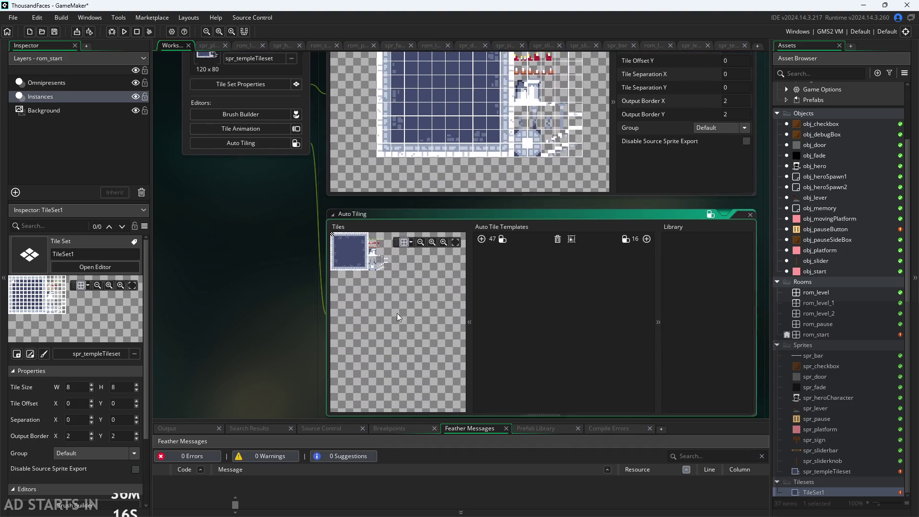
scroll(249, 283, "up", 2)
scroll(338, 254, "up", 1)
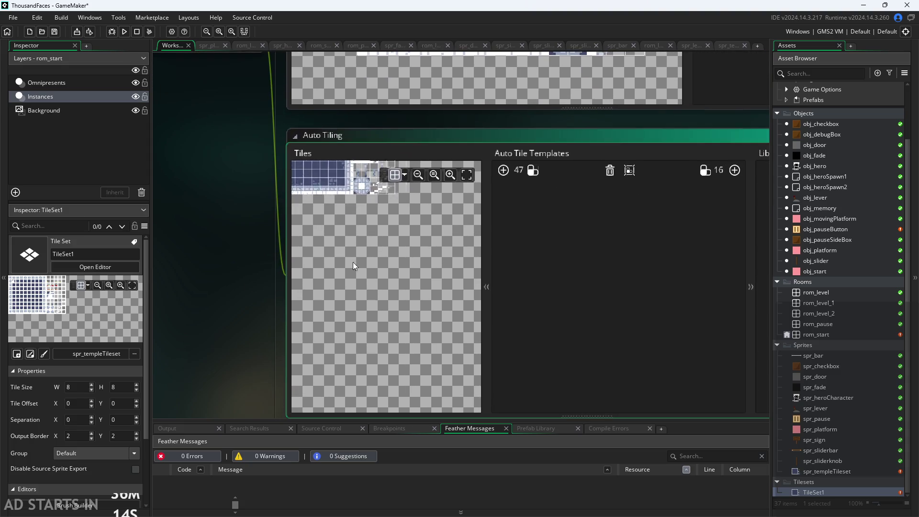
scroll(410, 315, "up", 3)
scroll(375, 339, "down", 3)
scroll(257, 303, "down", 2)
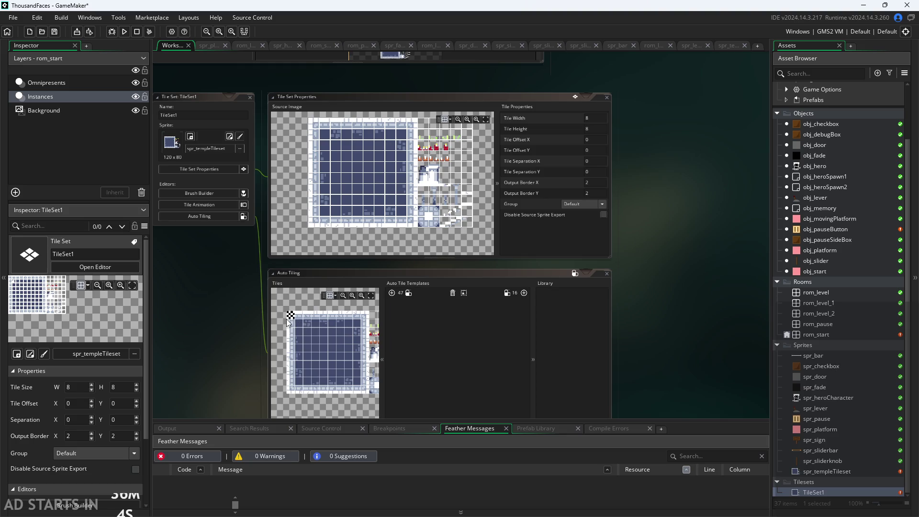
scroll(250, 336, "up", 3)
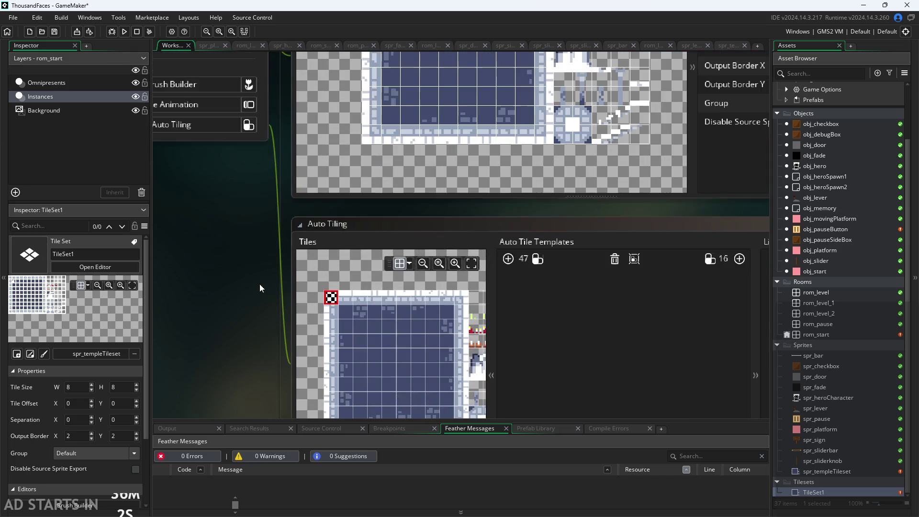
scroll(372, 358, "up", 5)
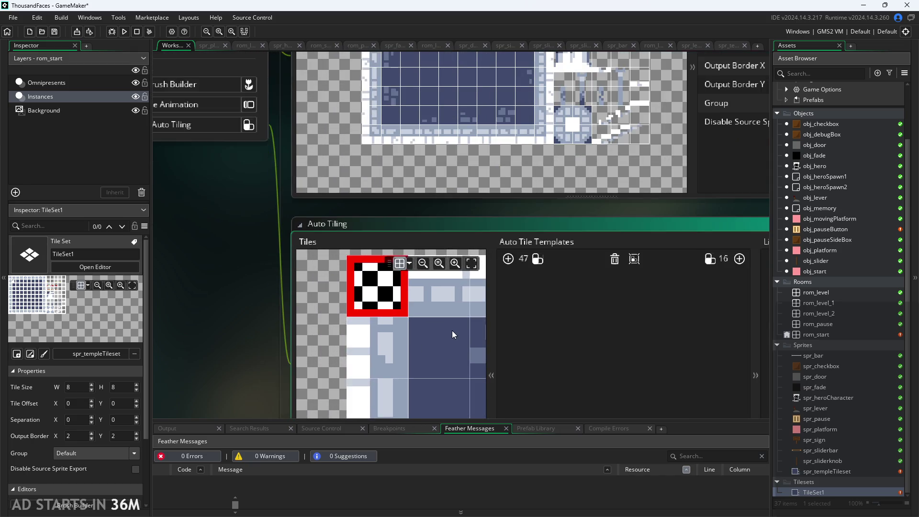
scroll(436, 313, "down", 3)
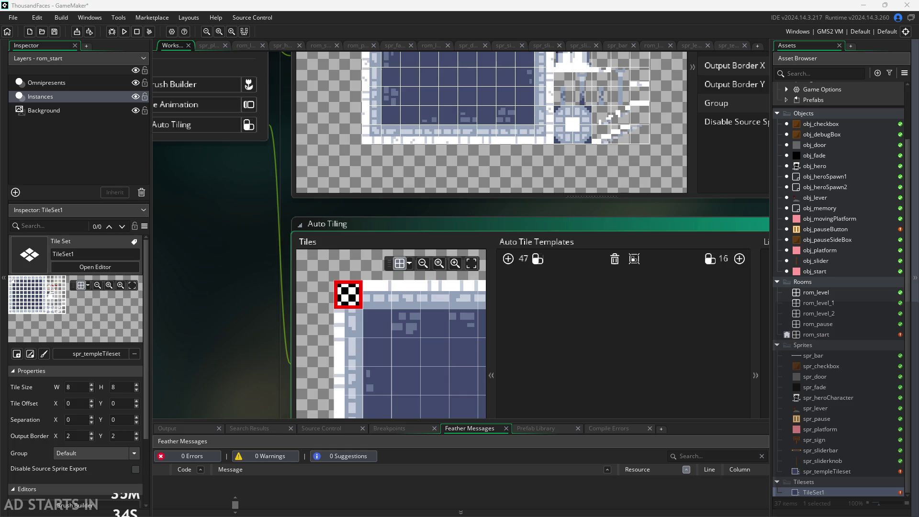
Open the spr_templeTileset sprite from the Asset Browser.
left_click(207, 332)
scroll(213, 318, "right", 1)
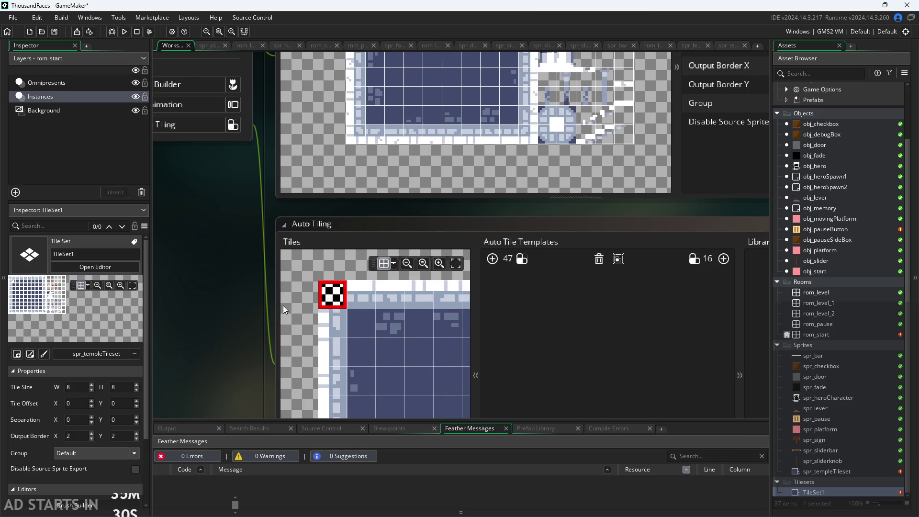
scroll(211, 307, "down", 1)
scroll(209, 306, "down", 2)
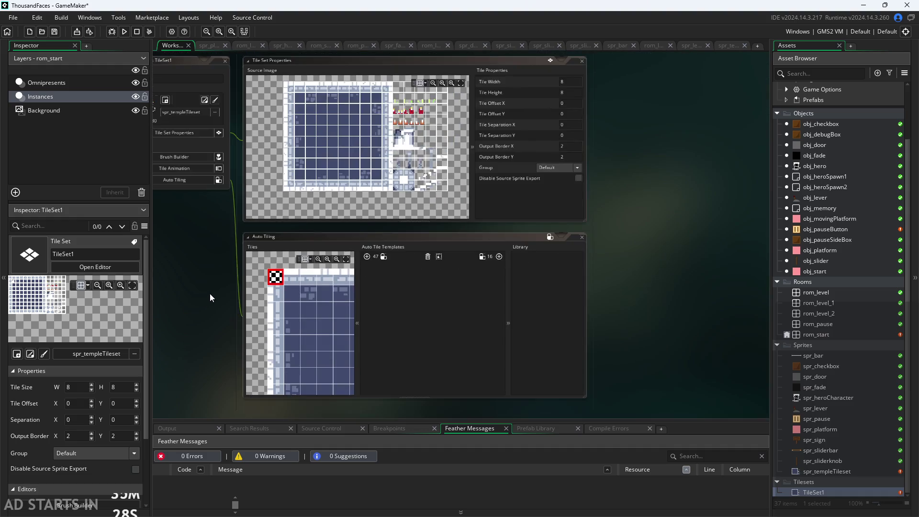
double_click(829, 470)
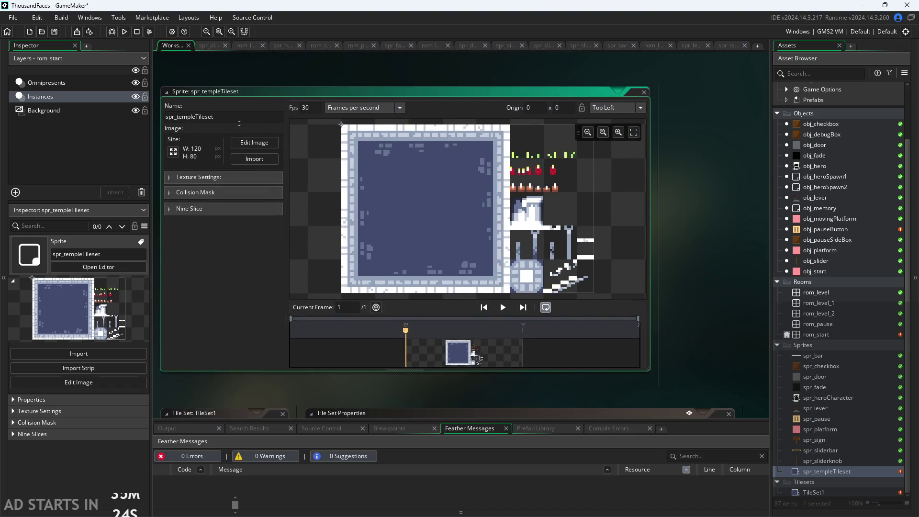
Edit spr_templeTileset's image and choose Resize Canvas to enlarge it to 128×80.
left_click(254, 142)
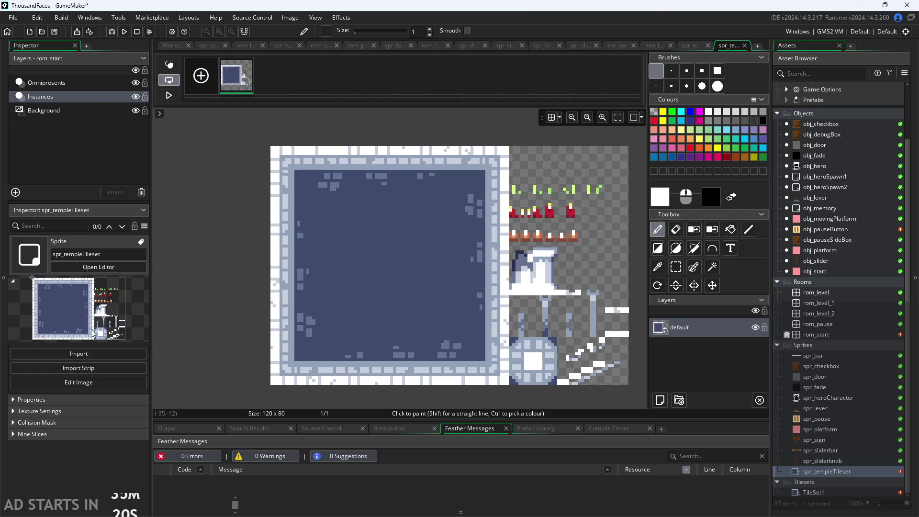
left_click(117, 375)
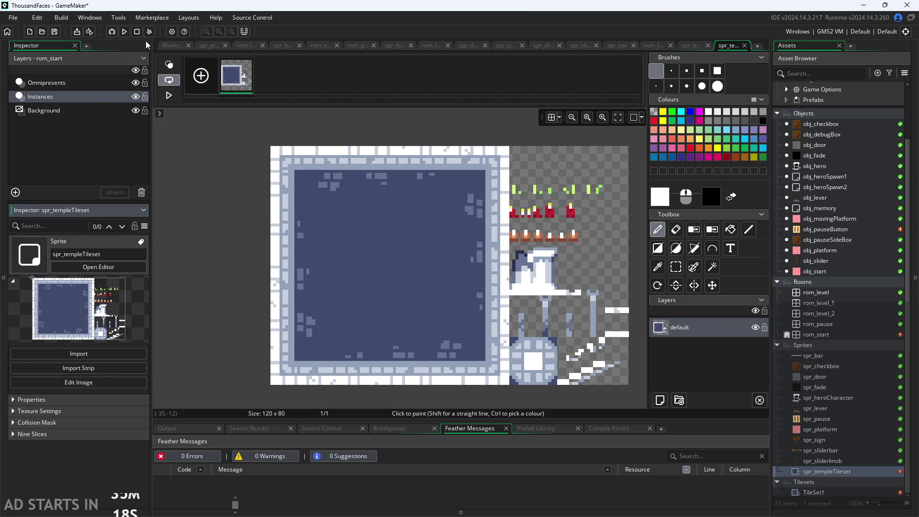
left_click(162, 45)
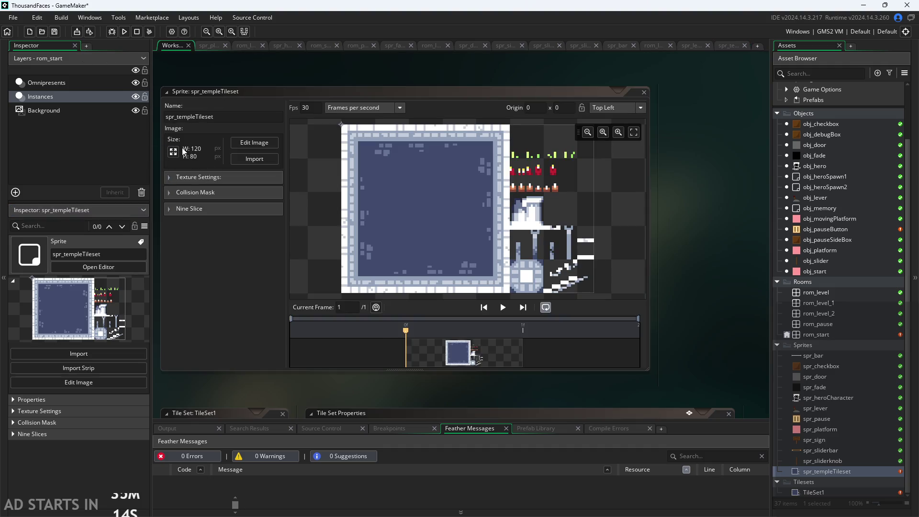
left_click(185, 152)
left_click(154, 110)
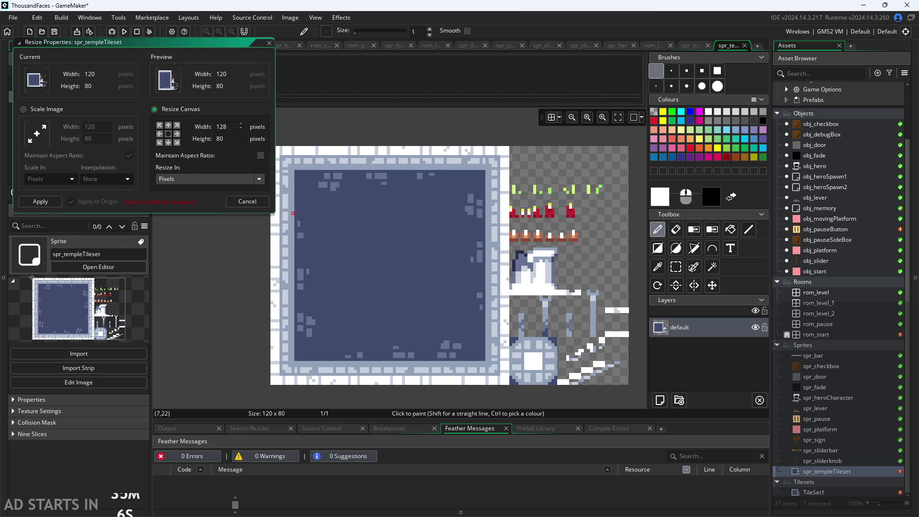
key("Return")
left_click(505, 294)
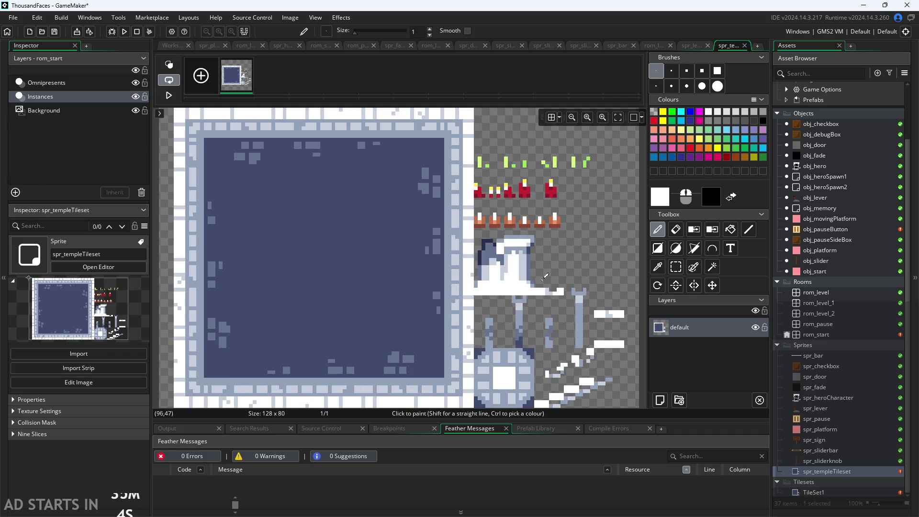
left_click(676, 267)
scroll(370, 177, "up", 3)
mouse_move(376, 162)
left_mouse_down()
mouse_move(514, 287)
mouse_move(473, 308)
mouse_move(345, 149)
mouse_move(594, 364)
mouse_move(557, 372)
left_mouse_up()
scroll(514, 288, "down", 2)
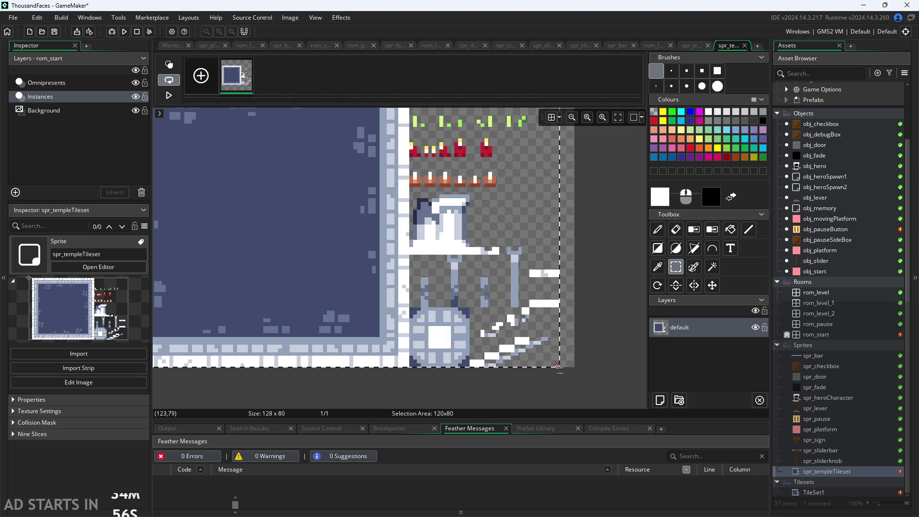
scroll(517, 358, "left", 2)
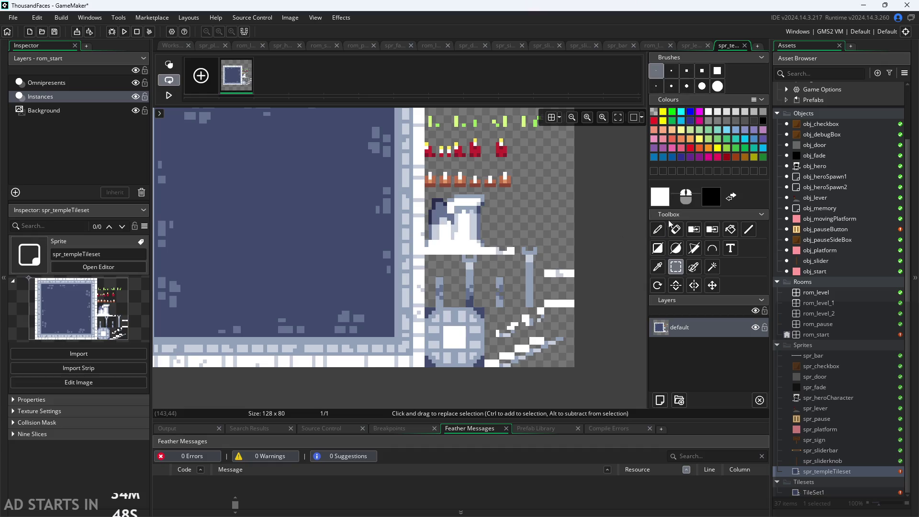
scroll(527, 249, "down", 3)
scroll(446, 180, "up", 3)
scroll(458, 149, "up", 2)
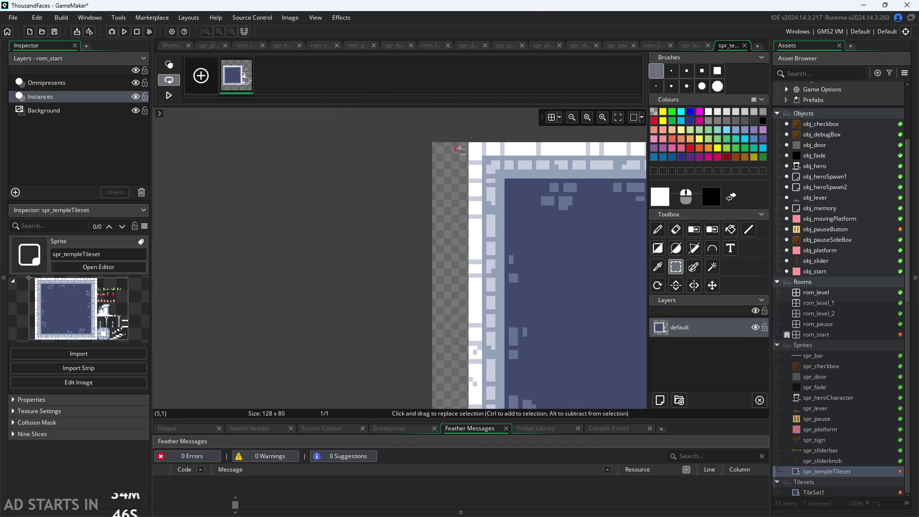
left_click_drag(463, 144, 434, 176)
left_click(435, 176)
scroll(430, 187, "up", 2)
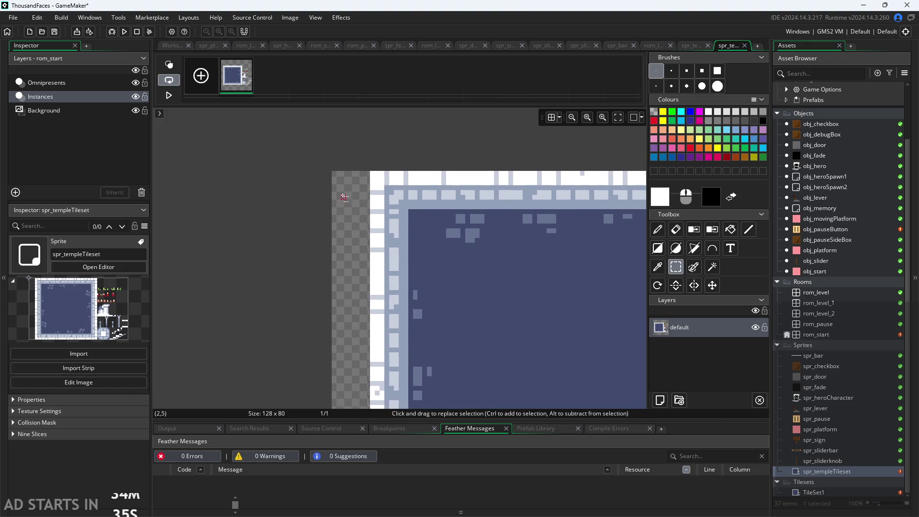
left_click_drag(328, 168, 374, 205)
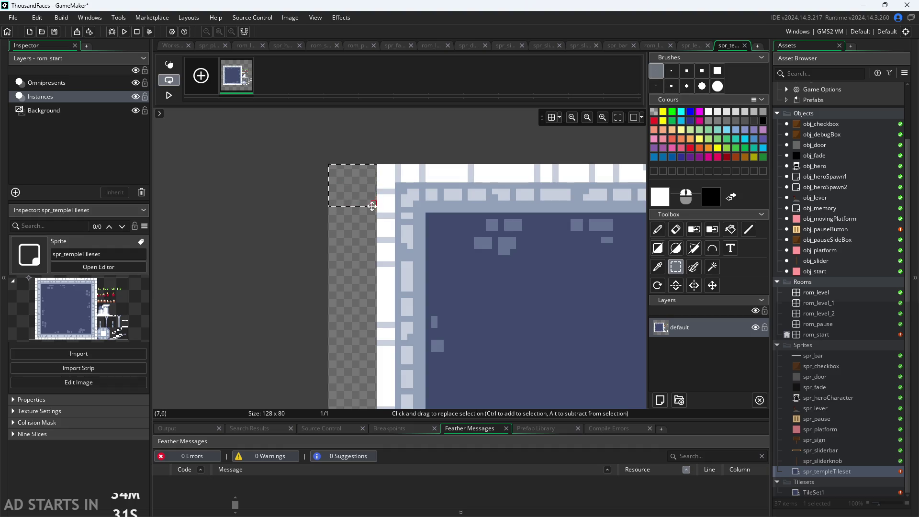
left_click(363, 278)
scroll(338, 179, "up", 3)
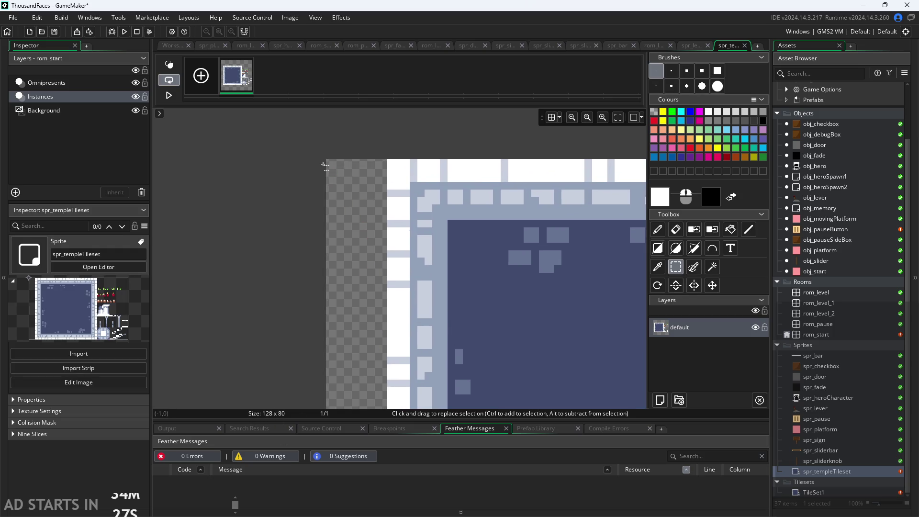
scroll(352, 209, "down", 5)
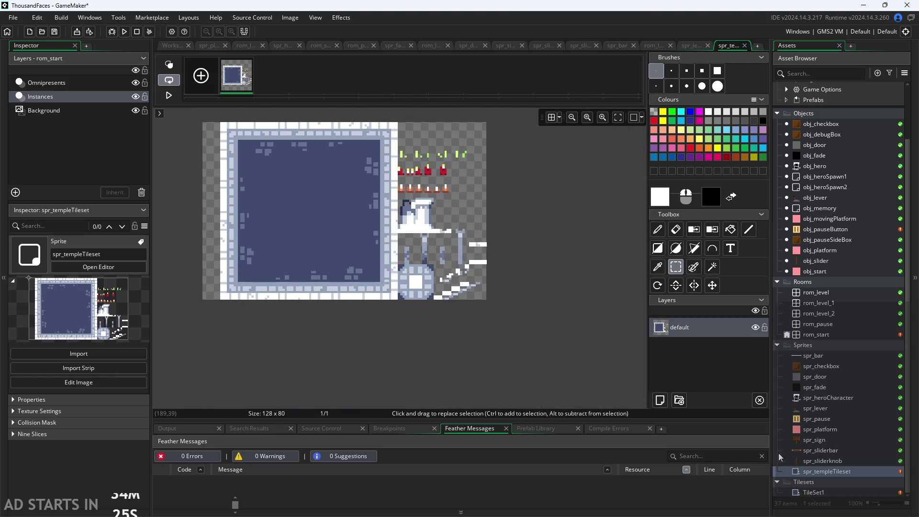
Open TileSet1's Auto Tiling window and add a 47-tile auto tile template.
double_click(837, 492)
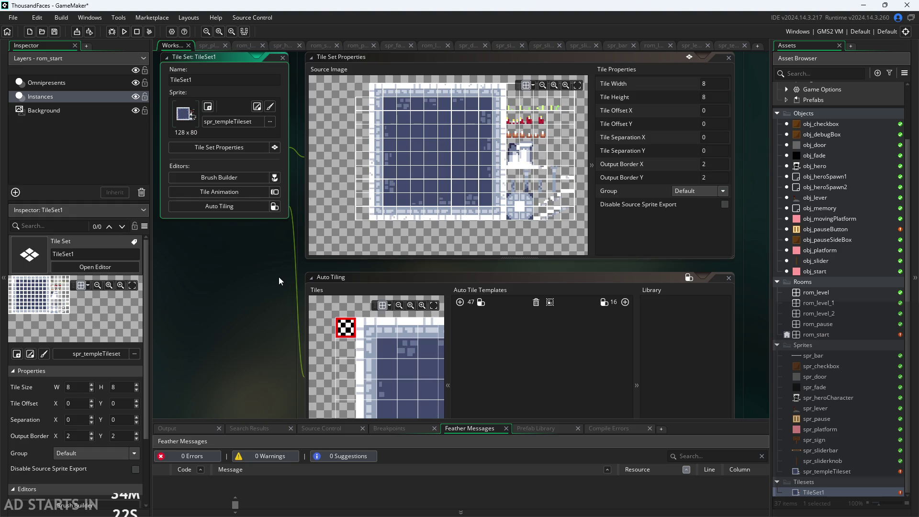
left_click_drag(278, 282, 248, 230)
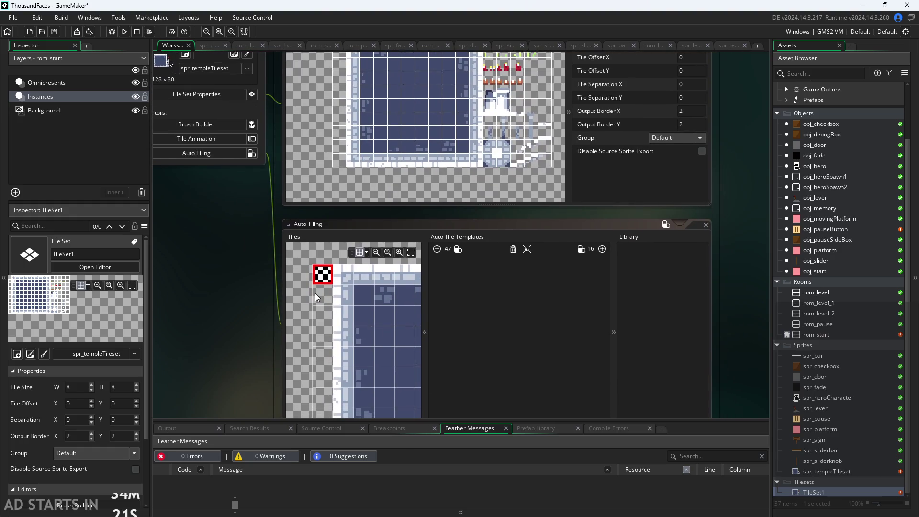
scroll(315, 293, "up", 3)
scroll(355, 298, "down", 3)
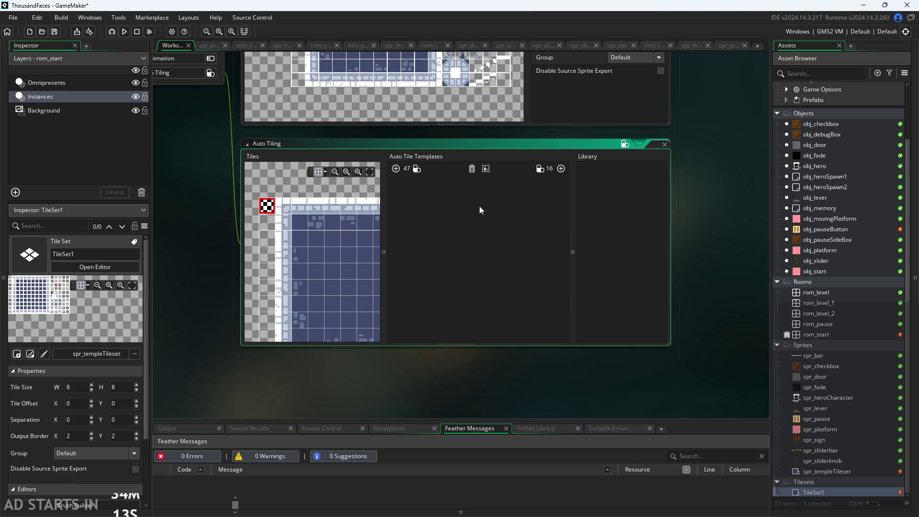
left_click(396, 169)
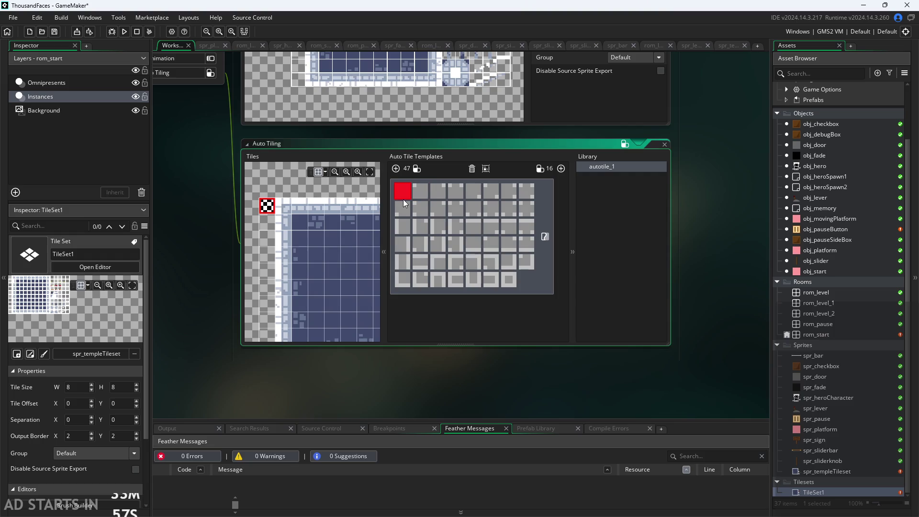
Toggle Open Or Closed Edges on autotile_1 and pan to the tile set properties.
left_click(545, 234)
mouse_move(512, 134)
left_mouse_down()
mouse_move(481, 263)
mouse_move(528, 357)
mouse_move(495, 361)
left_mouse_up()
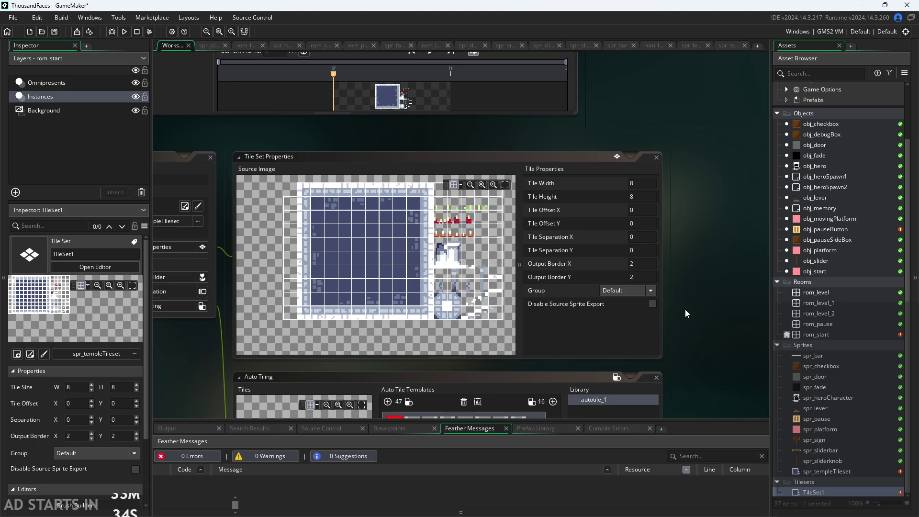
scroll(685, 312, "down", 5)
scroll(673, 302, "down", 1)
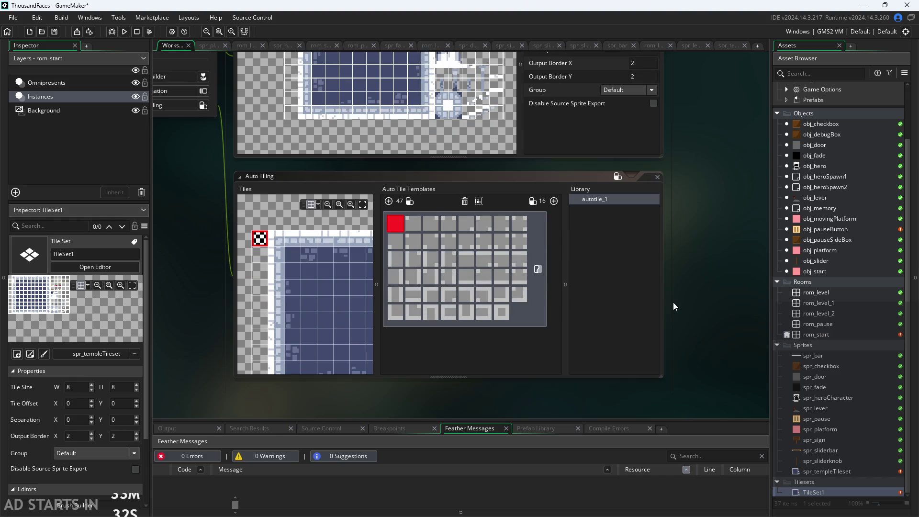
scroll(345, 344, "up", 1)
scroll(346, 343, "down", 1)
scroll(343, 315, "up", 1)
Undo the mistaken slot picks and assign the empty checker tile to slot one.
scroll(316, 254, "up", 3)
left_click(297, 247)
left_click(318, 240)
left_click(294, 242)
key("ctrl+z")
key("ctrl+z")
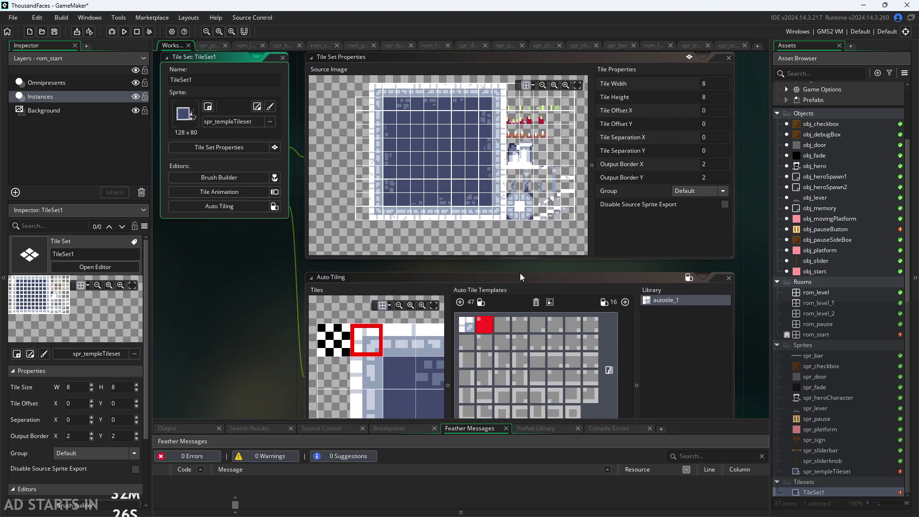
left_click_drag(269, 354, 167, 222)
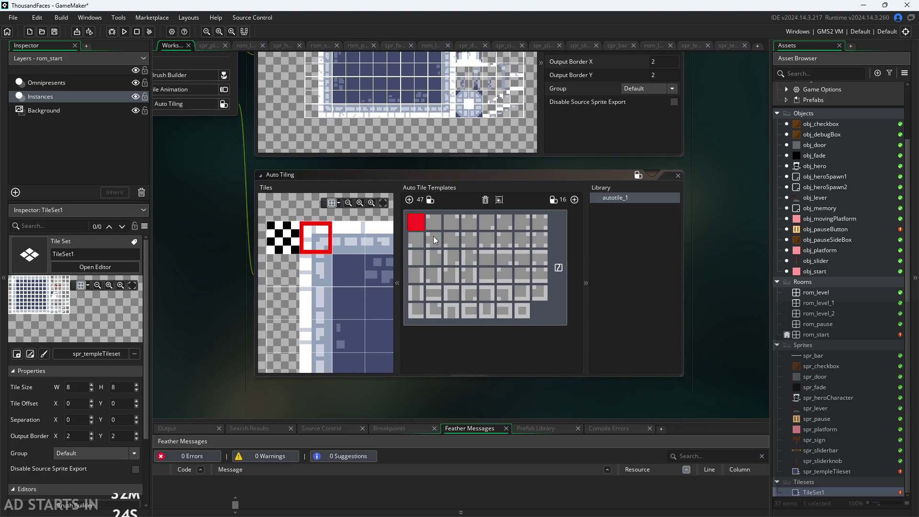
left_click(282, 237)
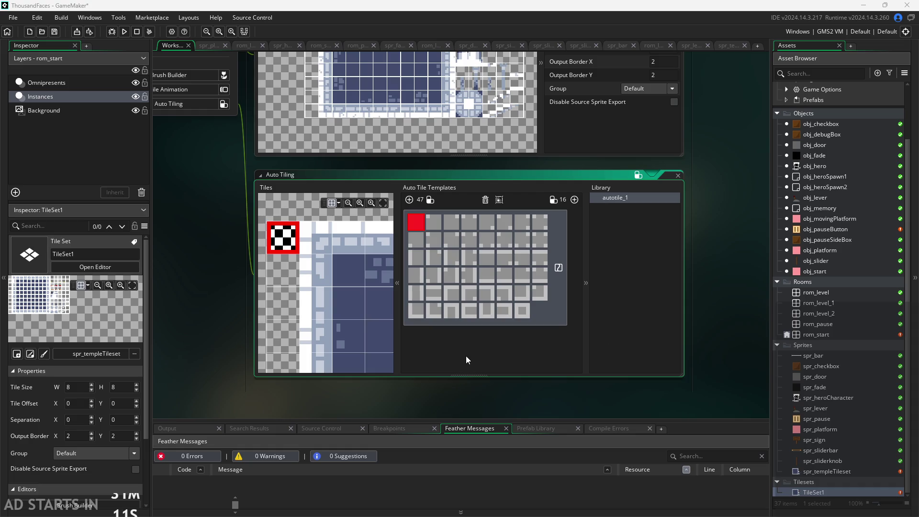
Centre the tileset in the Tiles view and switch the template to closed edges.
scroll(357, 343, "down", 2)
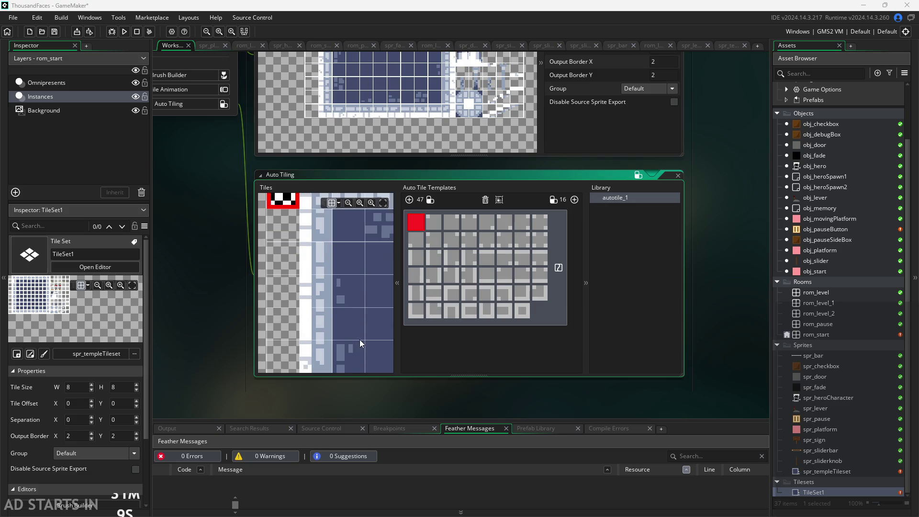
scroll(363, 330, "down", 2)
scroll(321, 324, "down", 2, "ctrl")
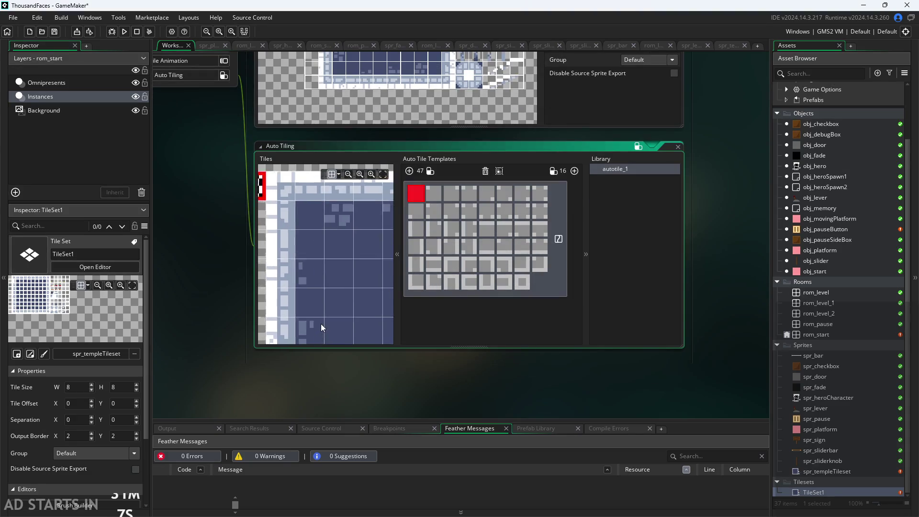
mouse_move(334, 316)
left_mouse_down()
mouse_move(308, 266)
mouse_move(301, 210)
mouse_move(315, 254)
mouse_move(302, 257)
left_mouse_up()
scroll(308, 248, "up", 2, "ctrl")
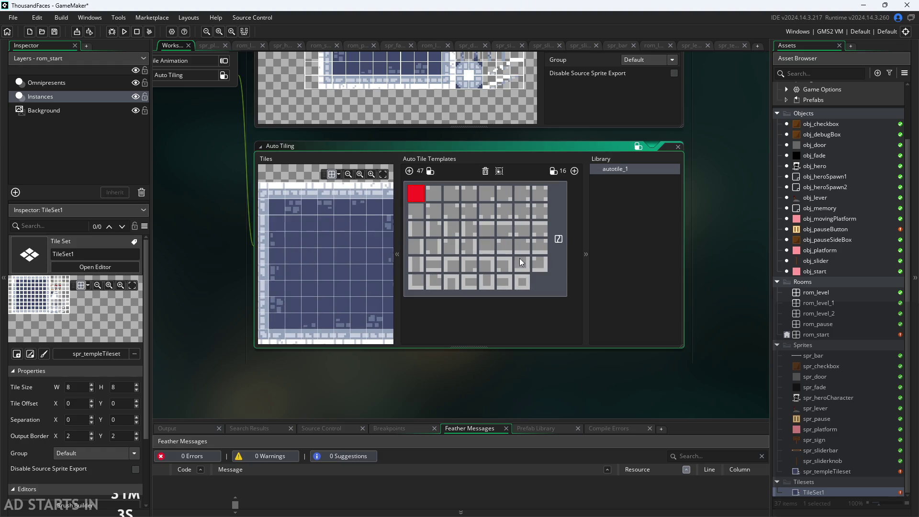
left_click(559, 241)
scroll(491, 410, "up", 3)
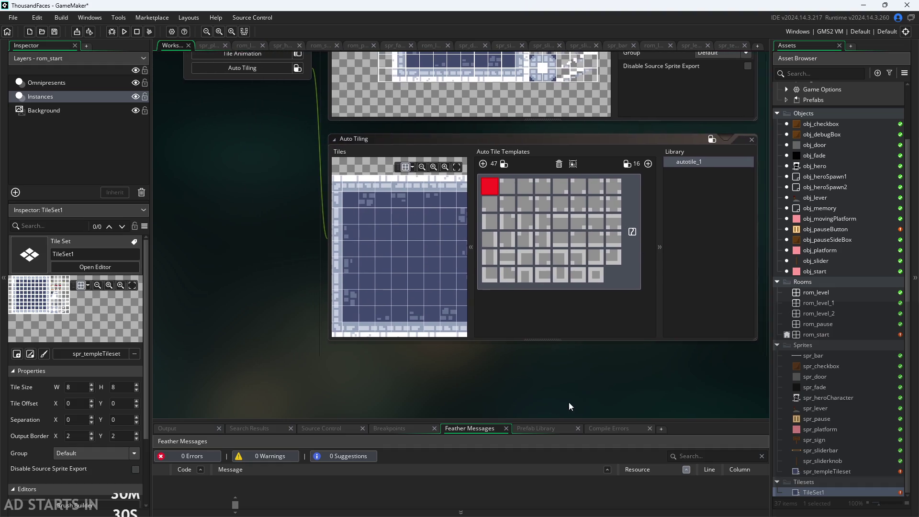
Put the empty checker tile in the first autotile_1 template slot.
scroll(553, 417, "up", 2)
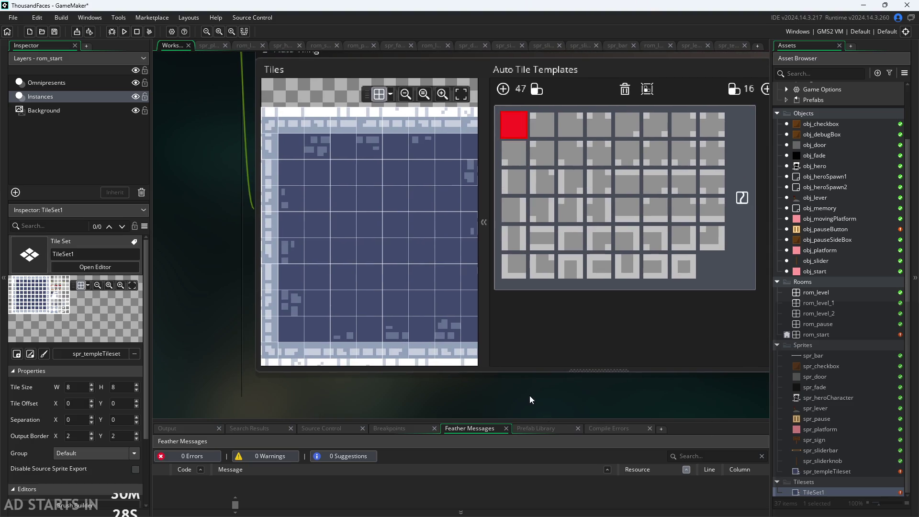
scroll(427, 335, "down", 2)
left_click(266, 298)
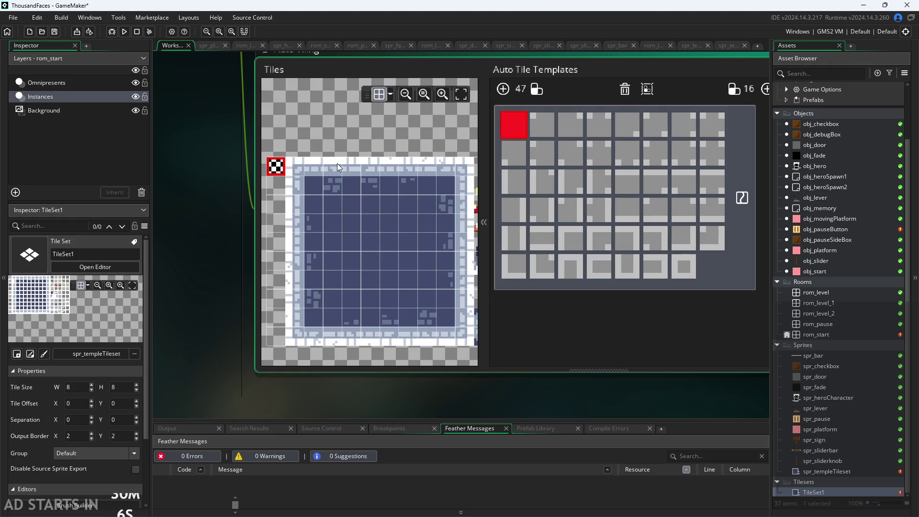
left_click(295, 167)
left_click(519, 132)
left_click(276, 167)
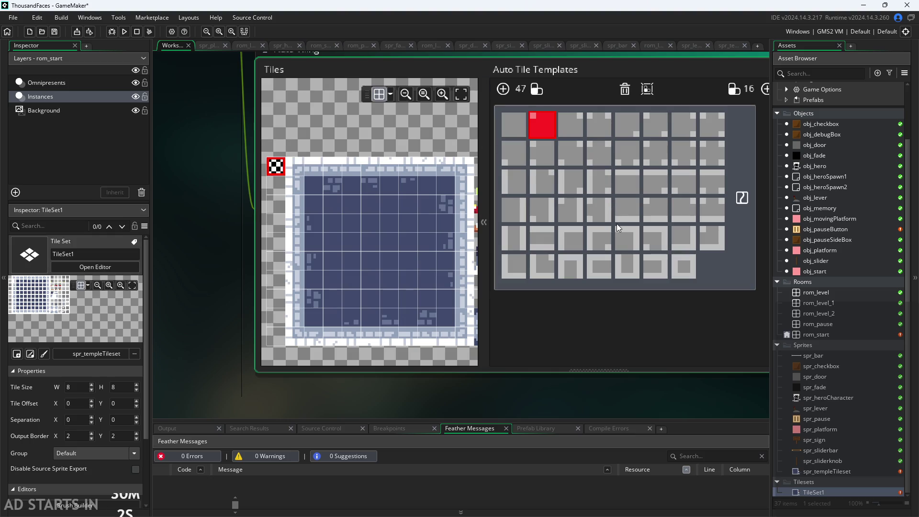
Fill the last template slot with the plain blue interior tile.
left_click(678, 269)
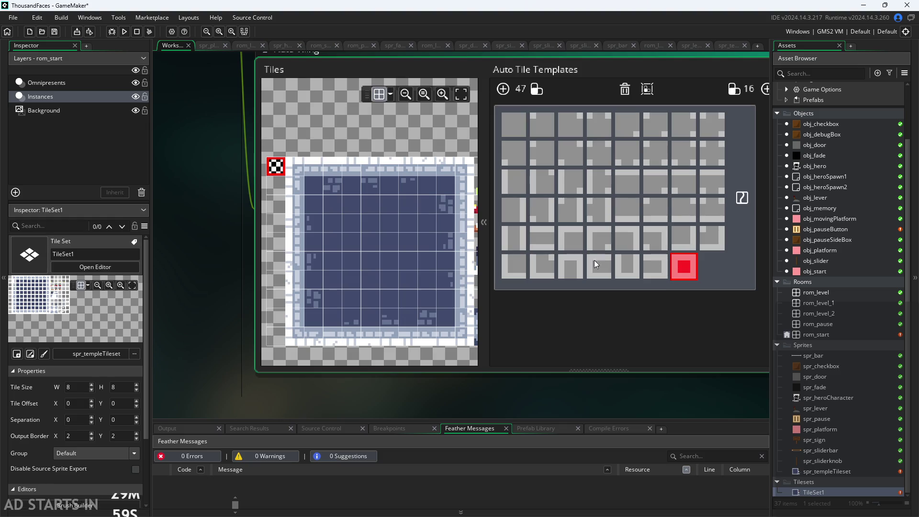
left_click(373, 227)
left_click(445, 206)
left_click(446, 242)
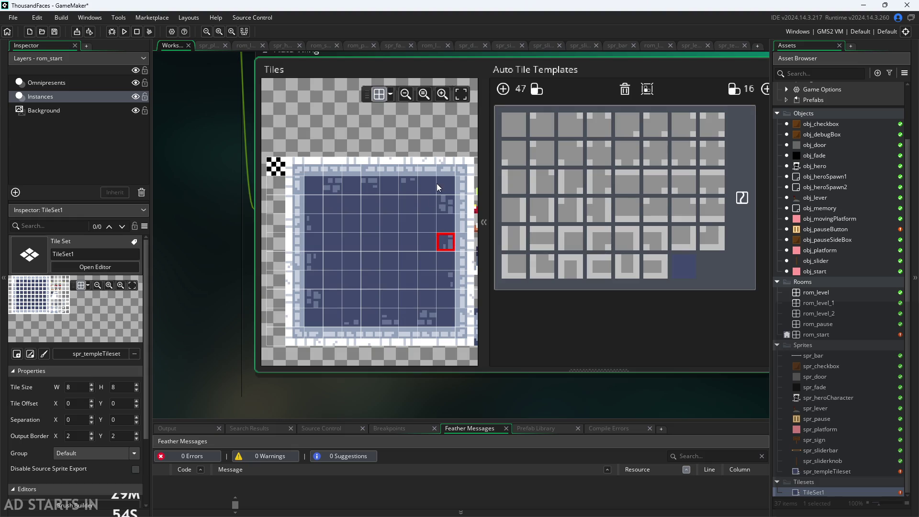
scroll(350, 174, "up", 2)
scroll(349, 174, "up", 2)
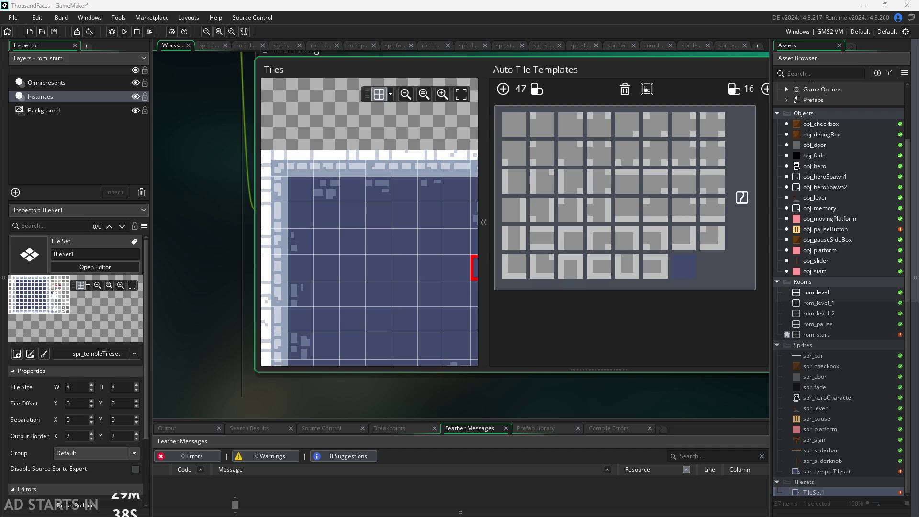
scroll(636, 313, "down", 1)
left_click_drag(656, 352, 528, 431)
scroll(571, 395, "down", 1)
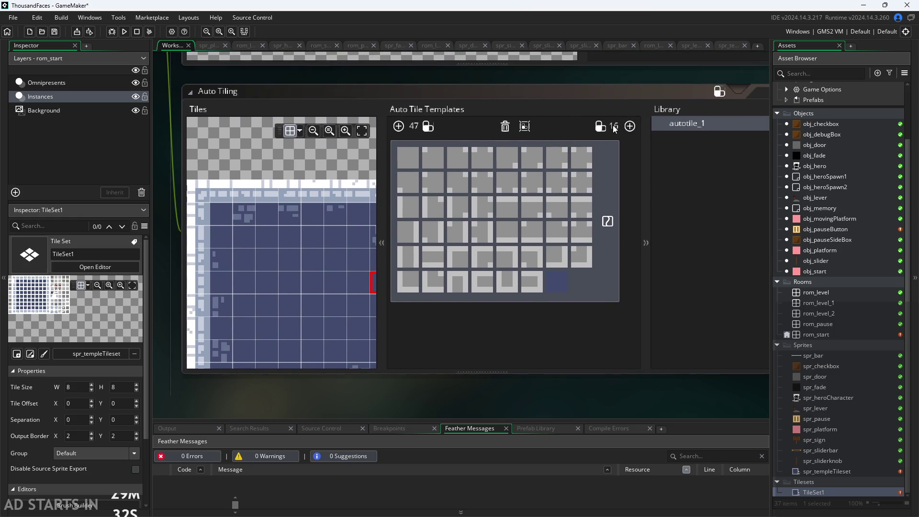
Add a 16-tile template and delete the 47-tile template.
left_click(631, 126)
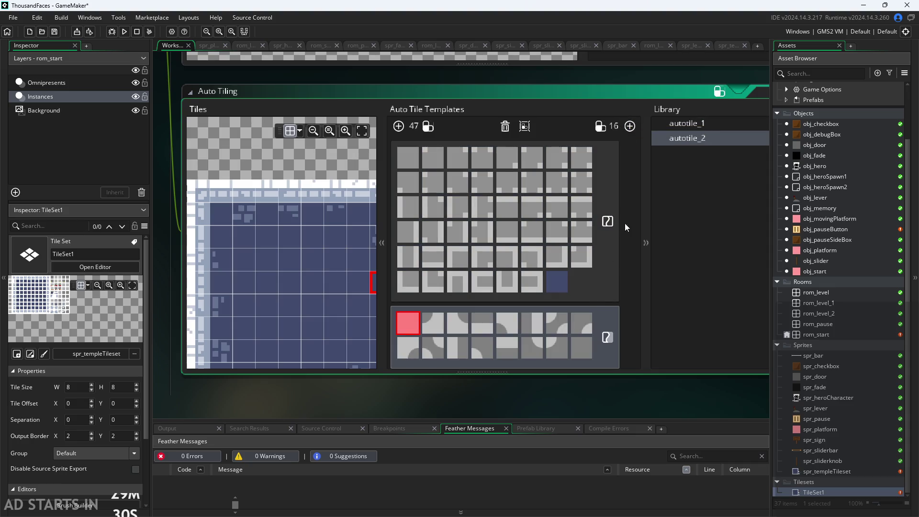
left_click(606, 260)
key("Delete")
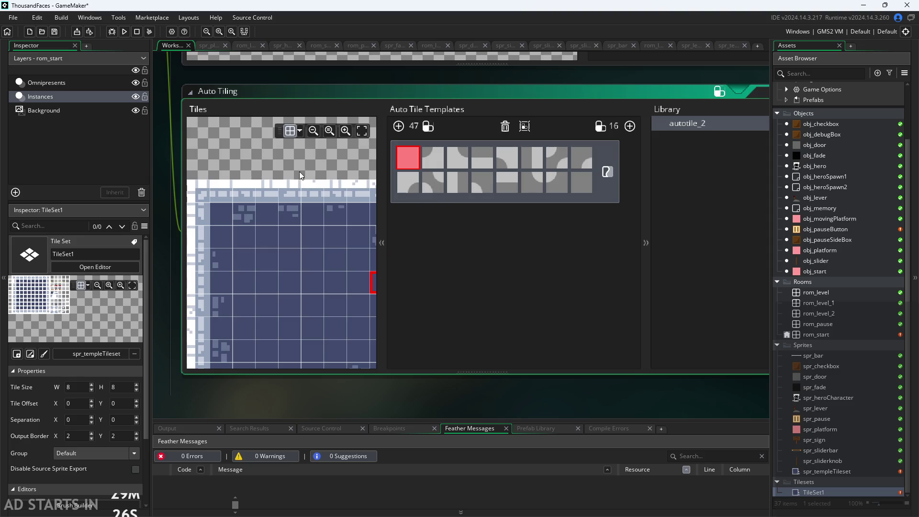
Fill the first six autotile_2 template slots with tiles from the tileset.
scroll(297, 193, "down", 3)
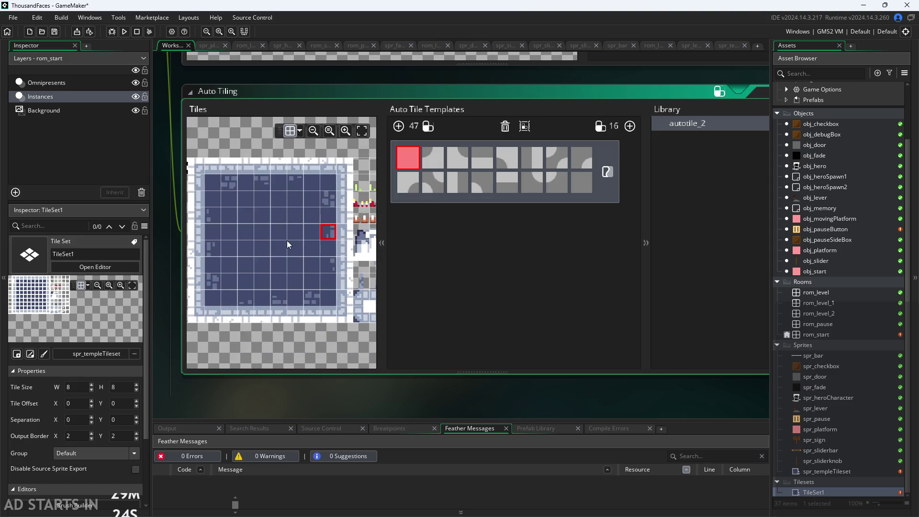
scroll(229, 228, "up", 2)
scroll(250, 227, "up", 2)
scroll(302, 275, "up", 2)
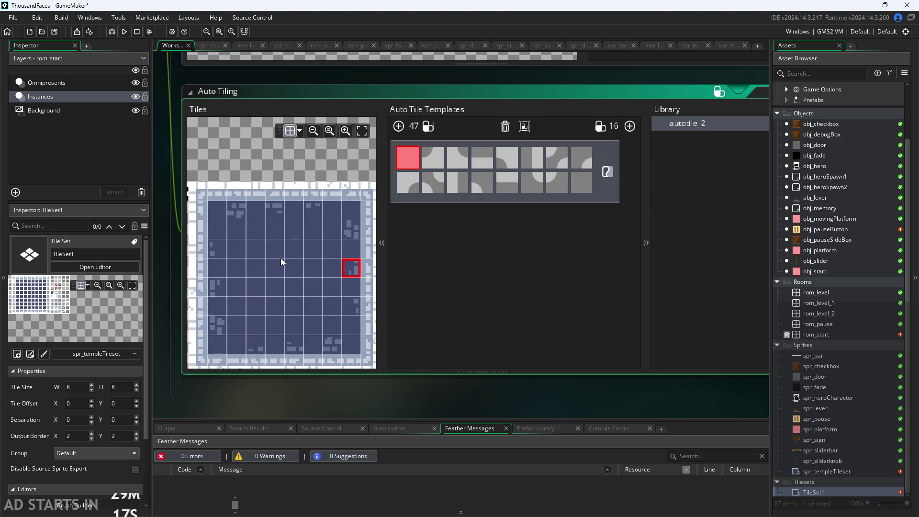
left_click_drag(280, 257, 252, 226)
left_click(525, 125)
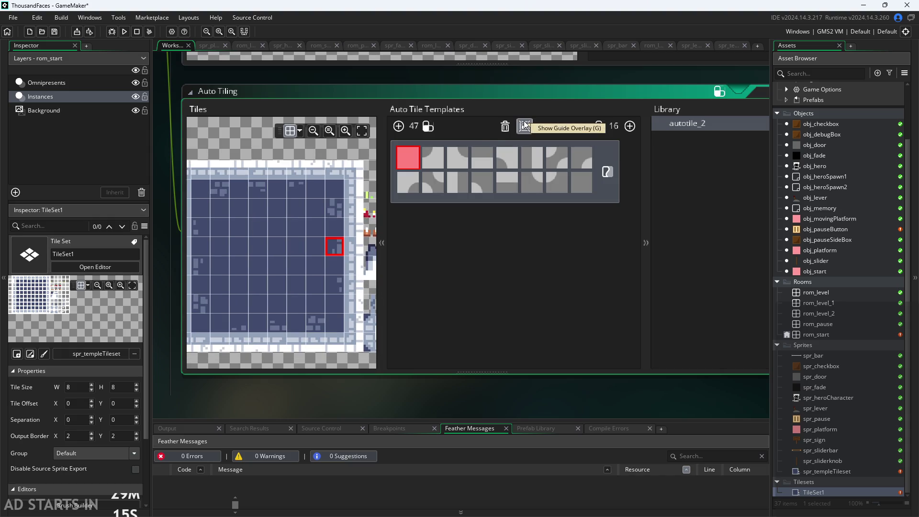
left_click(264, 209)
left_click(314, 223)
left_click(291, 283)
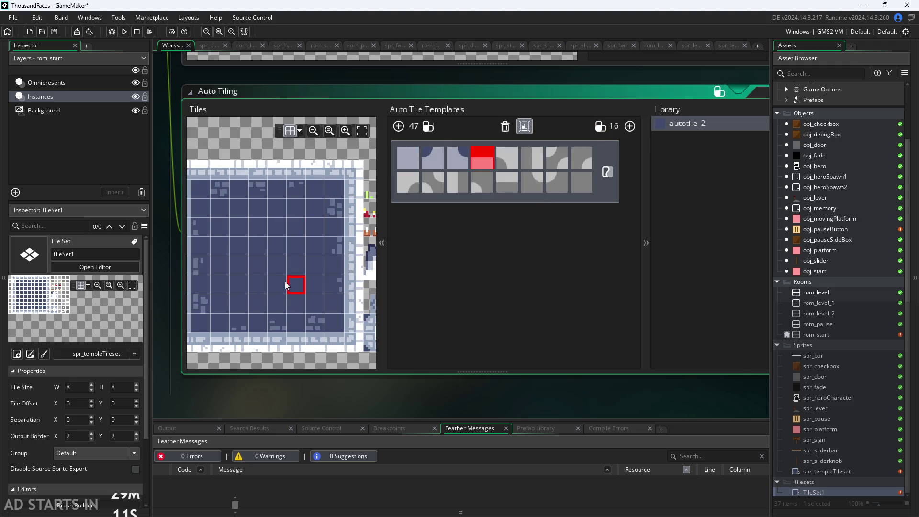
left_click(277, 246)
left_click(278, 228)
left_click(275, 210)
Turn Show Guide Overlay off and back on.
scroll(257, 222, "down", 5)
scroll(344, 254, "up", 5)
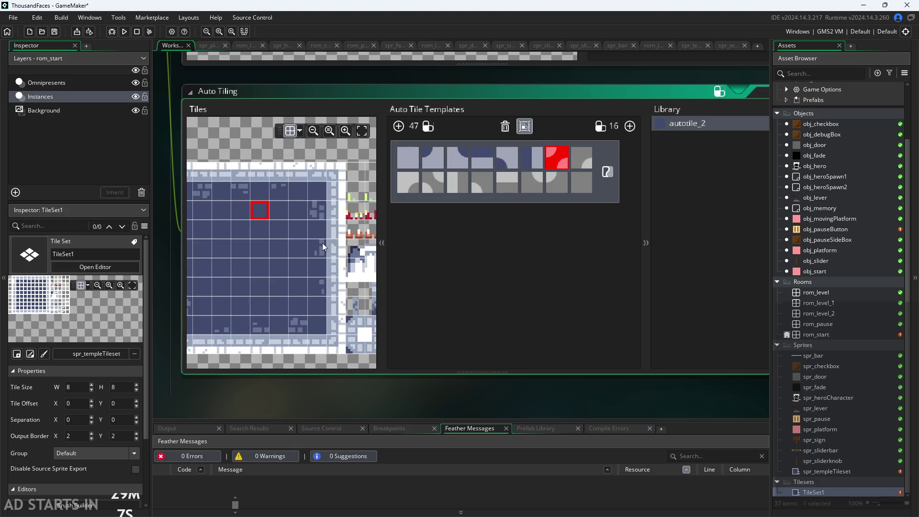
scroll(360, 231, "left", 3)
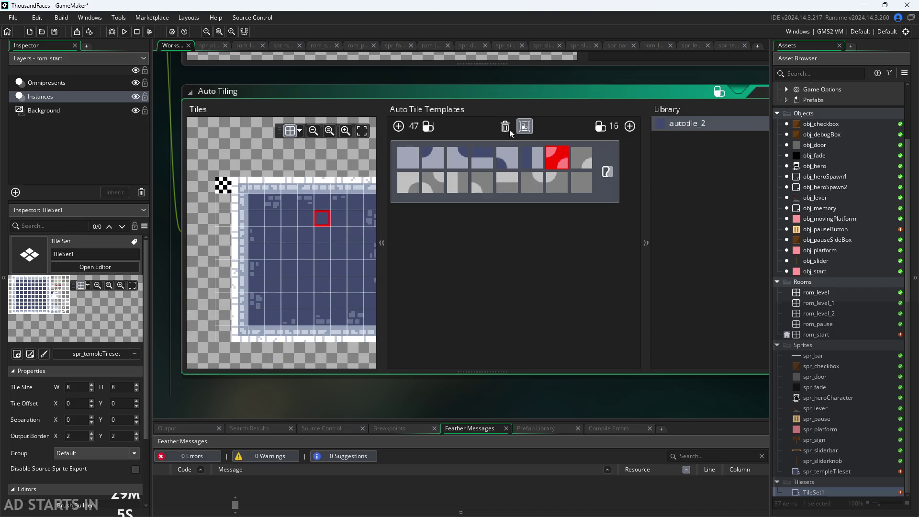
left_click(525, 126)
left_click(527, 127)
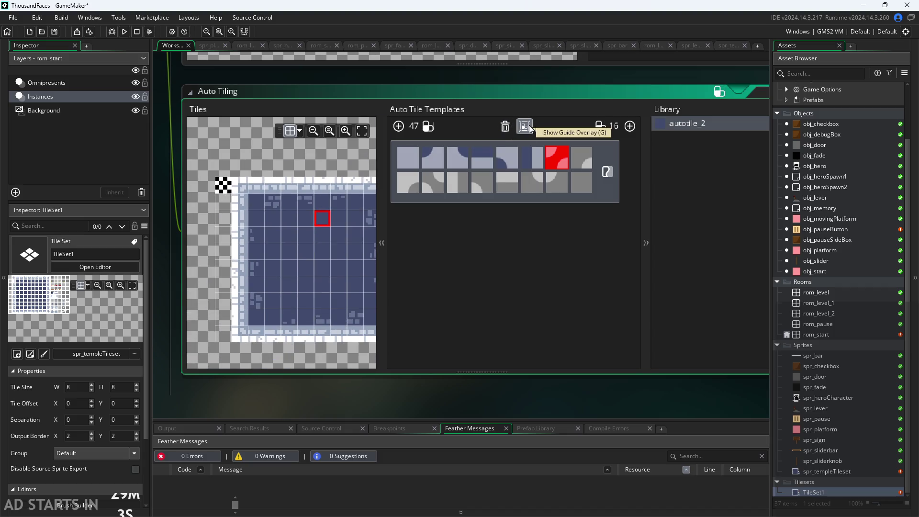
scroll(287, 256, "right", 2)
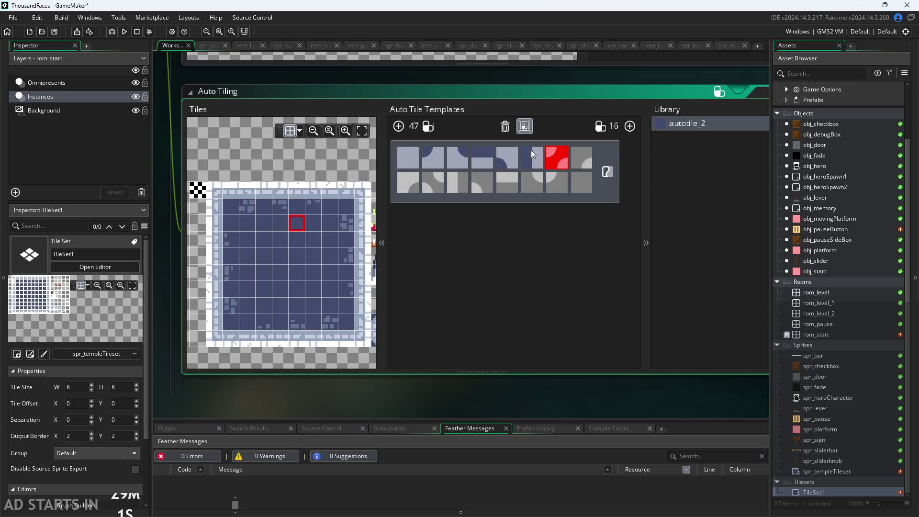
Fill the seventh and eighth slots, then delete the autotile_2 set.
left_click(529, 127)
left_click(313, 189)
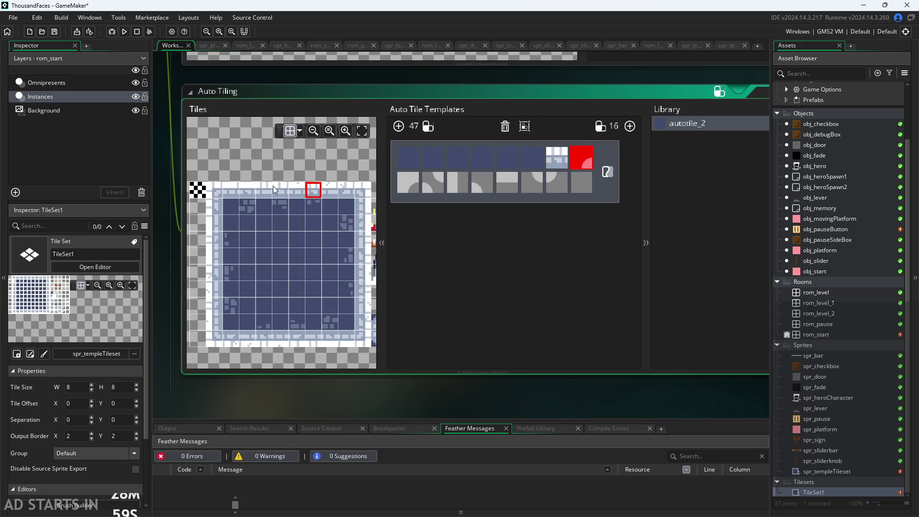
left_click(263, 190)
key("Delete")
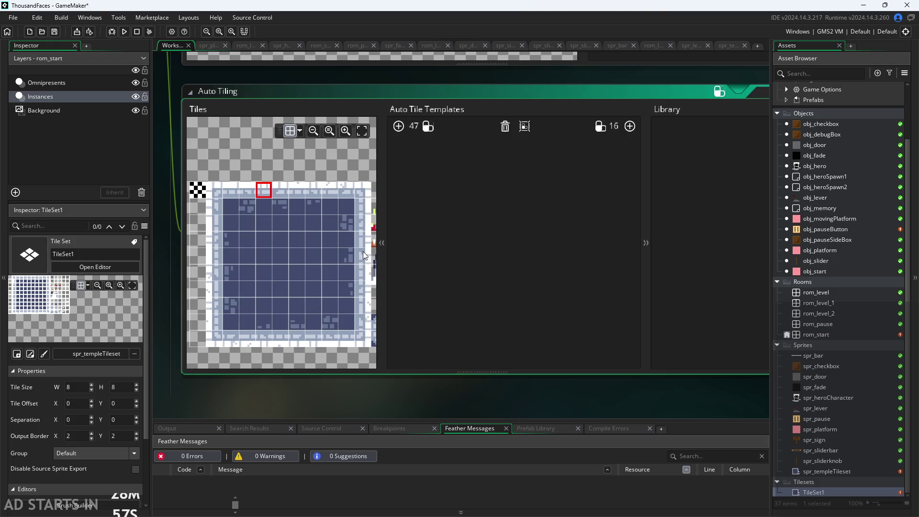
Add a new 16-tile autotile set and zoom the Tiles view.
left_click(629, 126)
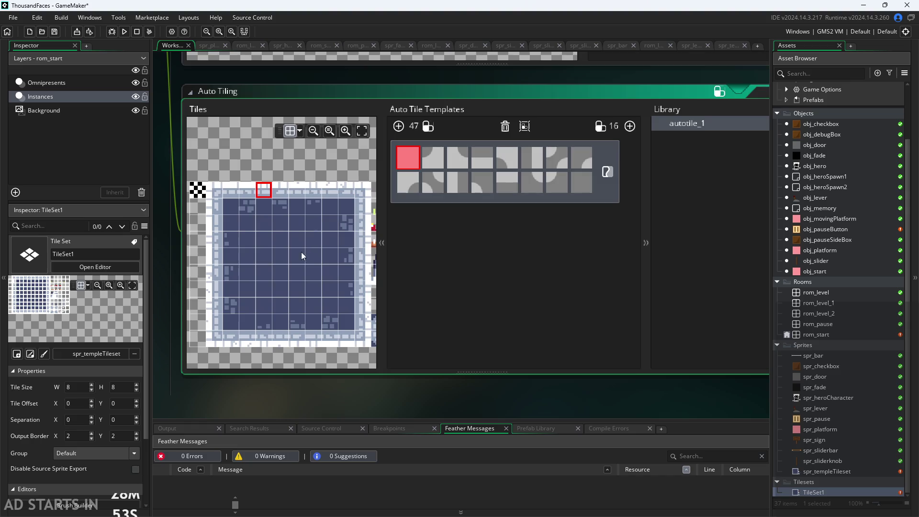
scroll(287, 261, "up", 3)
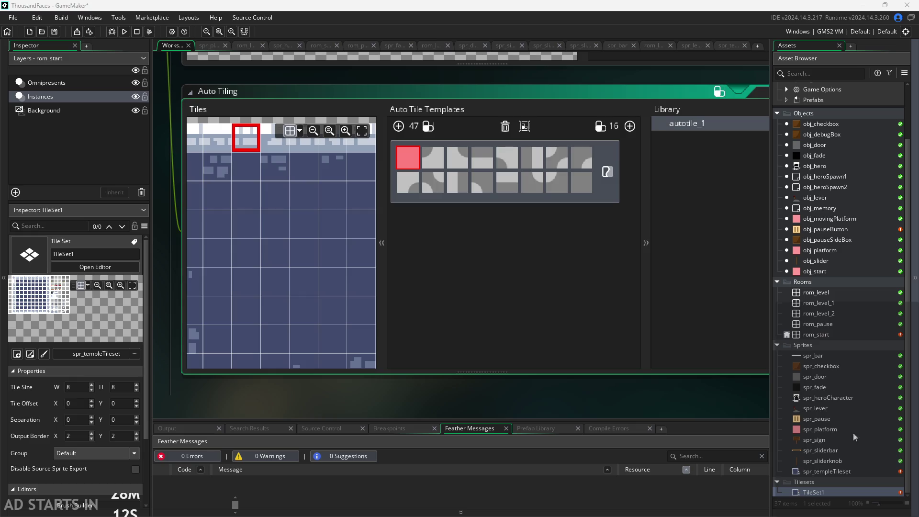
scroll(329, 294, "down", 3)
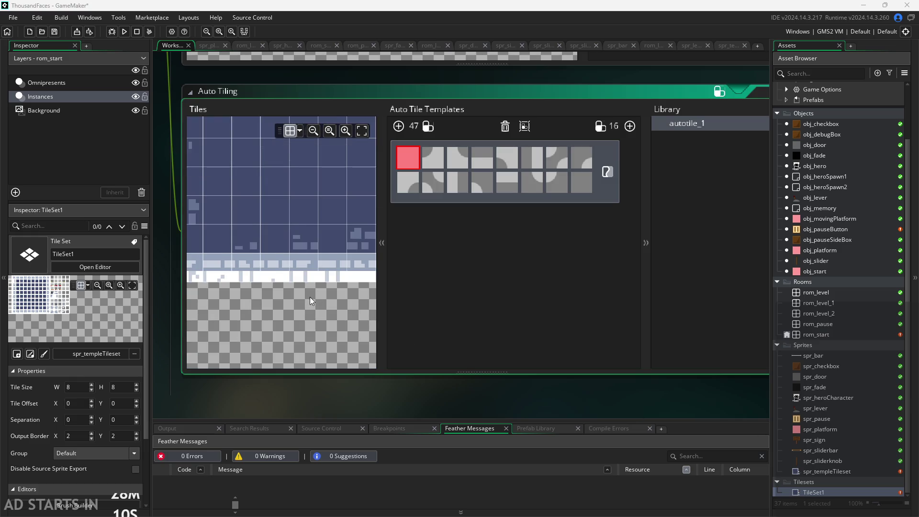
scroll(309, 297, "down", 2, "ctrl")
scroll(305, 277, "up", 3)
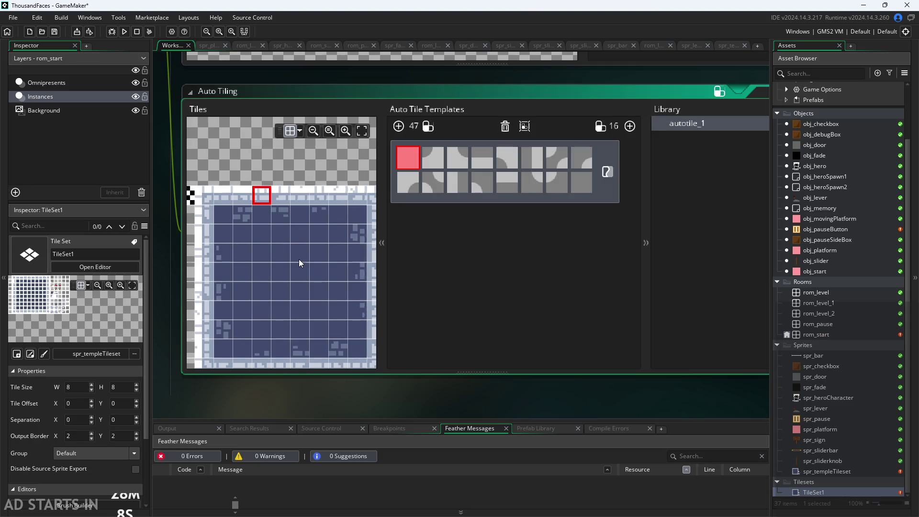
scroll(300, 256, "down", 1)
scroll(316, 230, "up", 1)
scroll(330, 207, "up", 1, "ctrl")
scroll(325, 258, "up", 2)
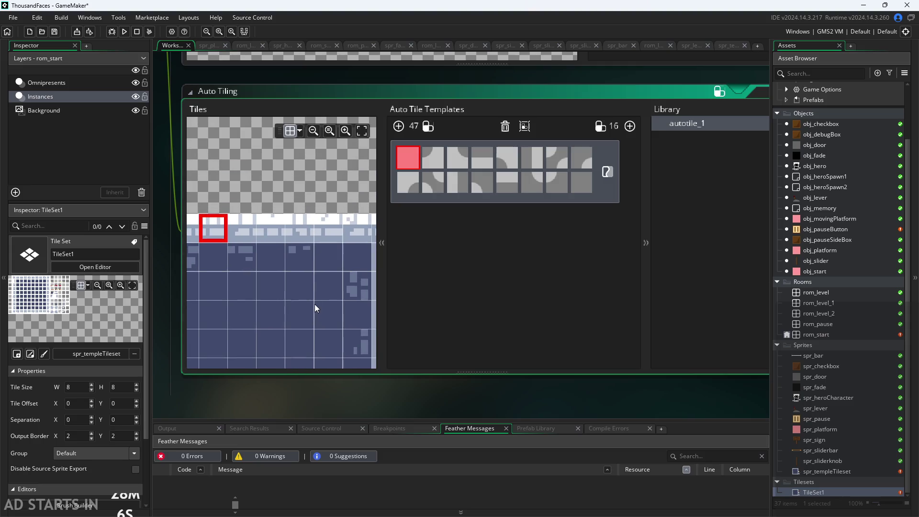
scroll(307, 248, "down", 2, "ctrl")
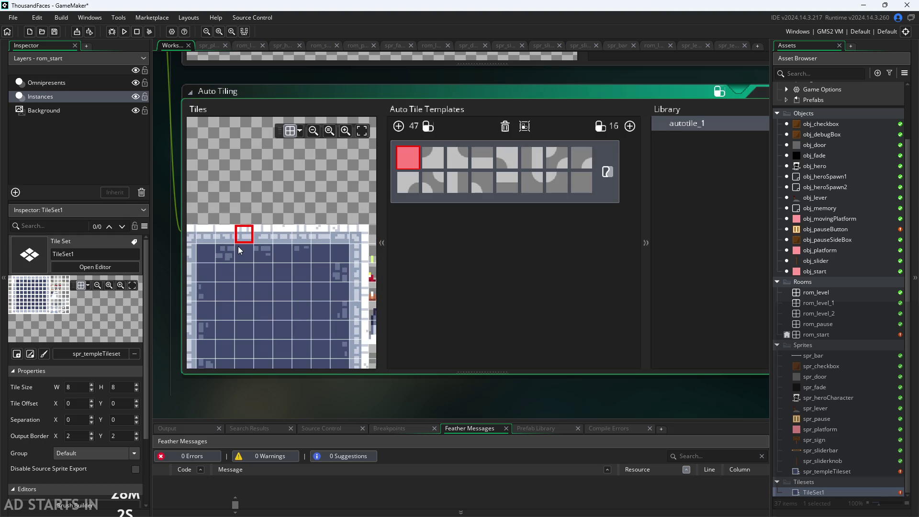
scroll(242, 240, "up", 1, "ctrl")
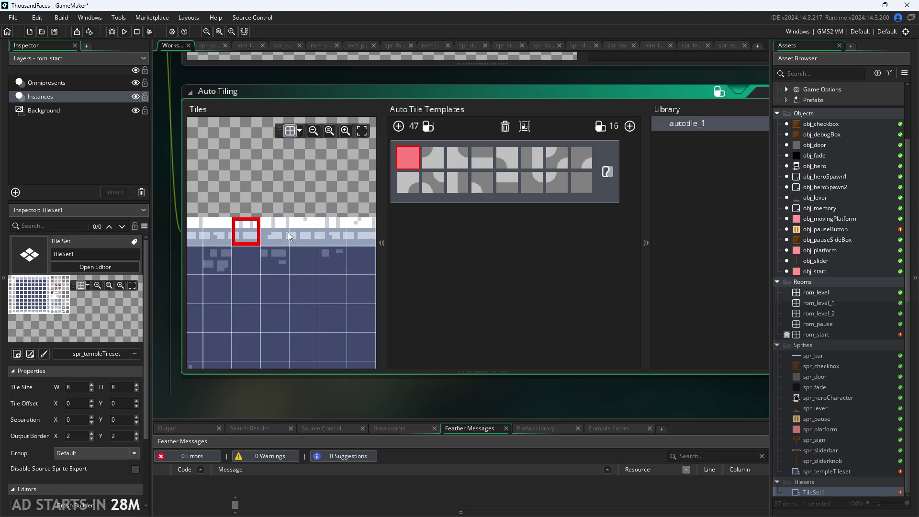
Fill two slots, delete that set, and add a fresh 47-tile autotile_1 set.
left_click(282, 232)
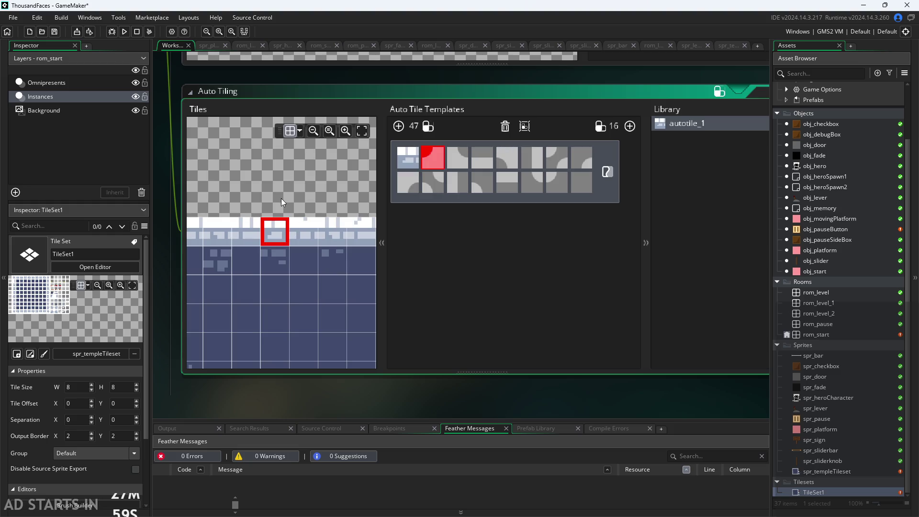
left_click(280, 256)
left_click(429, 151)
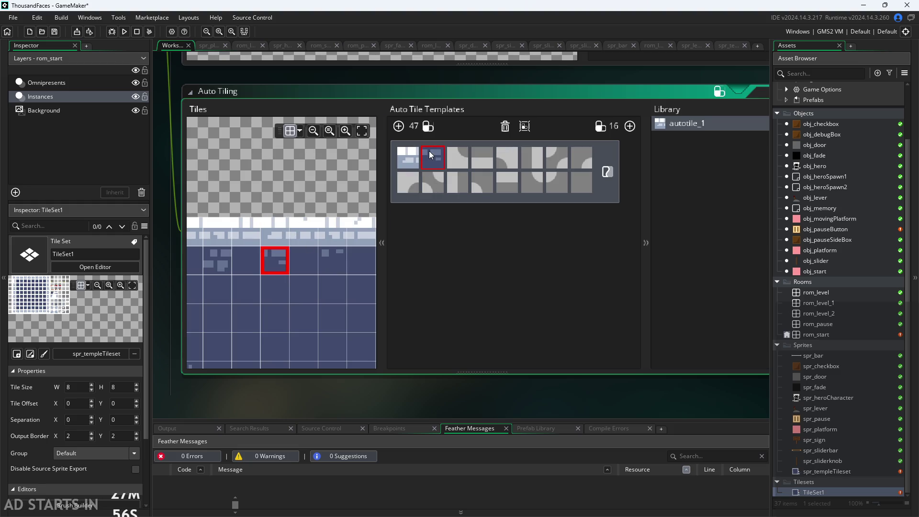
key("Delete")
left_click(399, 126)
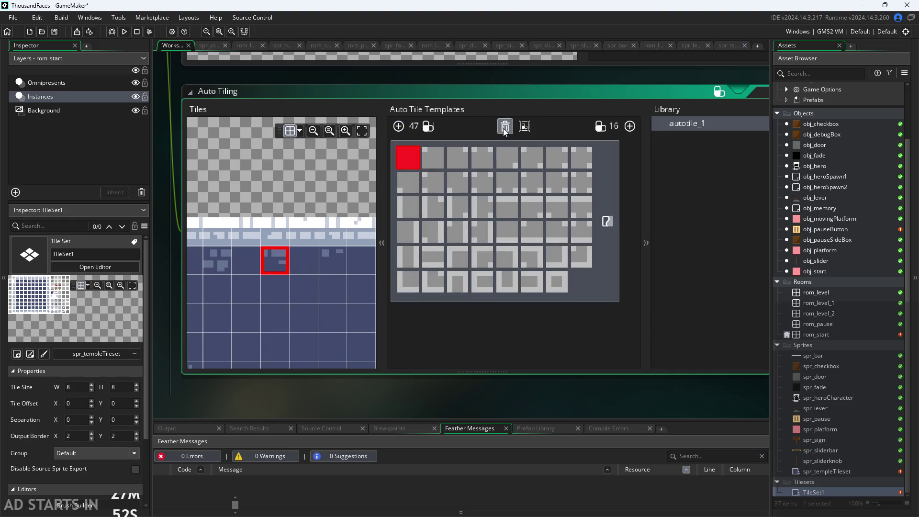
Remove autotile_1 with the trash icon under Auto Tile Templates.
left_click(505, 127)
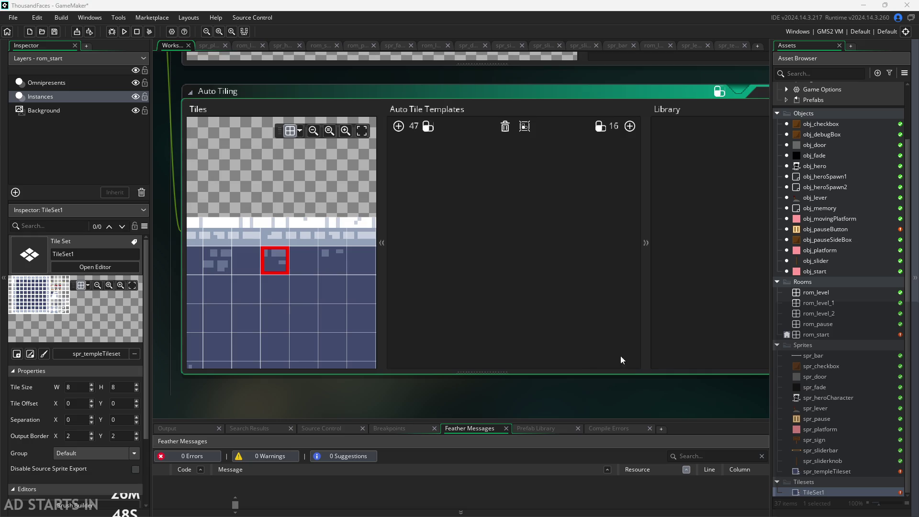
Add a new empty 47-tile autotile_1 set to TileSet1's Auto Tiling library.
left_click_drag(331, 312, 415, 295)
scroll(293, 274, "down", 2)
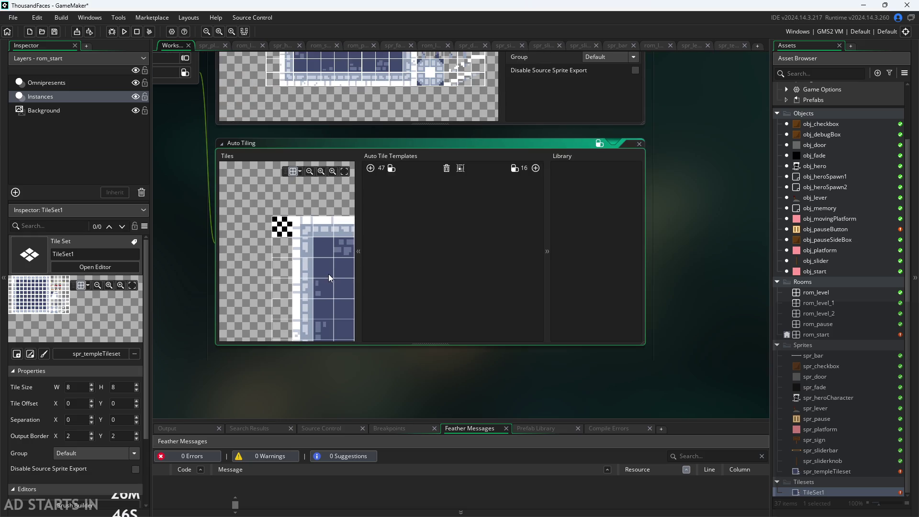
mouse_move(312, 289)
left_mouse_down()
mouse_move(260, 247)
mouse_move(320, 279)
mouse_move(216, 258)
left_mouse_up()
mouse_move(318, 244)
left_mouse_down()
mouse_move(329, 260)
mouse_move(301, 202)
left_mouse_up()
scroll(301, 203, "up", 3)
scroll(268, 243, "down", 4)
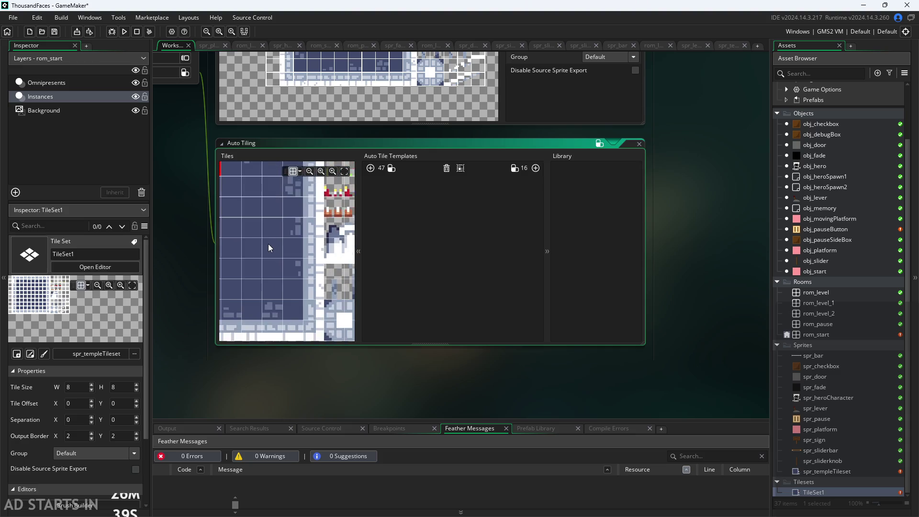
scroll(374, 403, "up", 5)
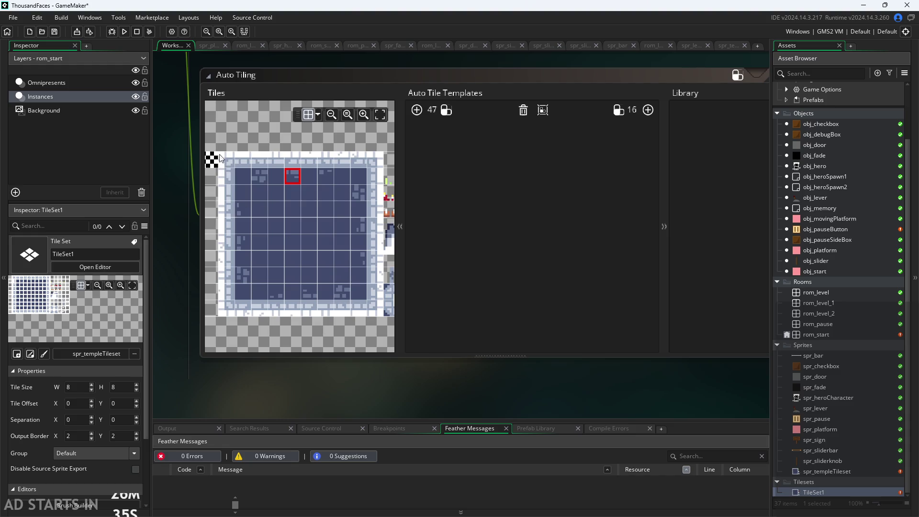
scroll(355, 303, "down", 1)
scroll(355, 303, "up", 1)
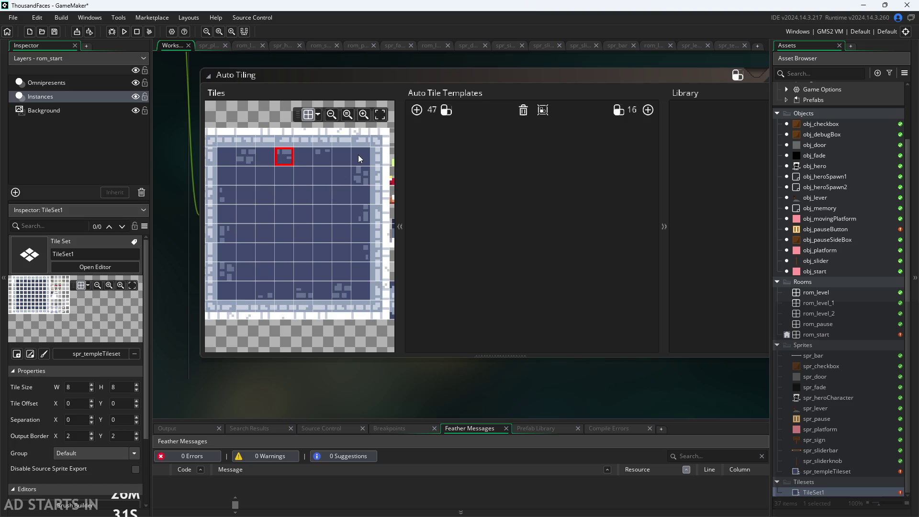
mouse_move(344, 154)
left_mouse_down()
mouse_move(231, 187)
mouse_move(273, 202)
mouse_move(328, 203)
mouse_move(265, 203)
mouse_move(301, 189)
mouse_move(269, 203)
left_mouse_up()
scroll(269, 200, "down", 1)
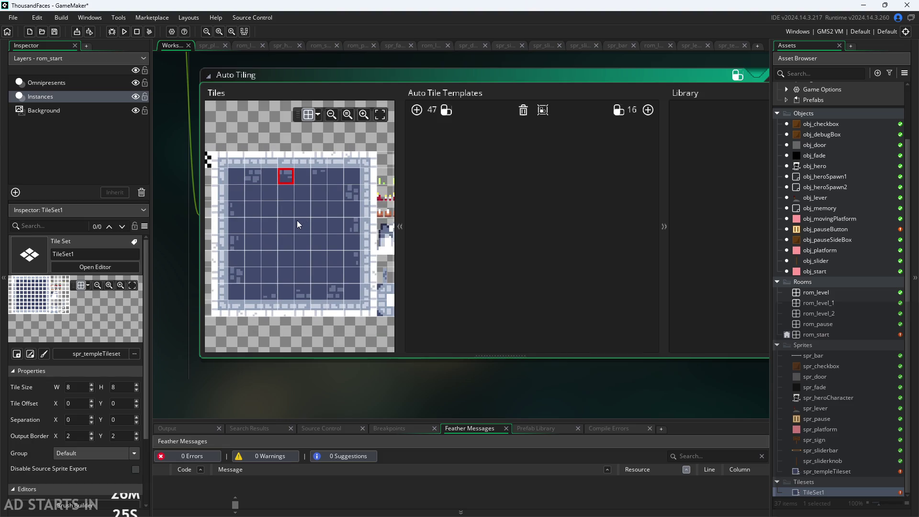
scroll(297, 220, "down", 2)
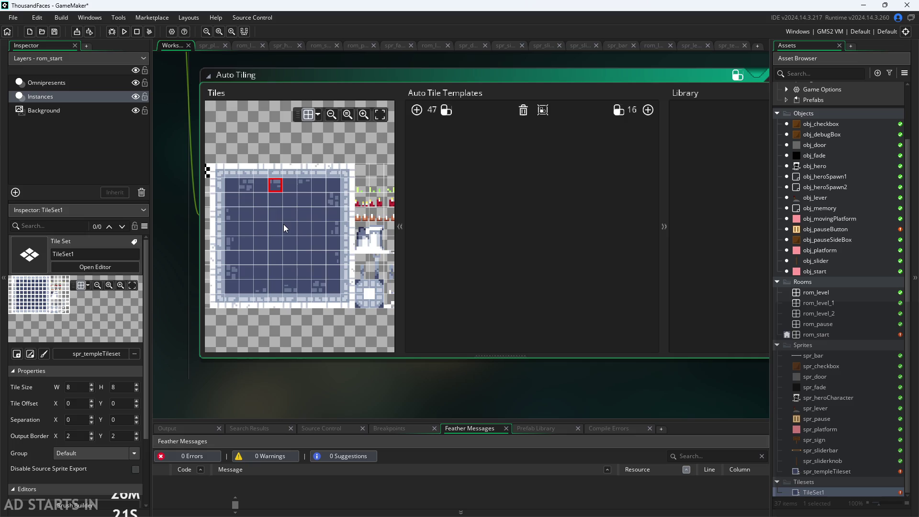
left_click_drag(269, 246, 284, 246)
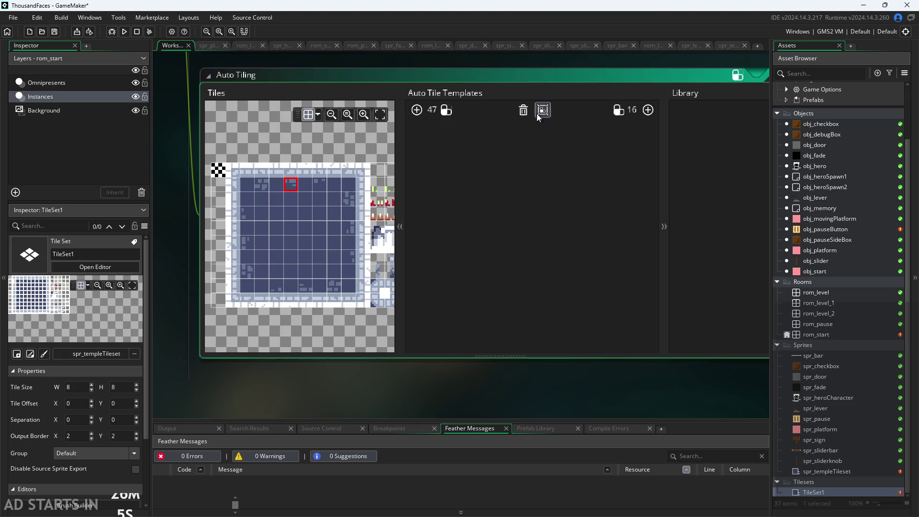
left_click(417, 110)
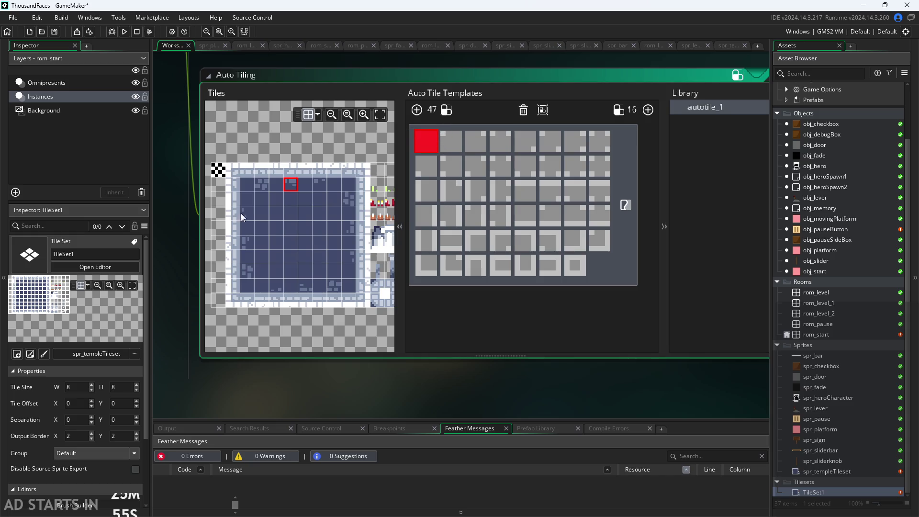
Fill the first template slot with the dark blue tile, then fill row 3's first slot.
left_click(215, 171)
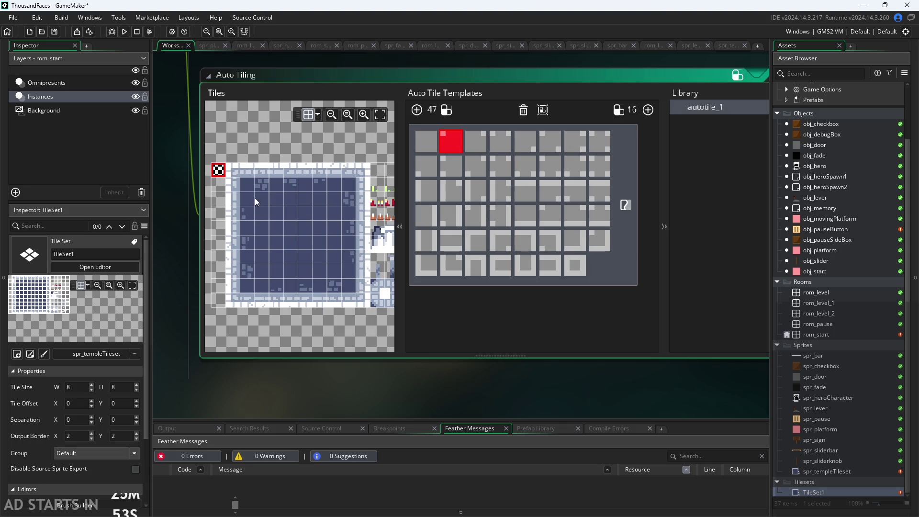
left_click(420, 144)
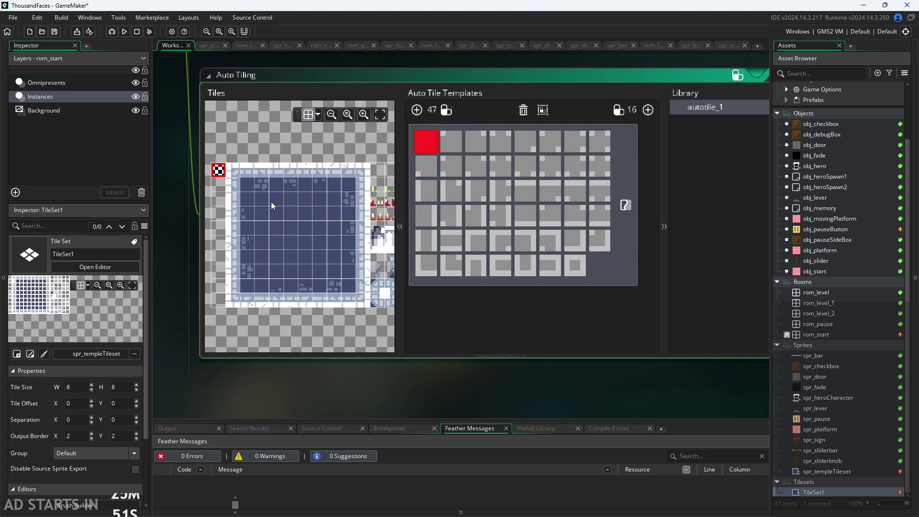
left_click(271, 203)
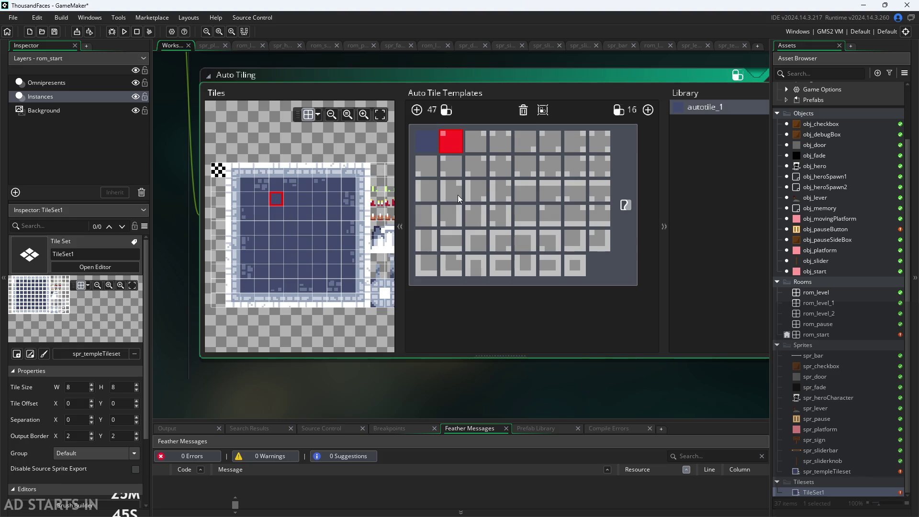
left_click(433, 194)
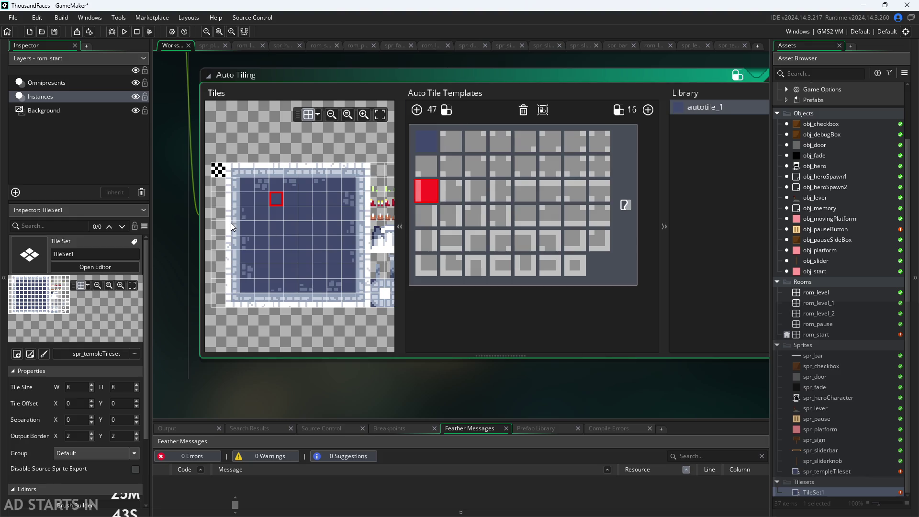
scroll(230, 222, "up", 2)
scroll(231, 223, "up", 1)
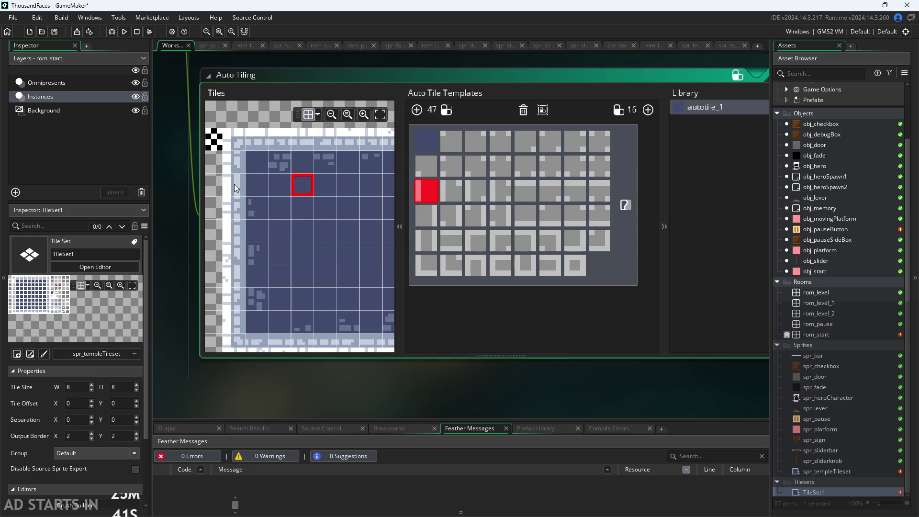
left_click(234, 189)
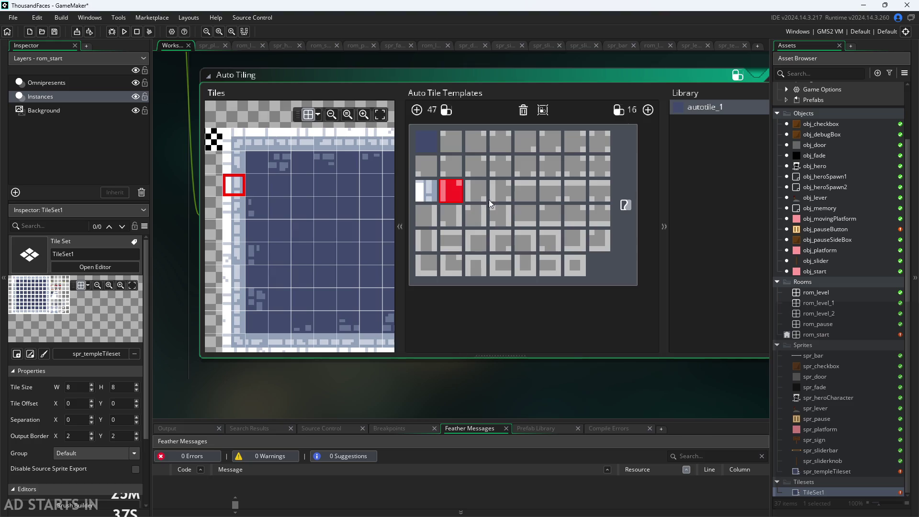
Put a top-edge wall in row 3's fifth slot, and right-edge and bottom-edge tiles in row 4's first and fifth slots.
left_click(521, 190)
left_click(343, 144)
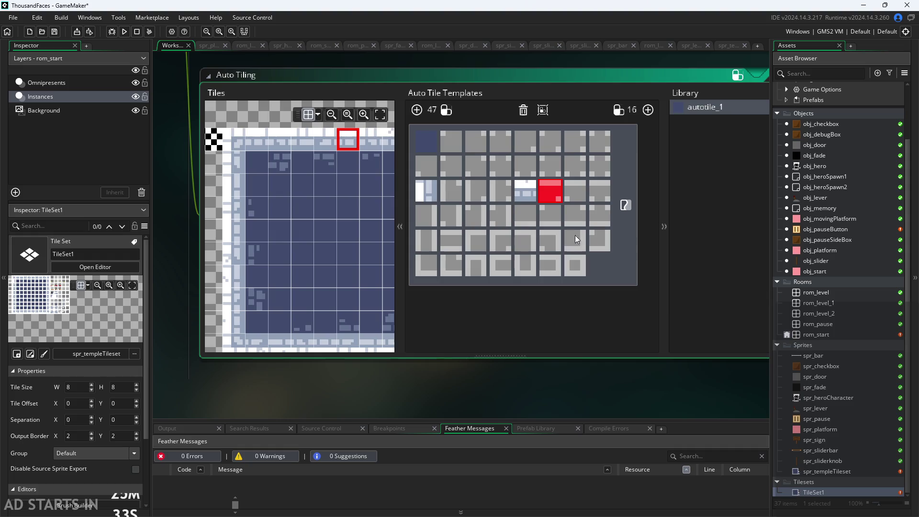
left_click(429, 213)
mouse_move(296, 241)
left_mouse_down()
mouse_move(273, 228)
mouse_move(330, 231)
mouse_move(280, 242)
left_mouse_up()
left_click(375, 202)
scroll(280, 243, "down", 1)
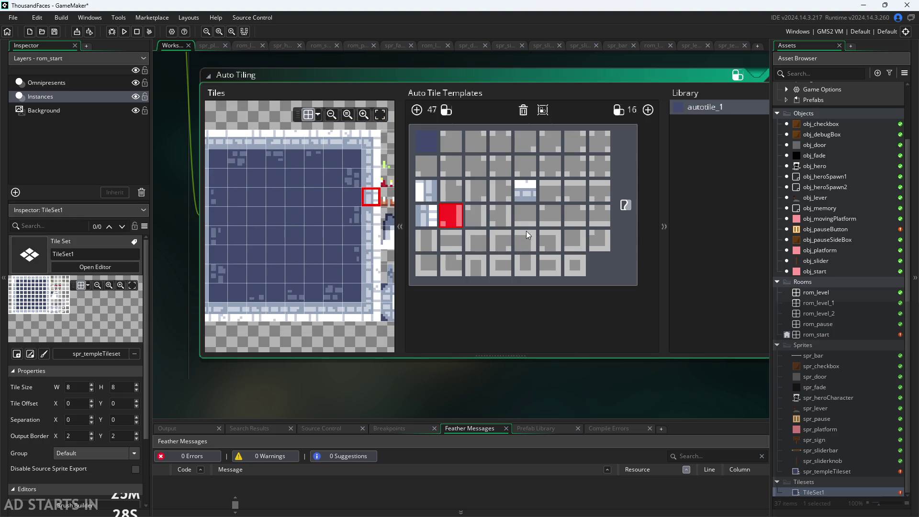
left_click(525, 216)
left_click(276, 312)
mouse_move(275, 319)
left_mouse_down()
mouse_move(337, 322)
mouse_move(311, 324)
left_mouse_up()
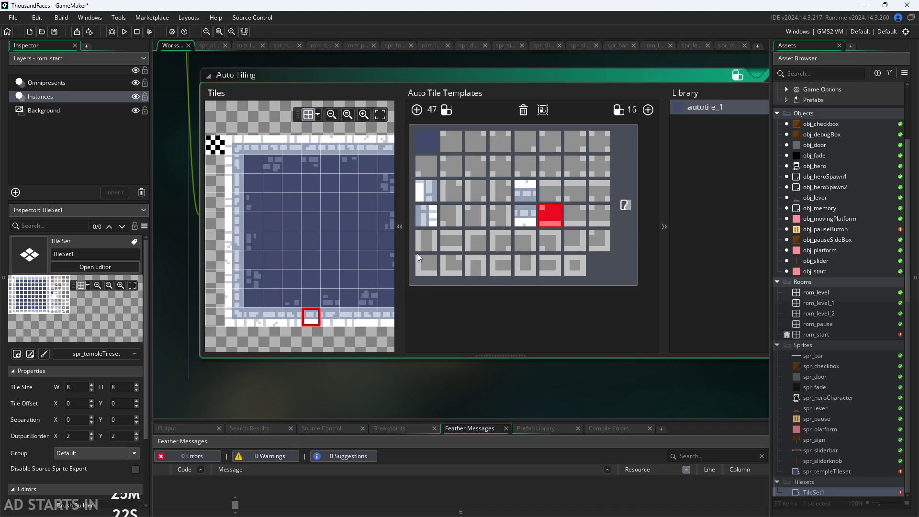
Fill row 5's third slot with a tileset tile and its fifth slot with a corner tile.
left_click(476, 247)
left_click(234, 144)
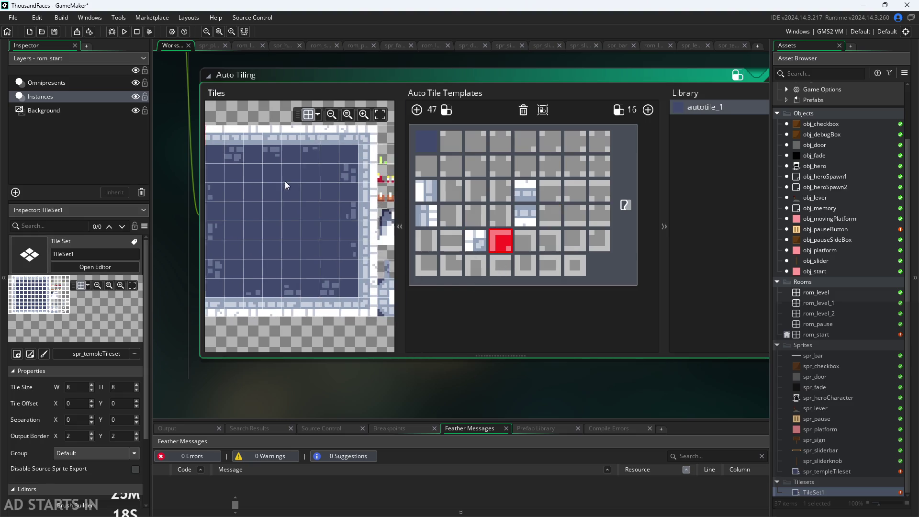
left_click(527, 247)
left_click(362, 134)
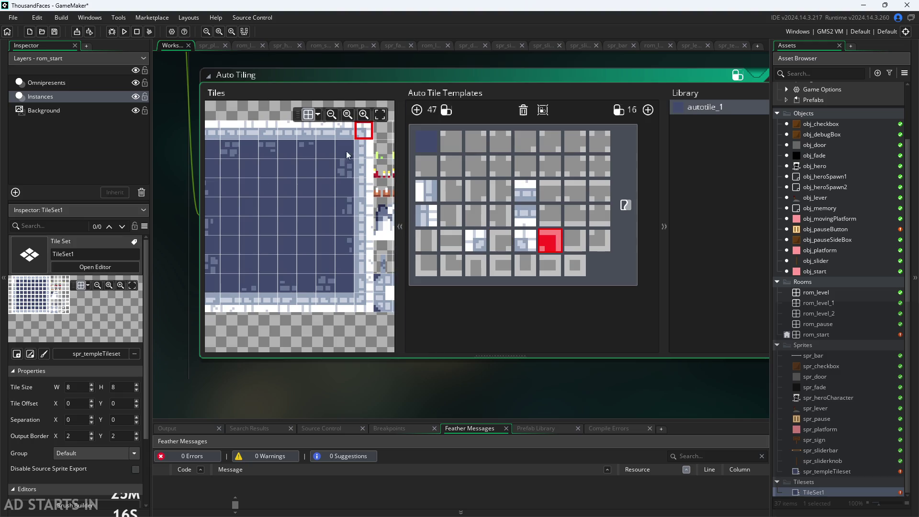
Fill row 5's seventh and last slots and the first slot of row 6.
left_click(573, 247)
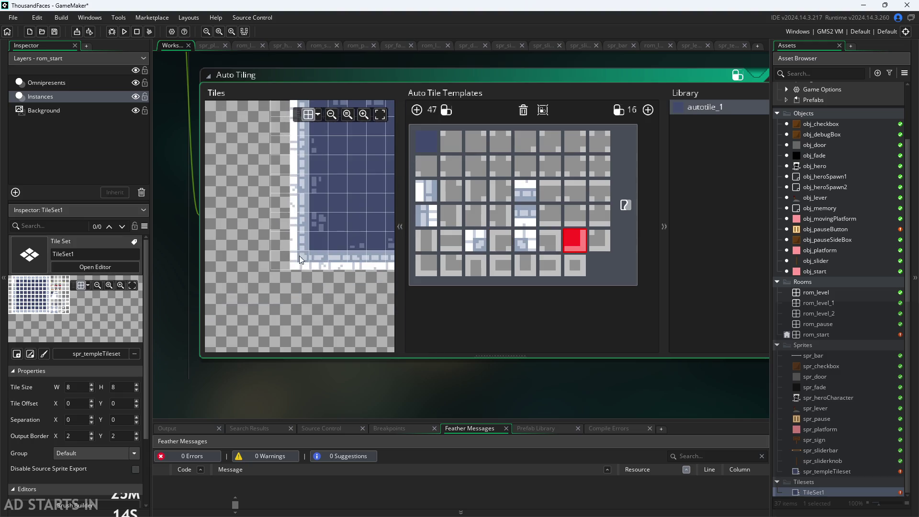
scroll(299, 256, "right", 5)
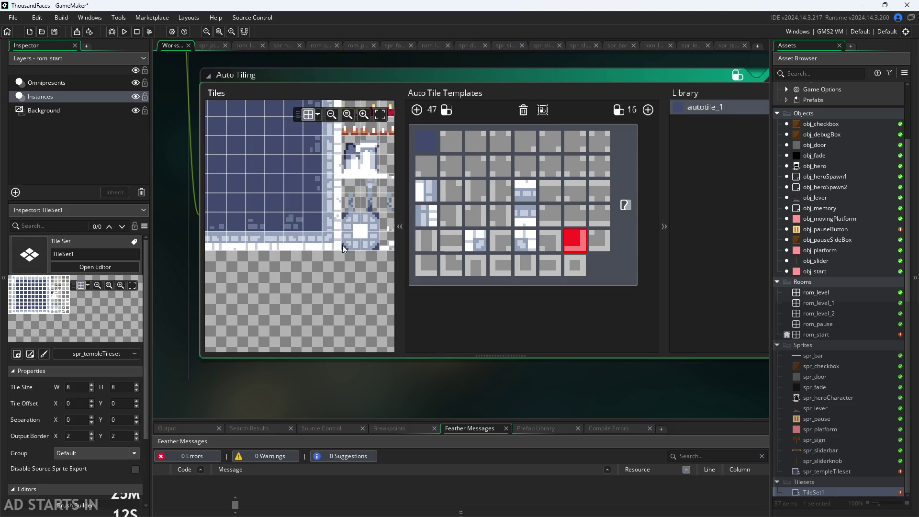
left_click(333, 244)
scroll(340, 229, "left", 5)
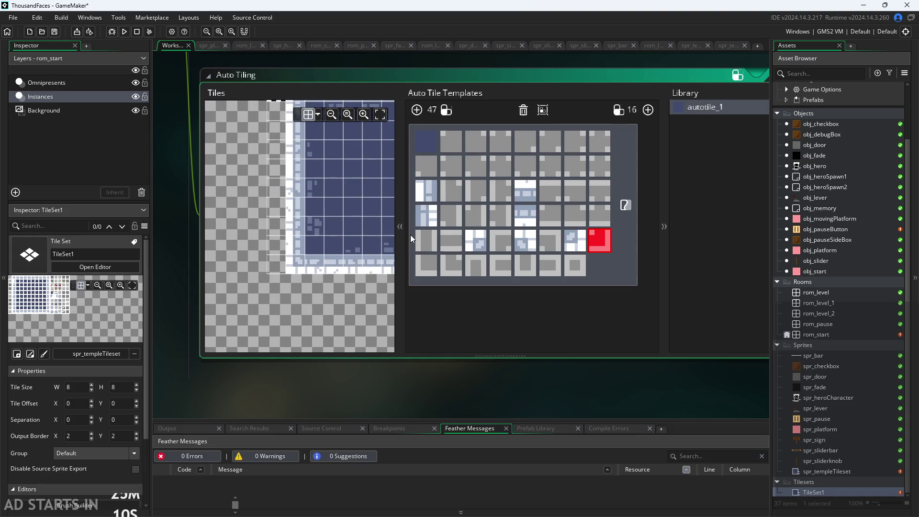
left_click(309, 265)
left_click(295, 267)
scroll(276, 306, "right", 3)
scroll(287, 302, "left", 2)
scroll(351, 275, "up", 2)
scroll(325, 316, "up", 1)
scroll(325, 326, "up", 1)
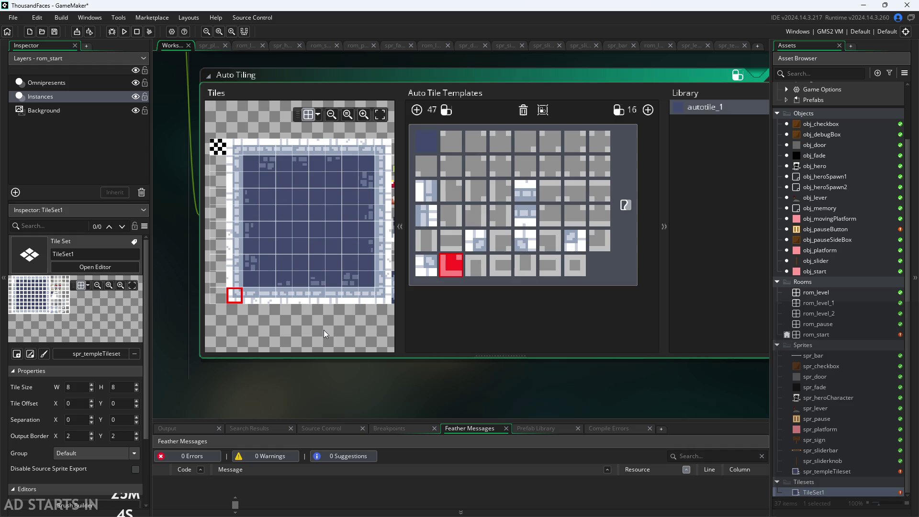
scroll(305, 254, "up", 3)
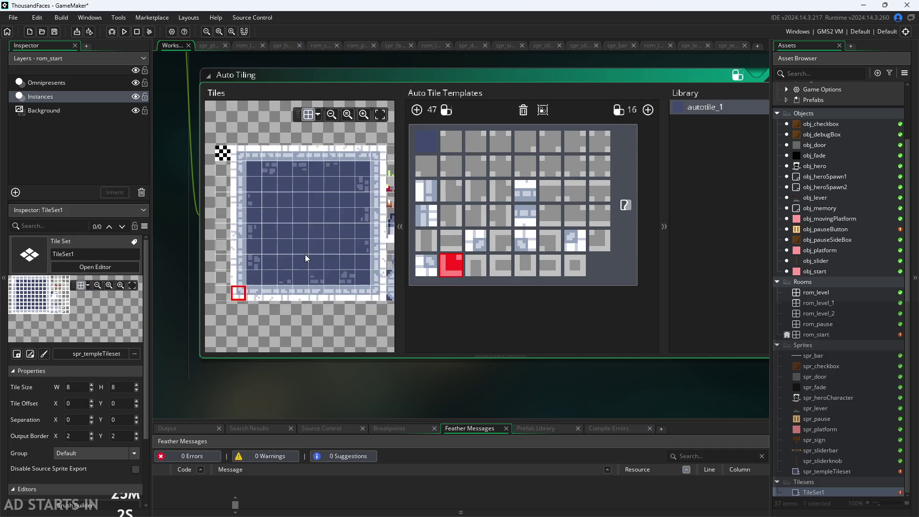
scroll(305, 254, "down", 3)
scroll(332, 267, "down", 1)
mouse_move(331, 288)
left_mouse_down()
mouse_move(322, 325)
mouse_move(324, 307)
left_mouse_up()
scroll(354, 292, "up", 5)
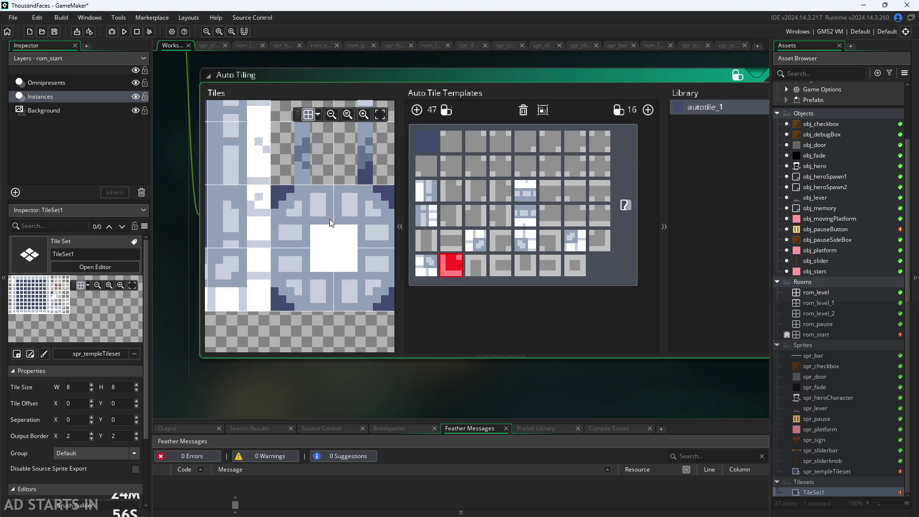
scroll(330, 217, "down", 1)
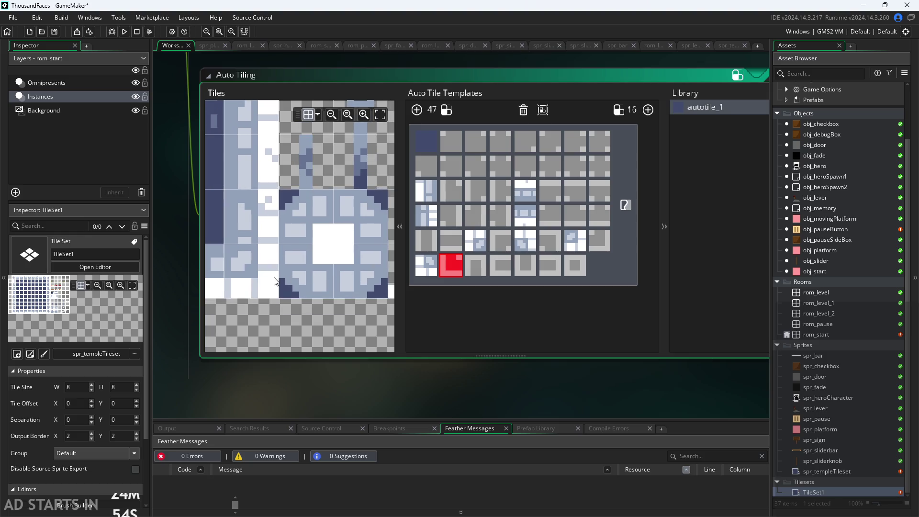
scroll(280, 312, "down", 2)
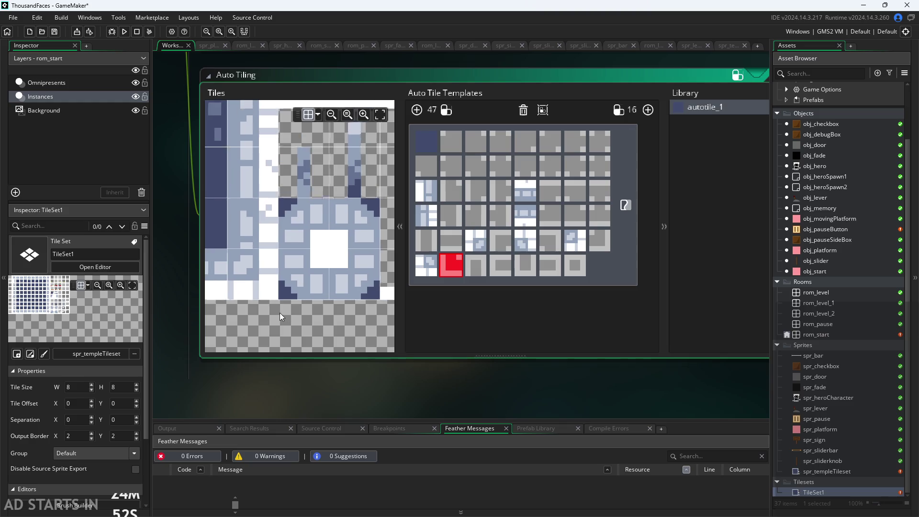
scroll(325, 314, "up", 1)
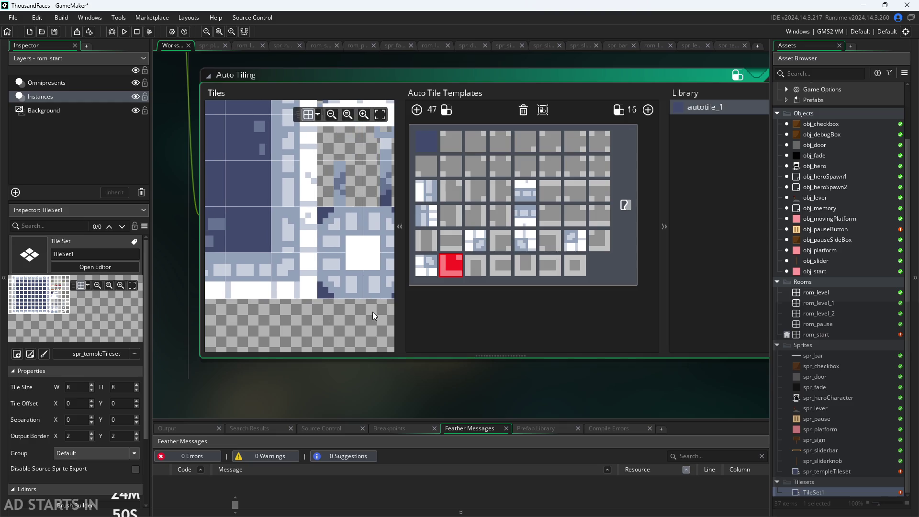
scroll(347, 326, "down", 1)
scroll(347, 325, "up", 1)
scroll(372, 313, "down", 1)
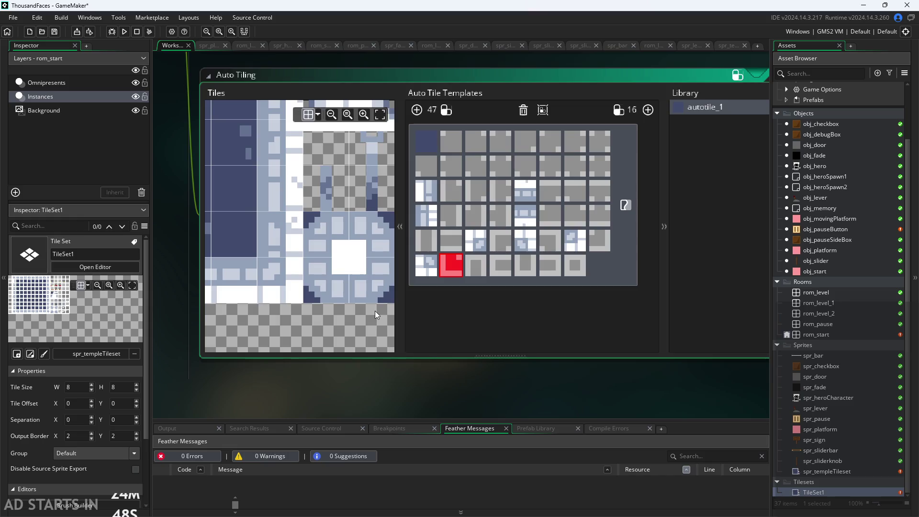
scroll(326, 317, "up", 1)
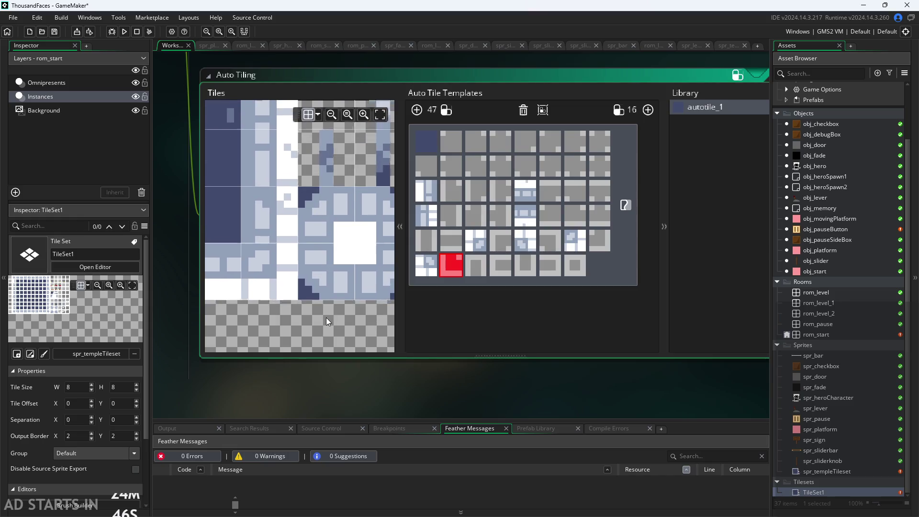
scroll(291, 317, "down", 1)
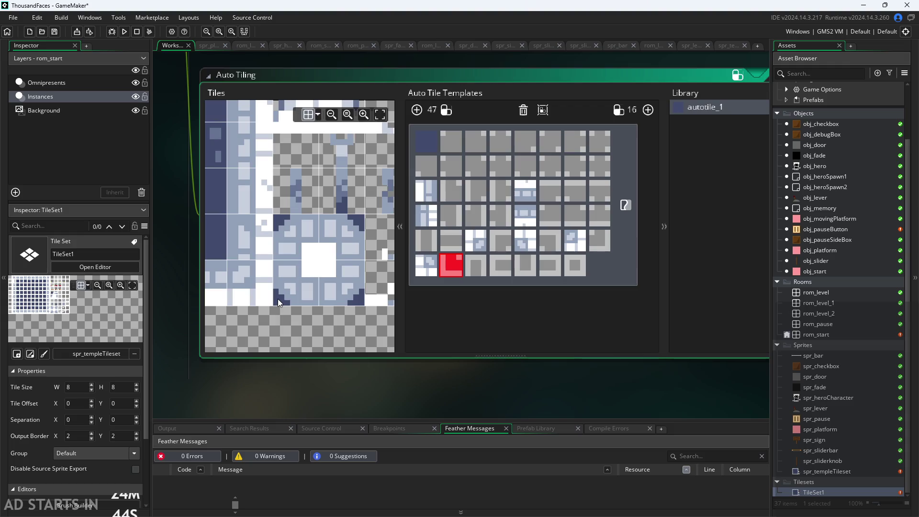
scroll(333, 283, "down", 1)
scroll(332, 283, "up", 1)
scroll(369, 284, "left", 1)
scroll(355, 294, "down", 2)
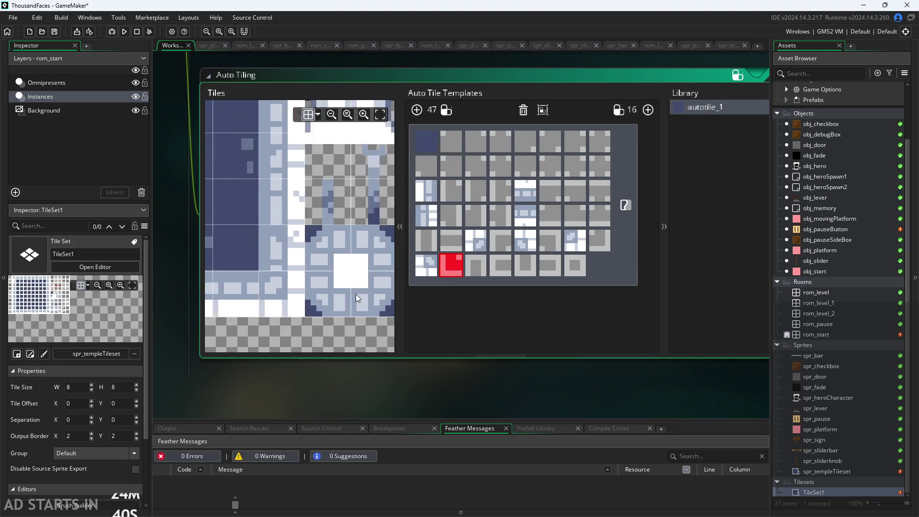
left_click(454, 140)
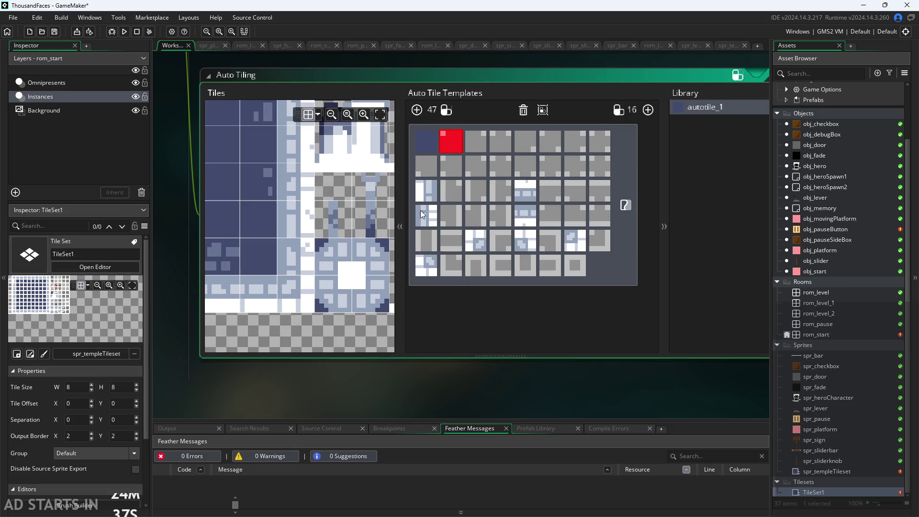
Fill the top row's second, third and fifth slots and row 2's first slot with wall tiles.
left_click(367, 300)
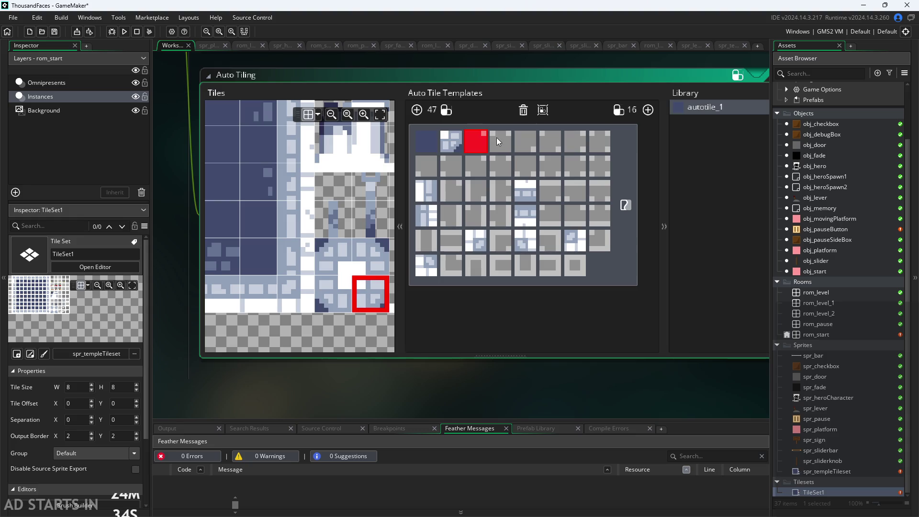
left_click(324, 302)
mouse_move(383, 269)
left_mouse_down()
mouse_move(252, 302)
mouse_move(238, 296)
mouse_move(312, 396)
mouse_move(317, 432)
mouse_move(316, 236)
mouse_move(295, 254)
left_mouse_up()
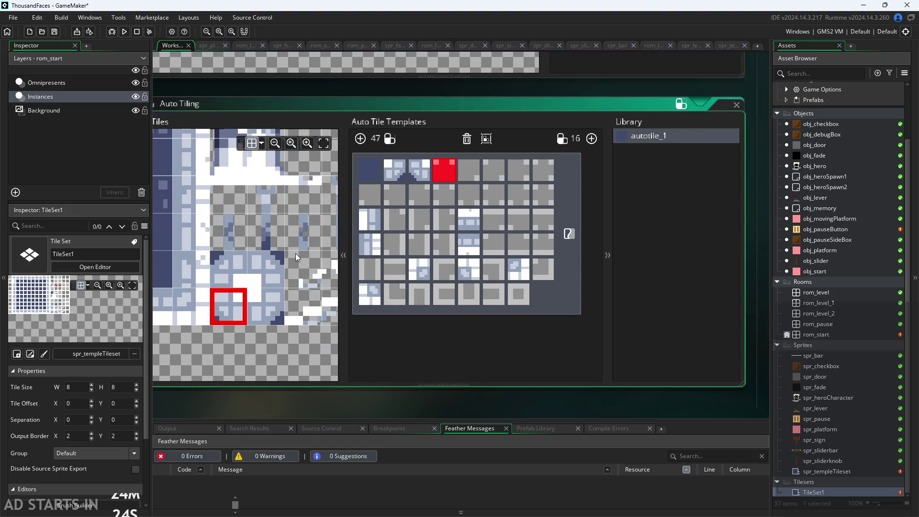
left_click(314, 232)
left_click(340, 249)
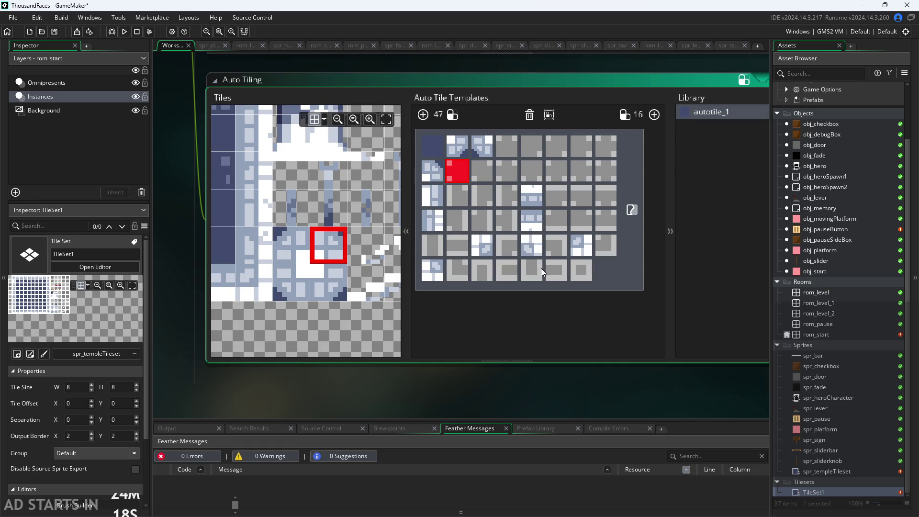
left_click(533, 148)
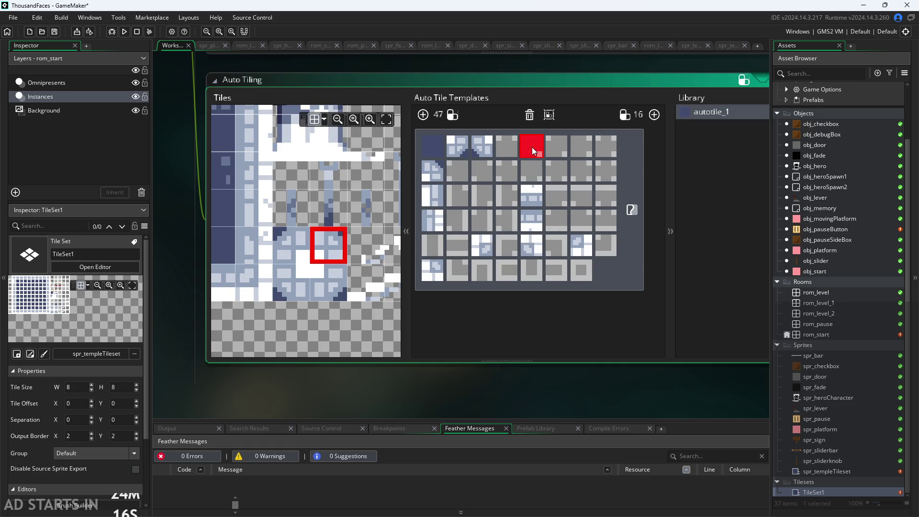
left_click(291, 244)
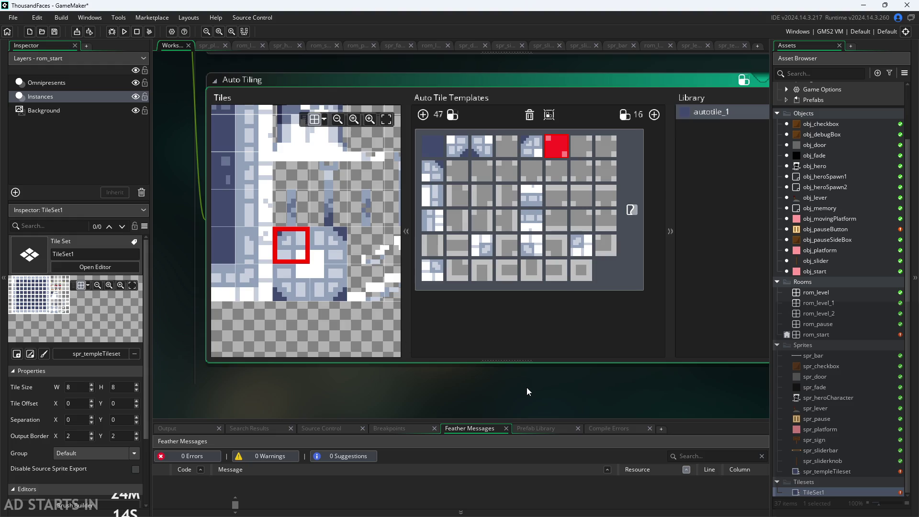
scroll(521, 379, "down", 1)
left_click_drag(480, 341, 470, 343)
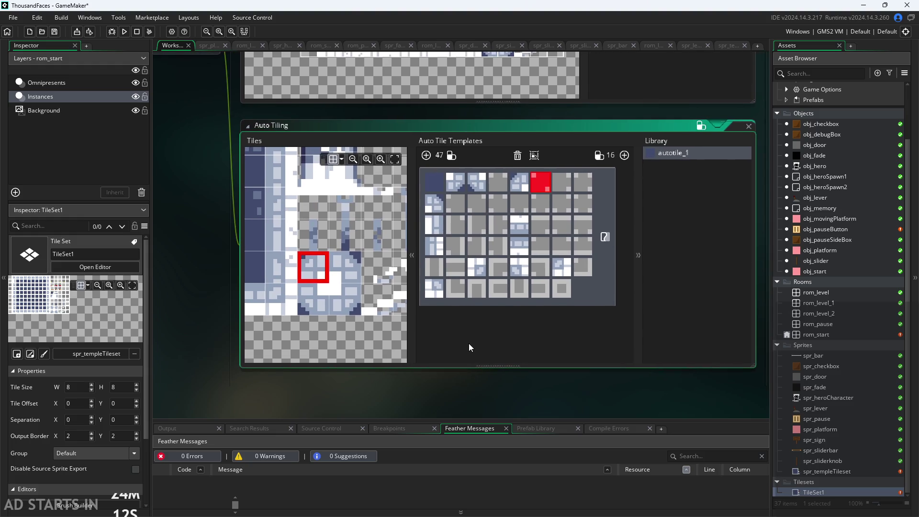
left_click_drag(322, 317, 378, 347)
scroll(364, 332, "down", 2)
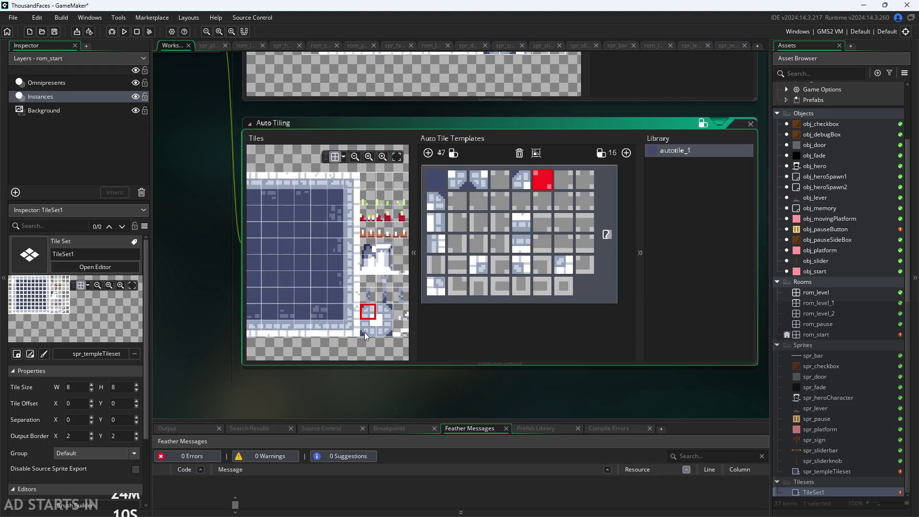
mouse_move(395, 349)
left_mouse_down()
mouse_move(351, 343)
mouse_move(426, 346)
mouse_move(310, 336)
left_mouse_up()
left_click_drag(373, 386, 344, 384)
scroll(370, 329, "up", 3)
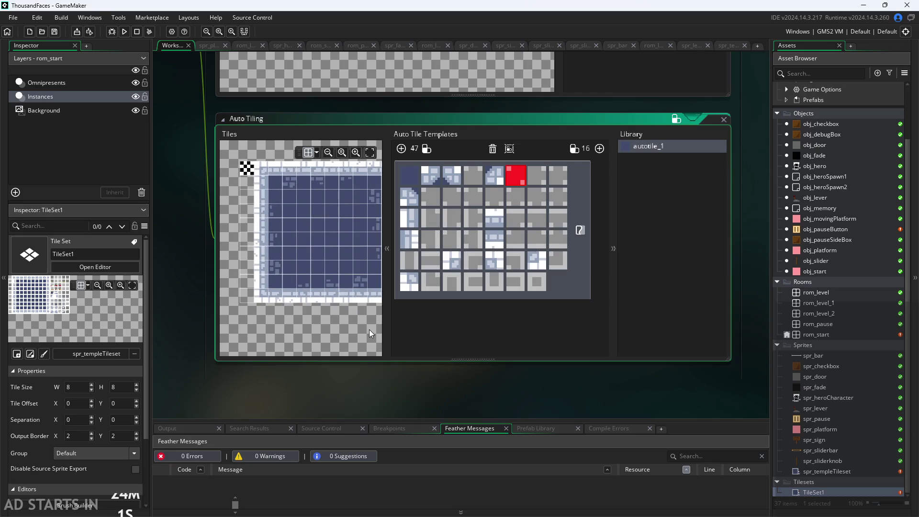
scroll(314, 341, "down", 3)
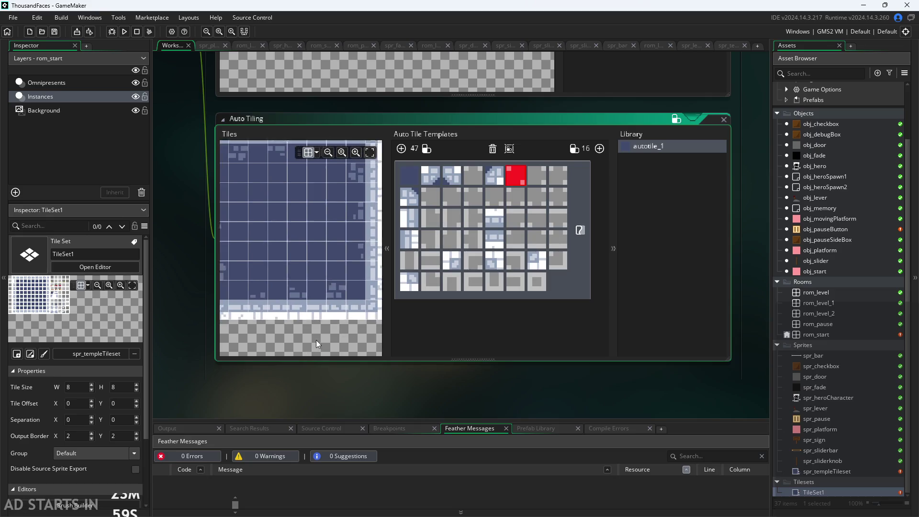
scroll(318, 323, "up", 1)
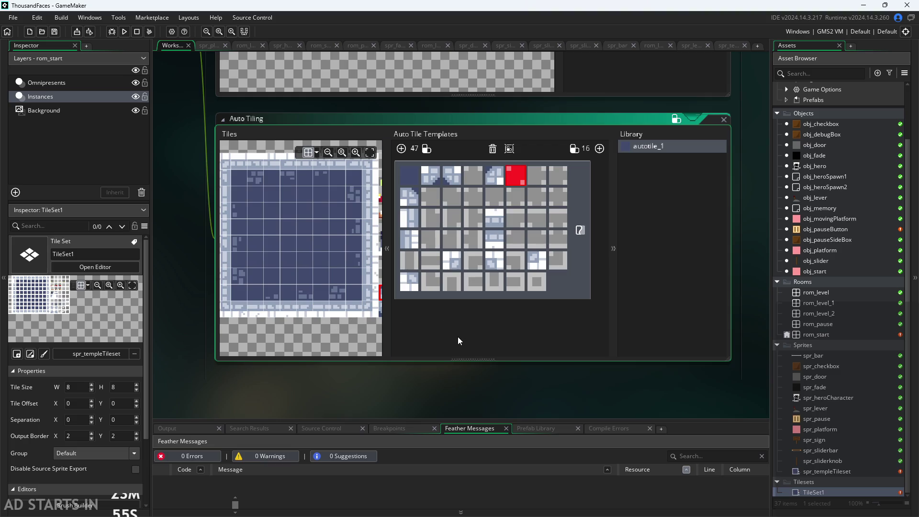
mouse_move(344, 339)
left_mouse_down()
mouse_move(176, 335)
mouse_move(174, 361)
mouse_move(128, 352)
mouse_move(157, 340)
mouse_move(314, 325)
mouse_move(279, 335)
left_mouse_up()
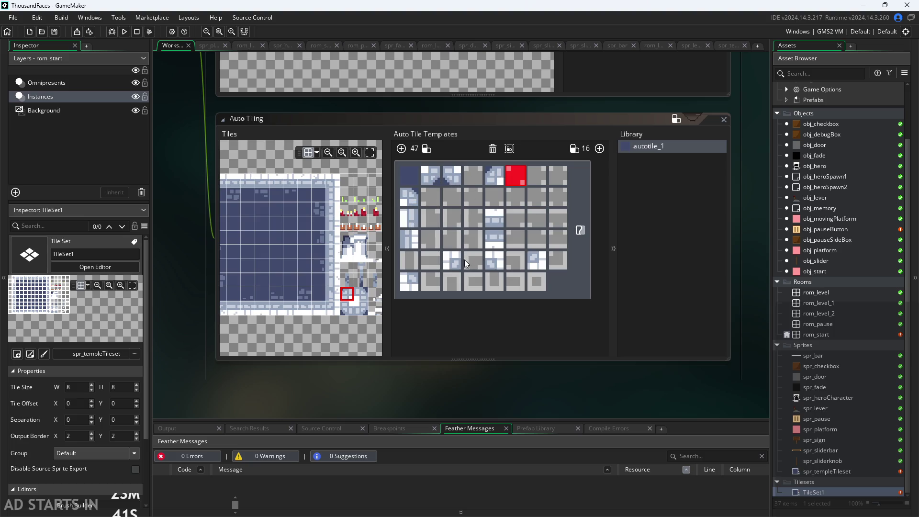
mouse_move(335, 328)
left_mouse_down()
mouse_move(321, 328)
mouse_move(353, 317)
mouse_move(285, 315)
left_mouse_up()
scroll(289, 315, "down", 4)
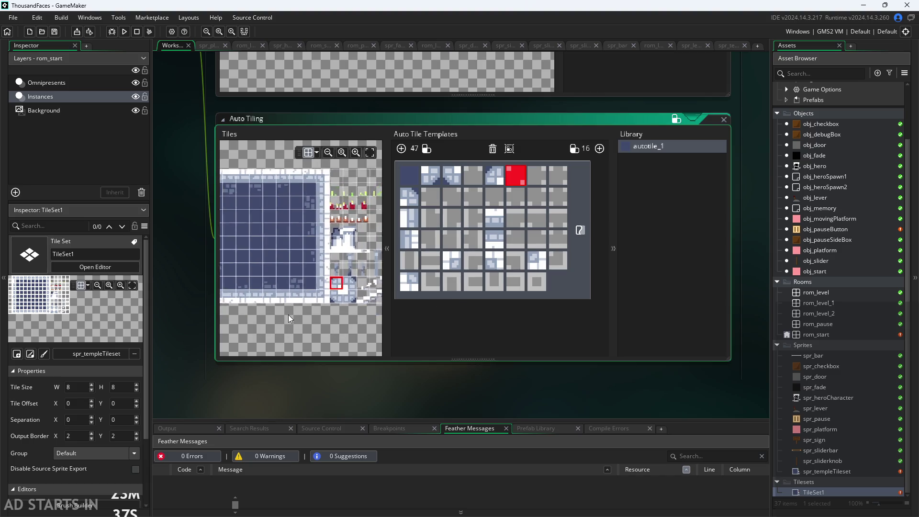
scroll(344, 310, "up", 1)
scroll(342, 326, "up", 1)
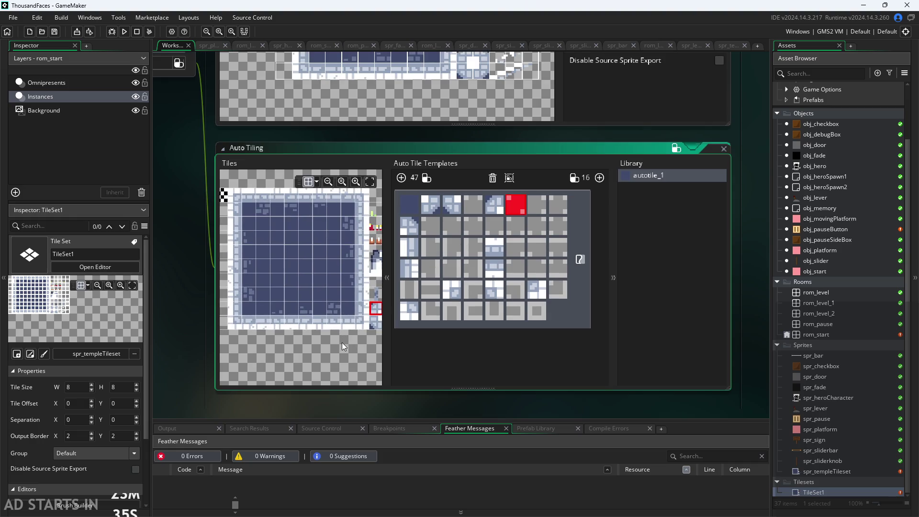
left_click_drag(333, 335, 340, 342)
mouse_move(453, 391)
left_mouse_down()
mouse_move(472, 368)
mouse_move(468, 354)
left_mouse_up()
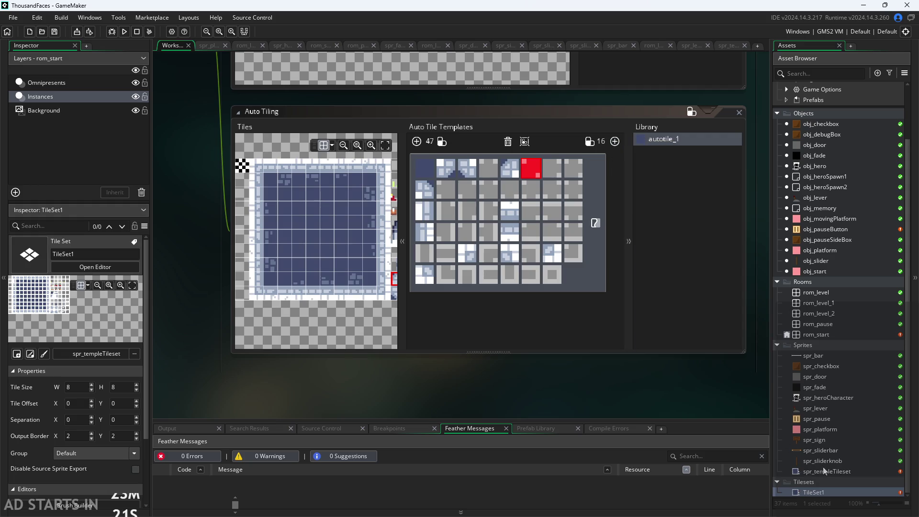
Rename TileSet1 to tls_temple from its tile set editor.
double_click(820, 490)
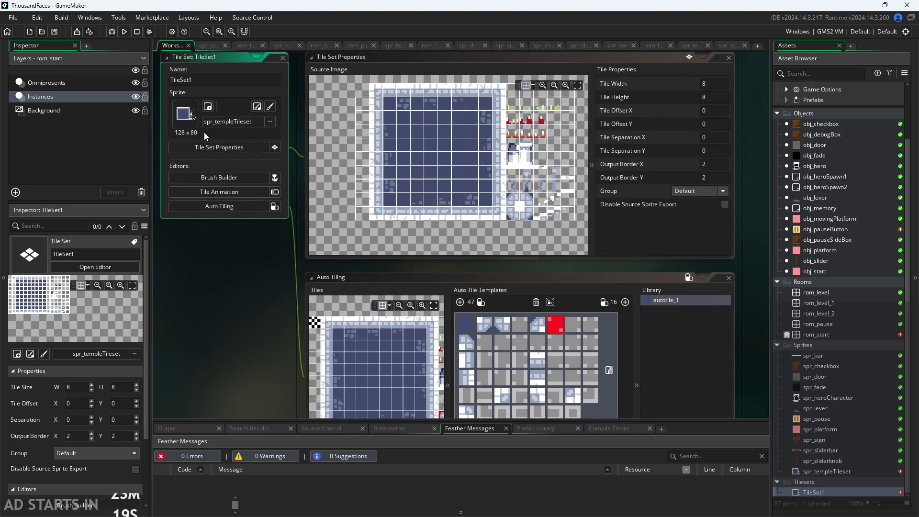
type("tls")
key("BackSpace")
key("BackSpace")
type("ls_")
type("Tem")
type("ple")
key("BackSpace")
key("BackSpace")
key("BackSpace")
type("temple")
key("Return")
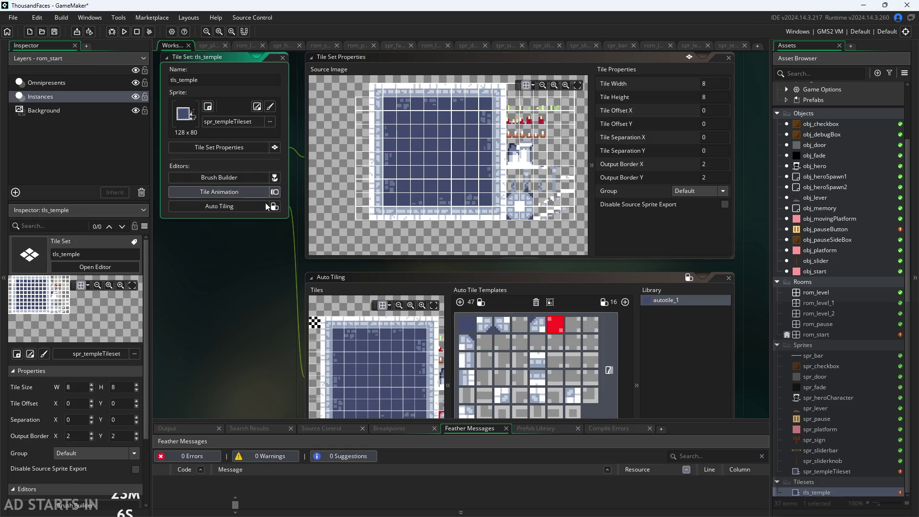
Locate the green grass tile in tls_temple and place it in the bottom row's third template slot.
mouse_move(222, 313)
left_mouse_down()
mouse_move(225, 265)
mouse_move(246, 257)
mouse_move(275, 330)
mouse_move(244, 280)
mouse_move(246, 322)
mouse_move(234, 243)
left_mouse_up()
scroll(246, 322, "up", 2)
scroll(291, 279, "up", 3)
mouse_move(297, 300)
left_mouse_down()
mouse_move(141, 282)
mouse_move(188, 235)
left_mouse_up()
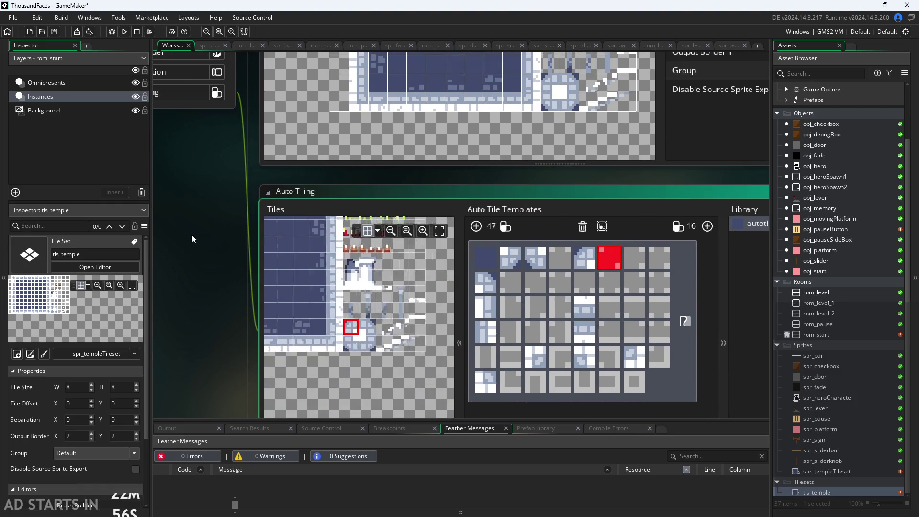
scroll(335, 330, "up", 4)
mouse_move(348, 340)
left_mouse_down()
mouse_move(393, 329)
mouse_move(335, 342)
mouse_move(304, 336)
left_mouse_up()
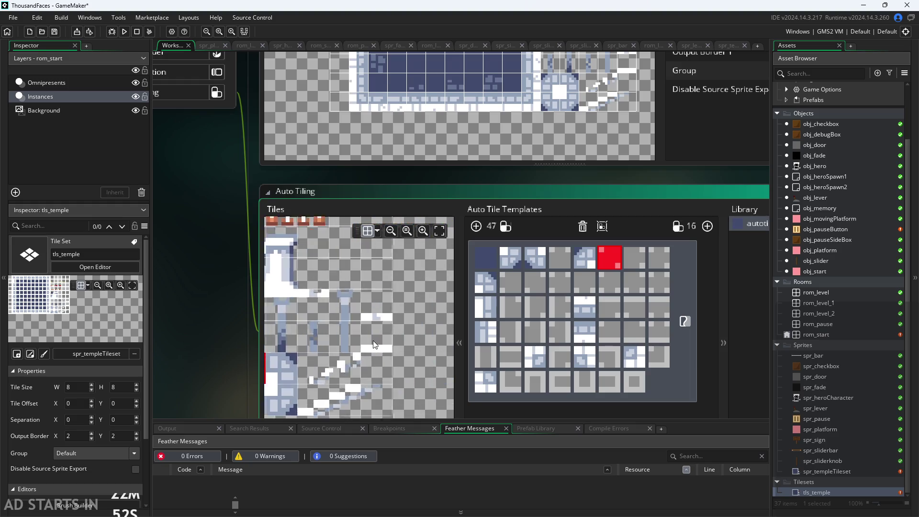
scroll(375, 344, "up", 1)
mouse_move(387, 340)
left_mouse_down()
mouse_move(377, 361)
mouse_move(401, 315)
mouse_move(404, 272)
mouse_move(402, 305)
mouse_move(415, 309)
left_mouse_up()
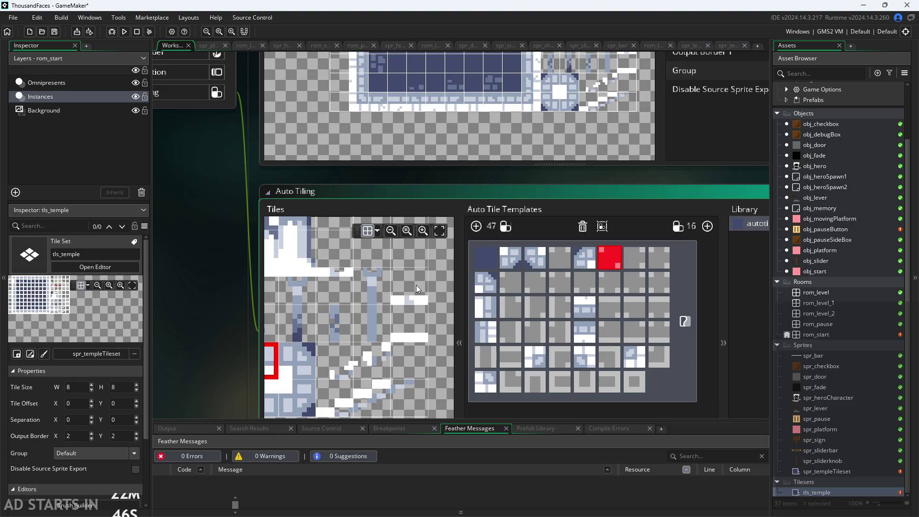
scroll(369, 295, "up", 2)
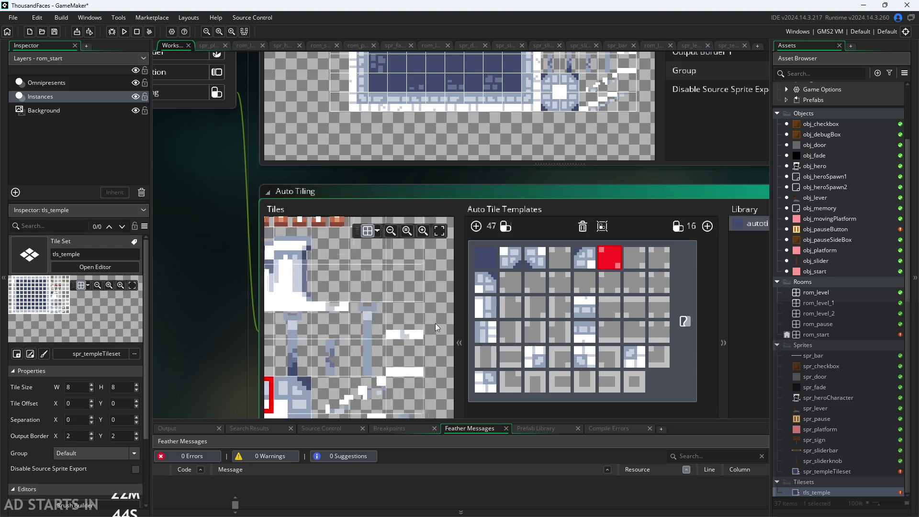
scroll(430, 327, "right", 3)
left_click_drag(407, 290, 341, 277)
left_click_drag(486, 191, 562, 159)
scroll(370, 260, "down", 4)
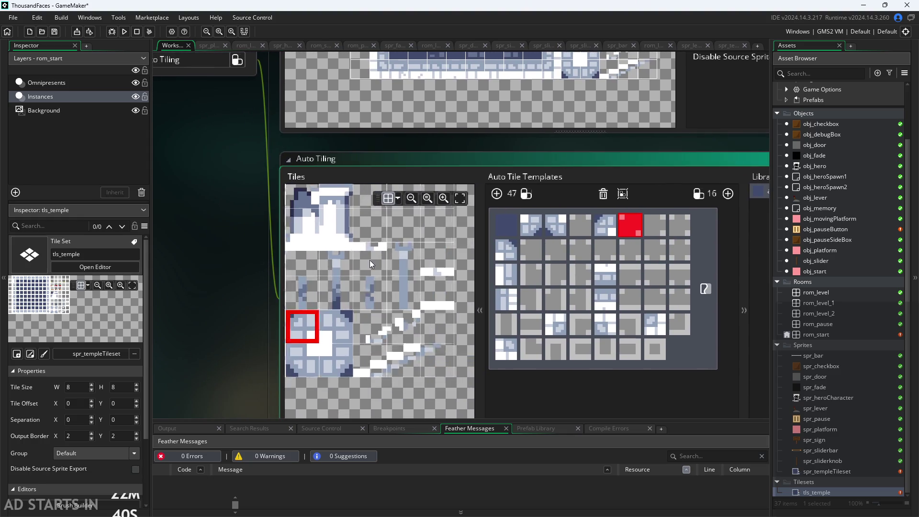
scroll(415, 283, "up", 1)
scroll(415, 283, "up", 1)
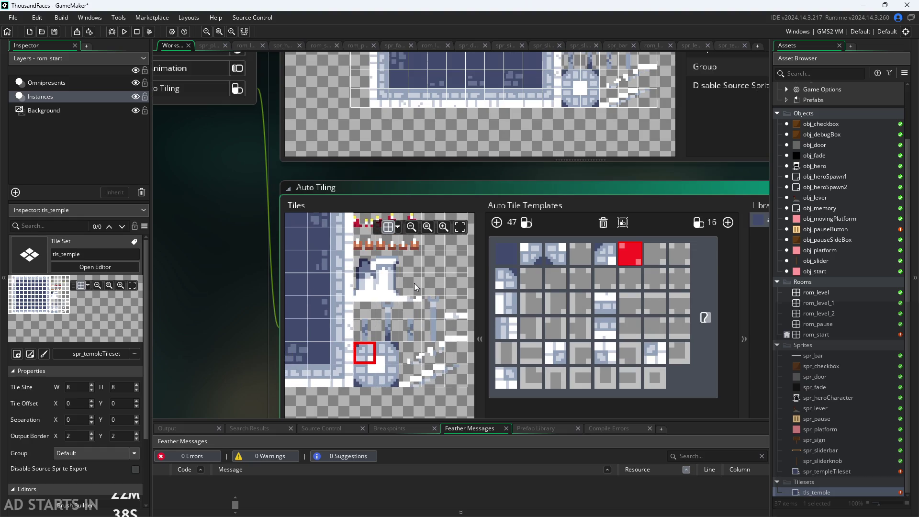
scroll(418, 334, "up", 2)
mouse_move(397, 356)
left_mouse_down()
mouse_move(369, 374)
mouse_move(385, 355)
mouse_move(382, 375)
mouse_move(364, 349)
mouse_move(375, 317)
mouse_move(407, 312)
mouse_move(467, 267)
left_mouse_up()
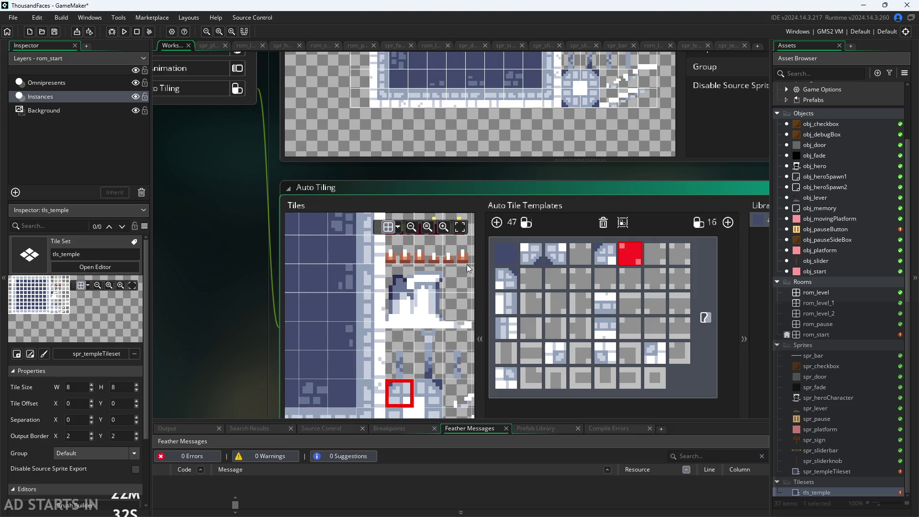
scroll(416, 322, "up", 2)
scroll(416, 322, "down", 2)
scroll(421, 355, "down", 3)
scroll(383, 355, "down", 2)
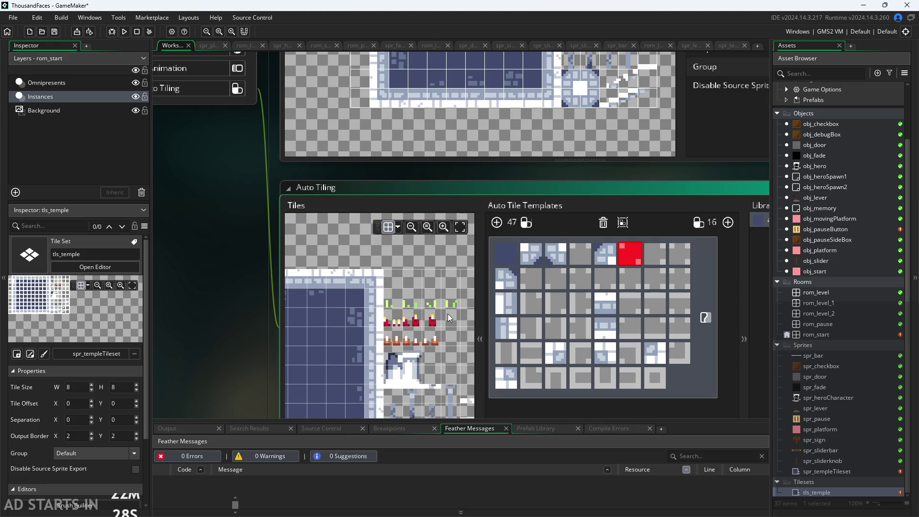
left_click_drag(225, 335, 183, 229)
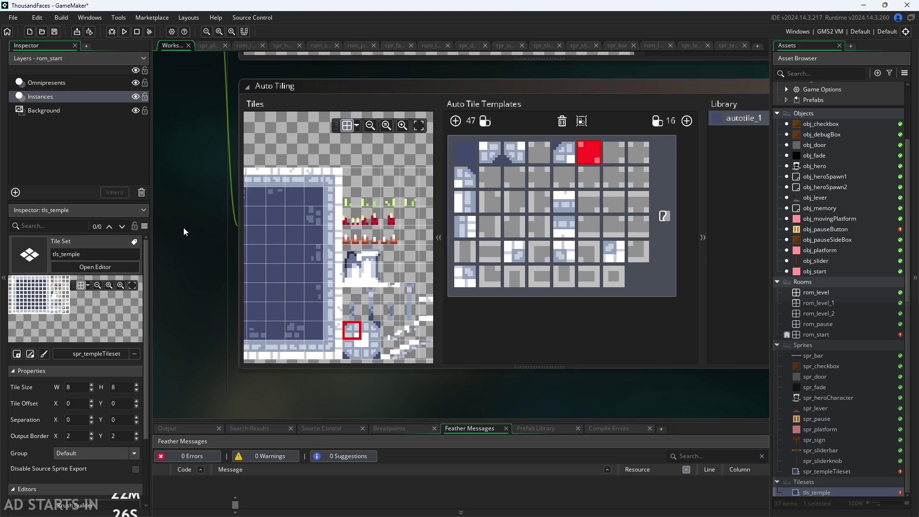
scroll(396, 267, "up", 1)
left_click_drag(396, 268, 347, 291)
scroll(335, 243, "up", 1)
scroll(336, 244, "up", 2)
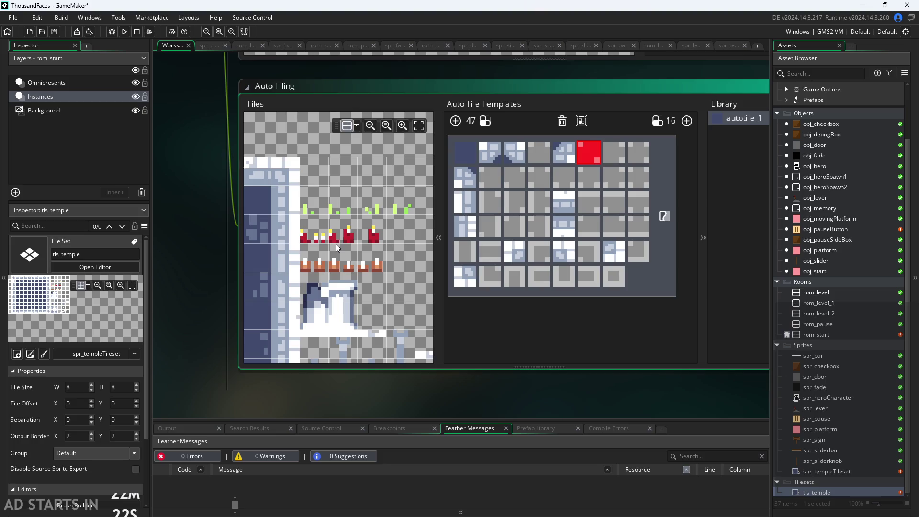
scroll(306, 283, "down", 3)
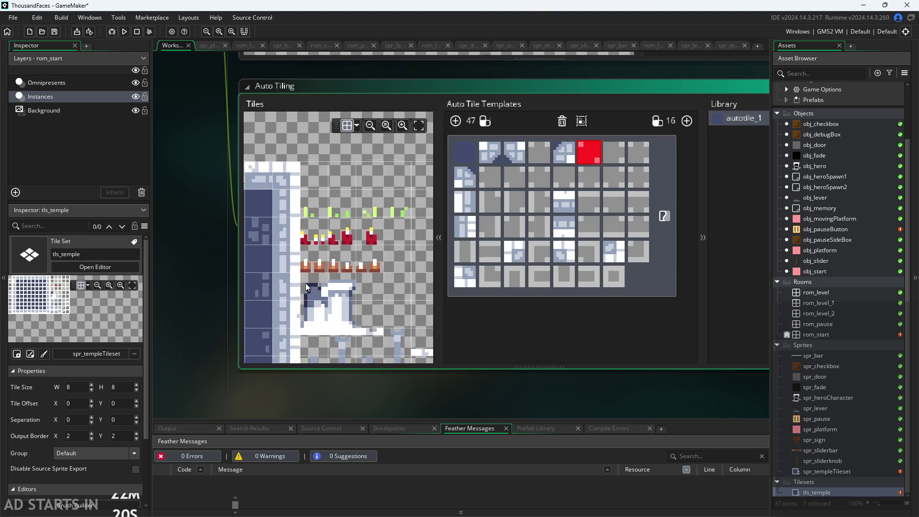
scroll(297, 285, "up", 1)
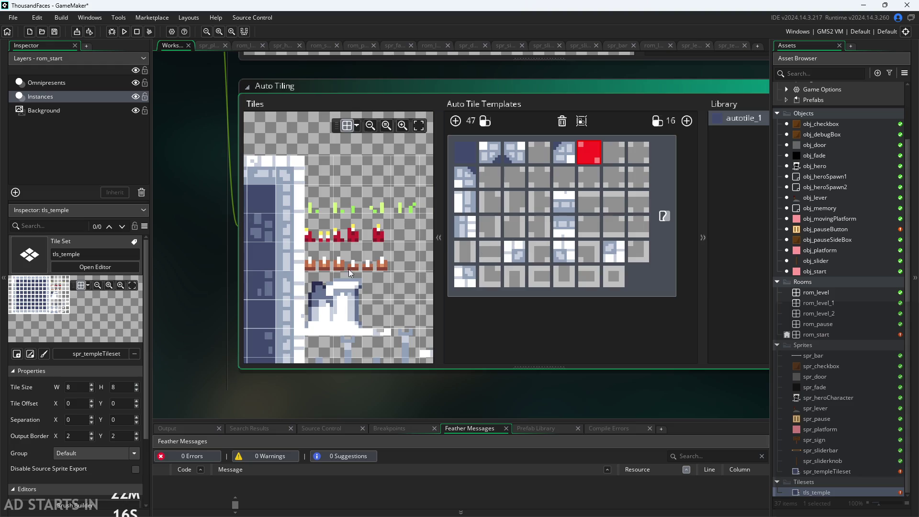
scroll(338, 272, "up", 3)
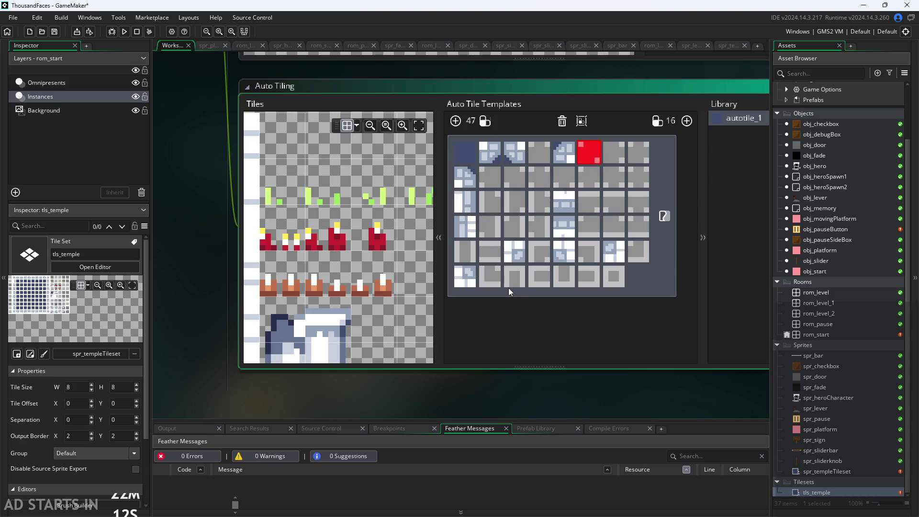
scroll(351, 269, "left", 3)
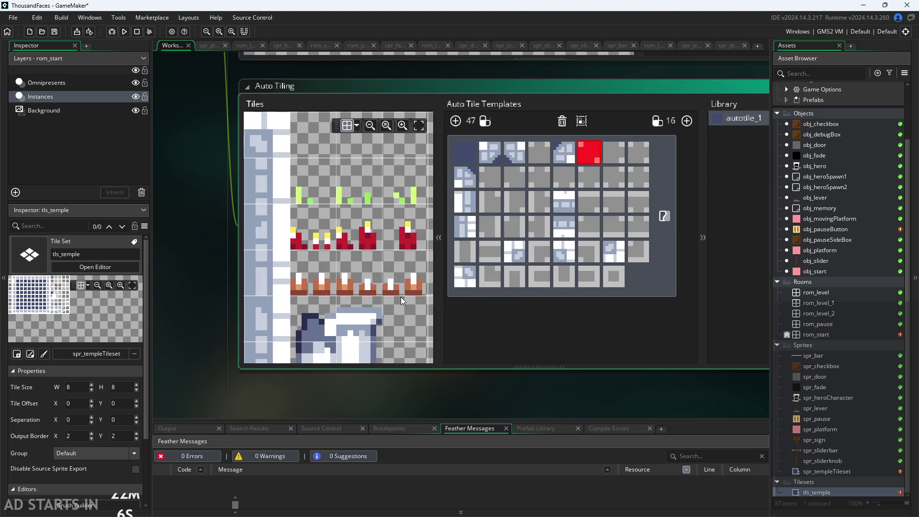
left_click(515, 281)
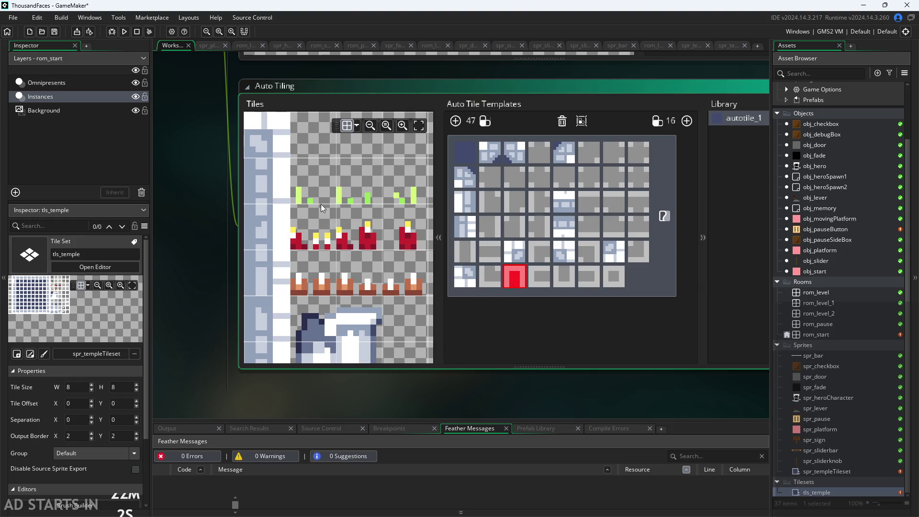
left_click(357, 190)
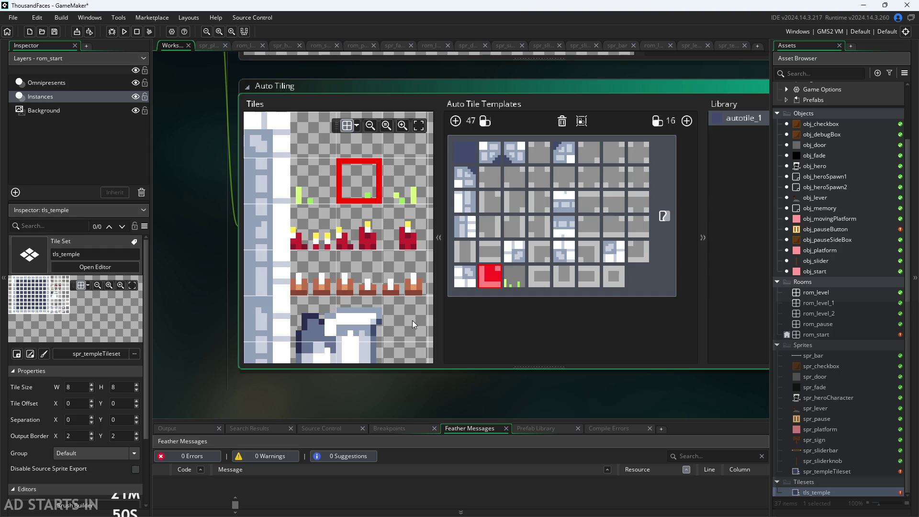
Put a blue pillar tile from tls_temple into the bottom row's second template slot.
mouse_move(410, 321)
left_mouse_down()
mouse_move(358, 303)
mouse_move(360, 283)
left_mouse_up()
scroll(355, 281, "down", 2)
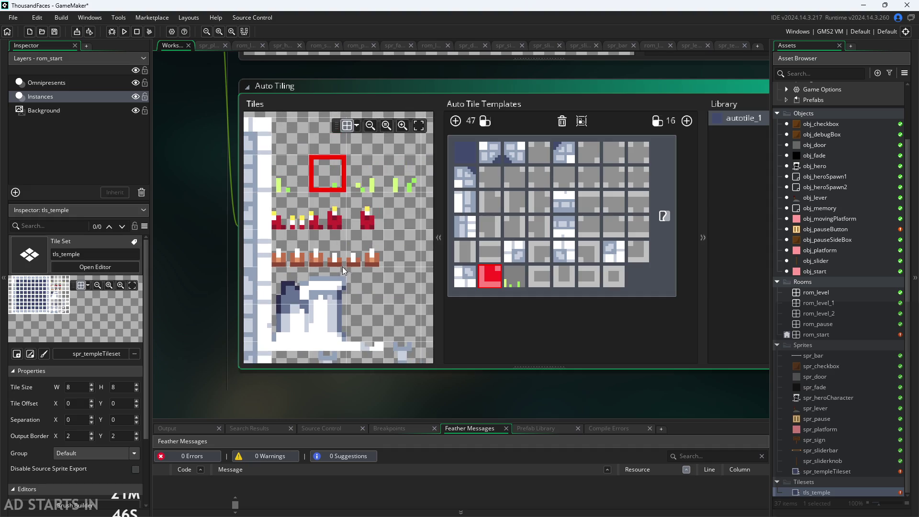
scroll(357, 271, "down", 2)
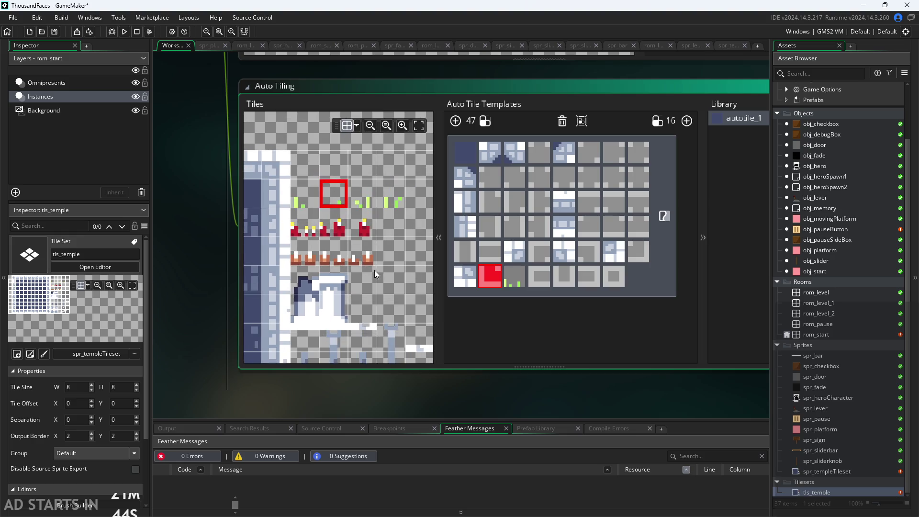
scroll(203, 230, "up", 1)
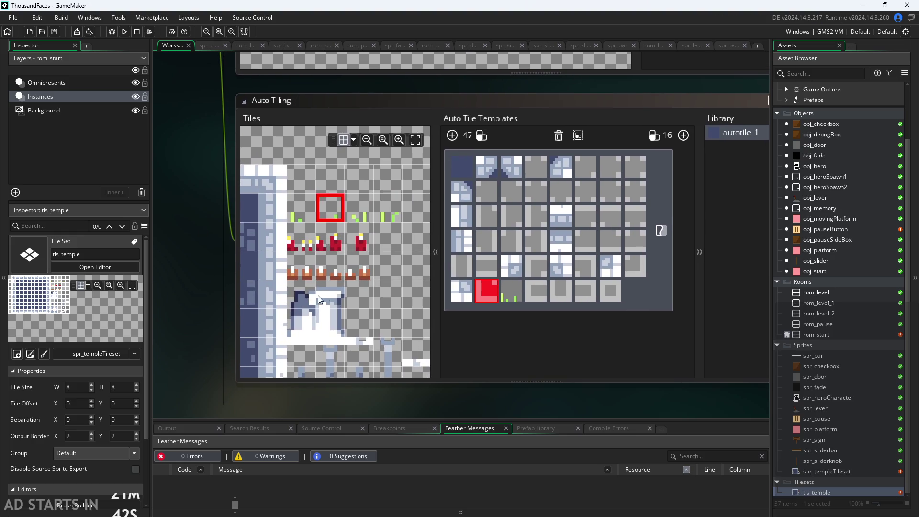
scroll(351, 230, "up", 3)
scroll(333, 254, "down", 4)
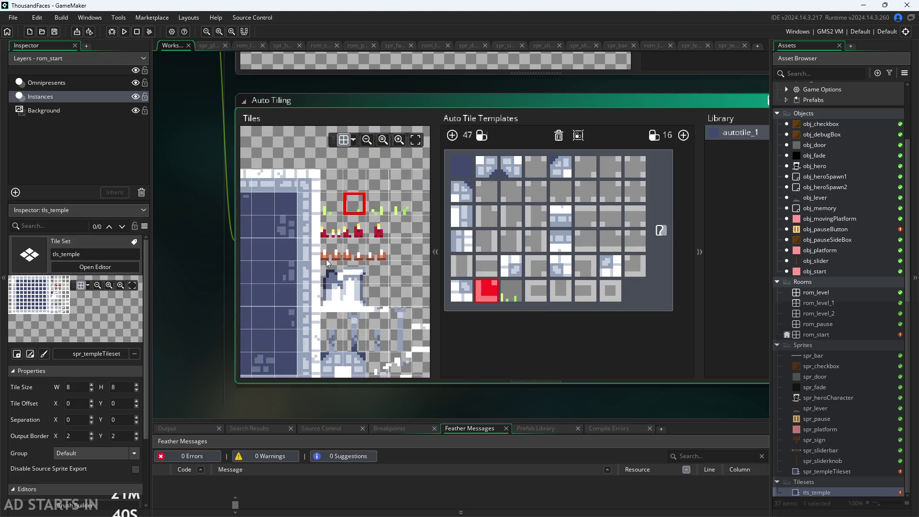
scroll(333, 260, "up", 2)
scroll(357, 206, "down", 2)
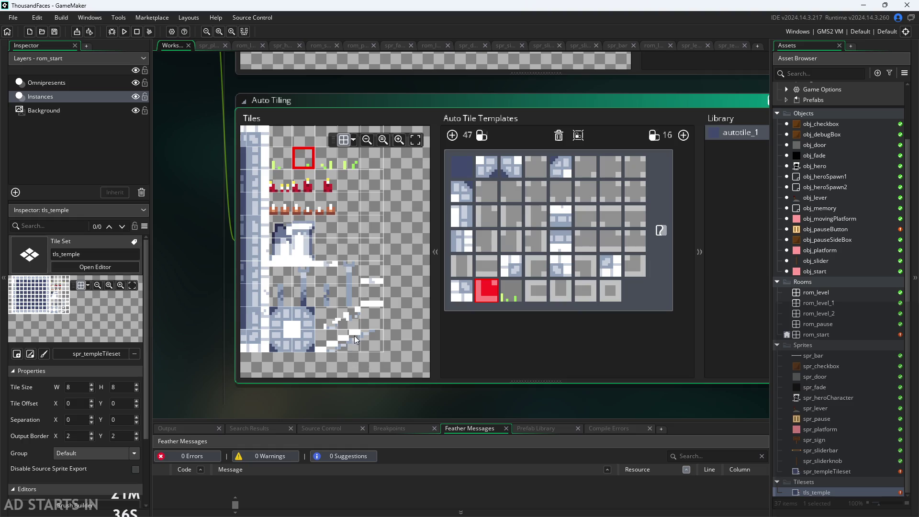
scroll(354, 336, "up", 2)
scroll(420, 188, "down", 2)
scroll(275, 254, "up", 3)
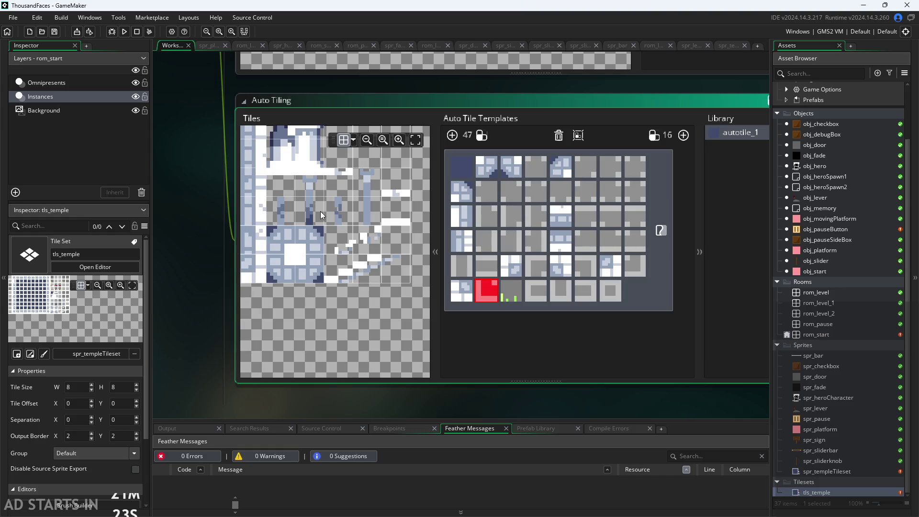
scroll(375, 233, "up", 3)
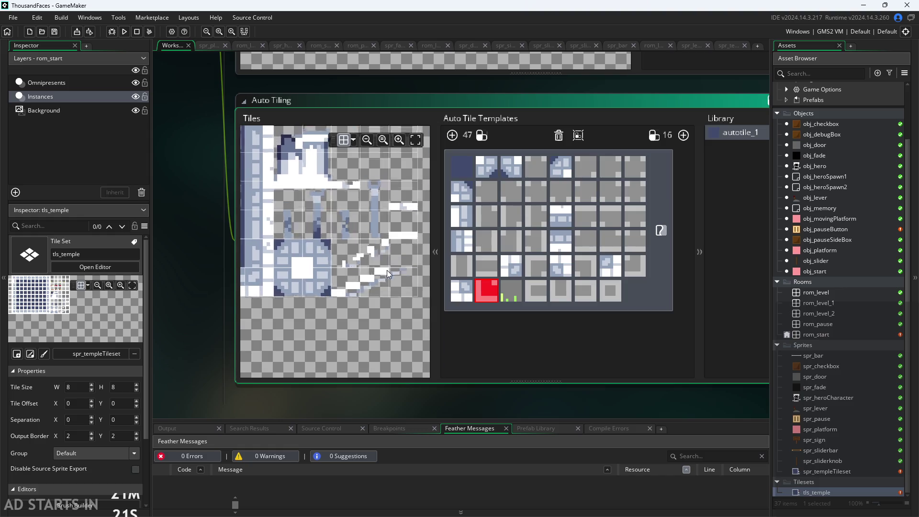
scroll(386, 283, "up", 2)
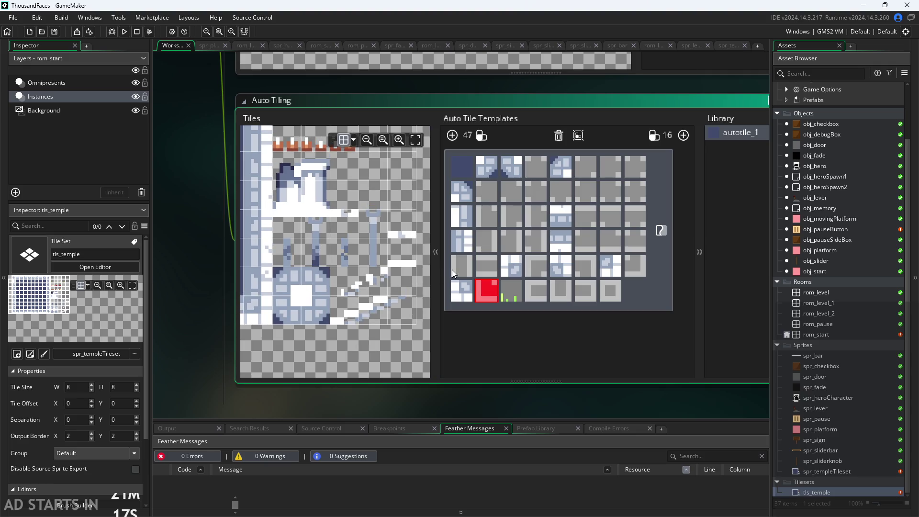
left_click(323, 252)
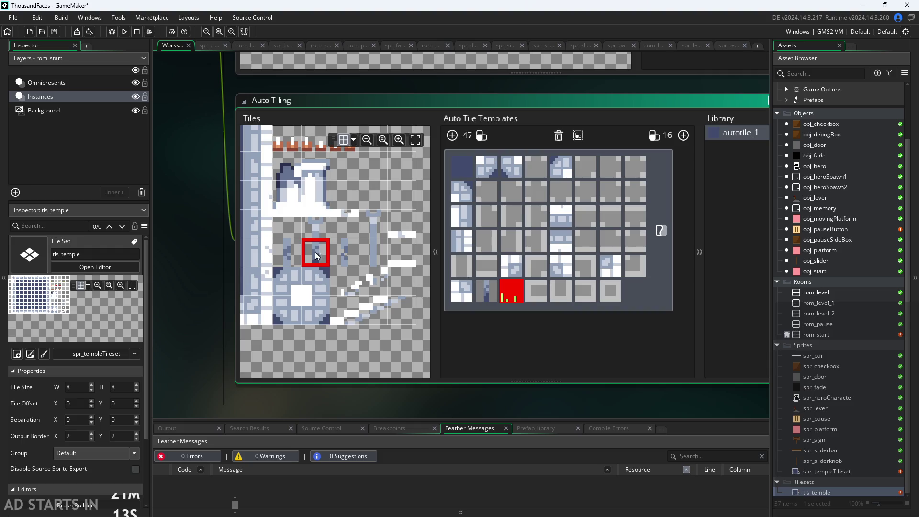
Assign pillar tiles to the current and next bottom-row template slots.
scroll(312, 257, "up", 3)
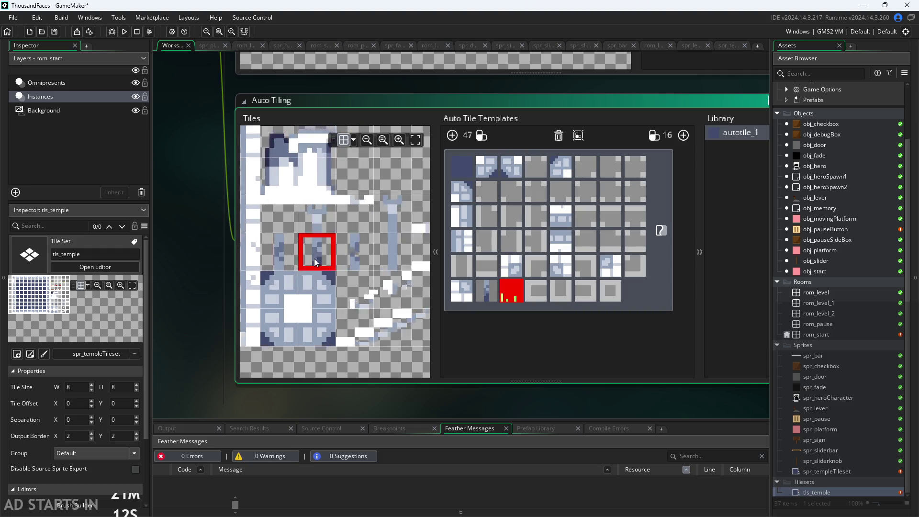
left_click(387, 254)
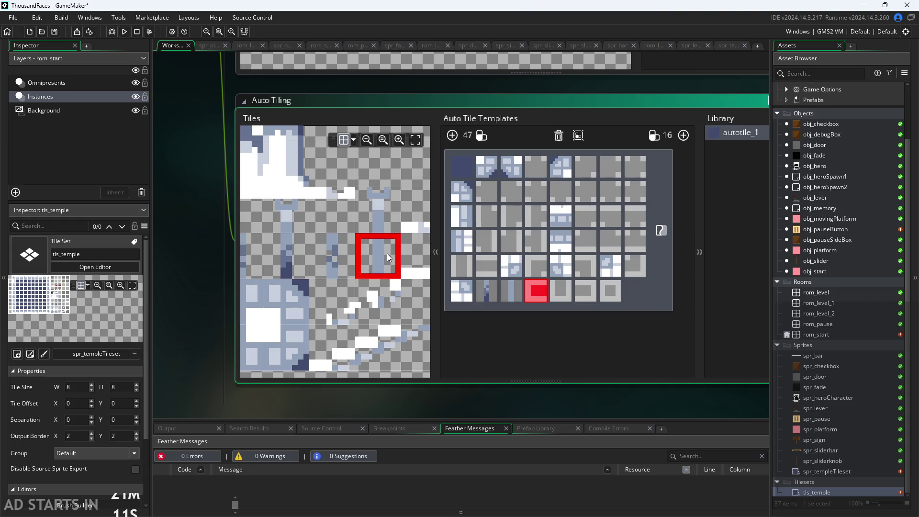
left_click(518, 297)
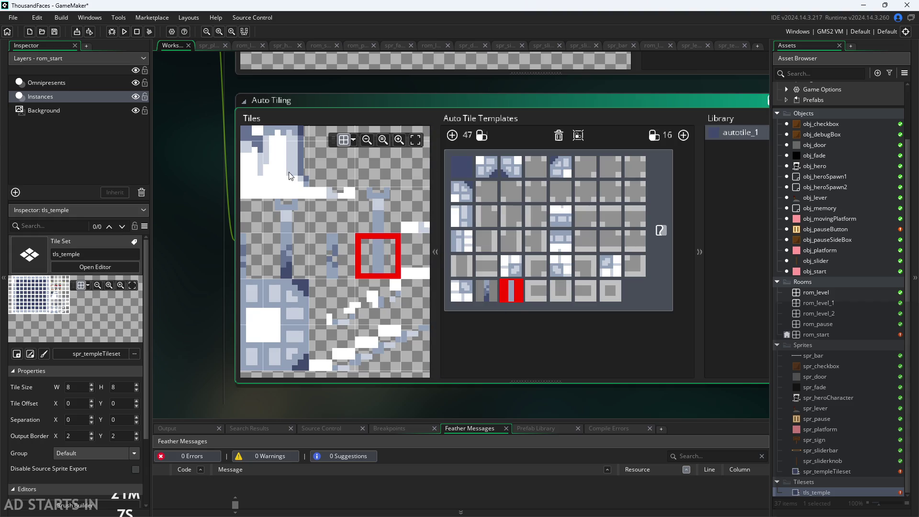
scroll(290, 182, "down", 5)
left_click(272, 200)
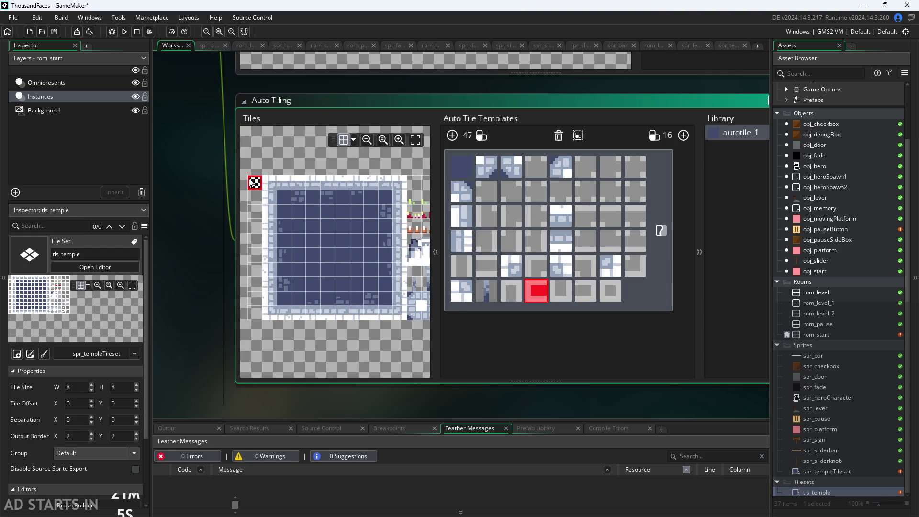
mouse_move(344, 240)
left_mouse_down()
mouse_move(183, 184)
mouse_move(297, 237)
left_mouse_up()
scroll(281, 232, "up", 4)
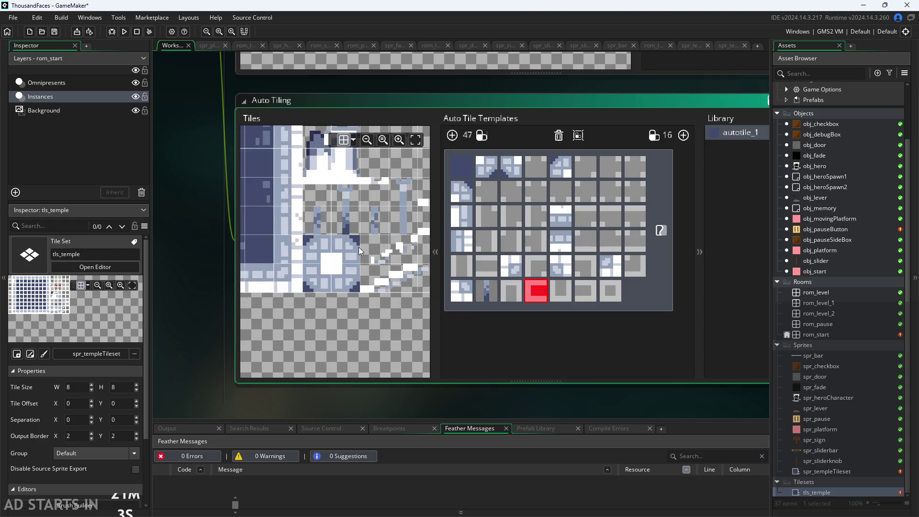
Bring the large blue tile block into view, reselect the second bottom-row slot, then select the rom_level room.
left_click(520, 297)
mouse_move(324, 270)
left_mouse_down()
mouse_move(314, 269)
mouse_move(281, 317)
left_mouse_up()
left_click_drag(362, 298, 309, 277)
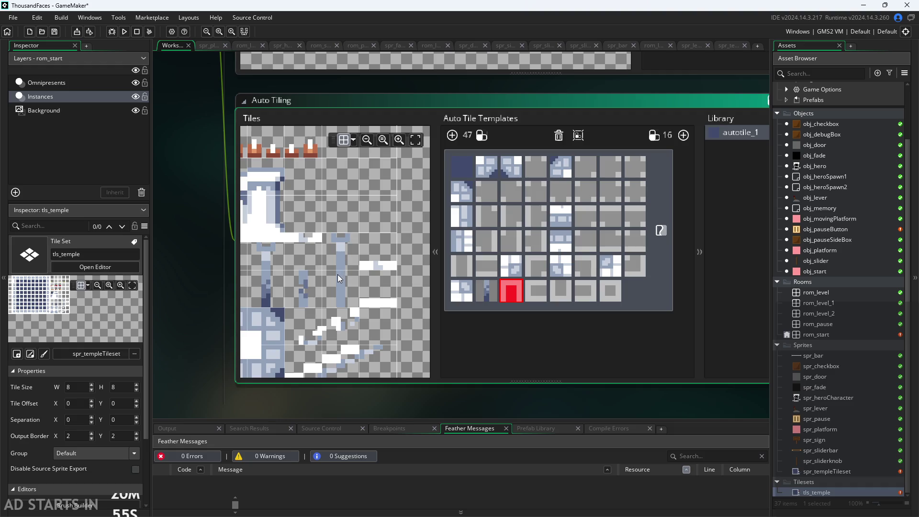
mouse_move(347, 298)
left_mouse_down()
mouse_move(329, 317)
mouse_move(427, 286)
mouse_move(322, 295)
mouse_move(384, 278)
mouse_move(329, 293)
mouse_move(393, 289)
mouse_move(370, 303)
mouse_move(370, 314)
mouse_move(298, 246)
left_mouse_up()
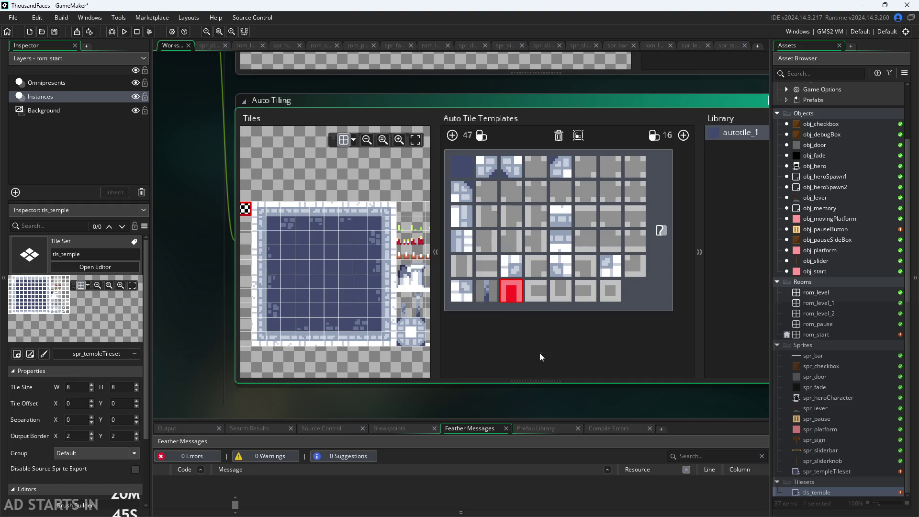
left_click(489, 297)
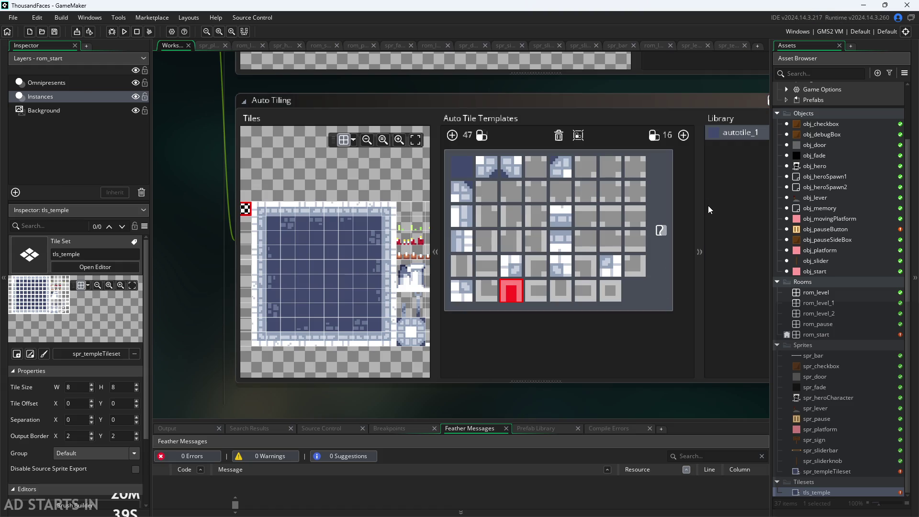
left_click(825, 292)
Open rom_level and move its creation code window off the room layout.
double_click(825, 291)
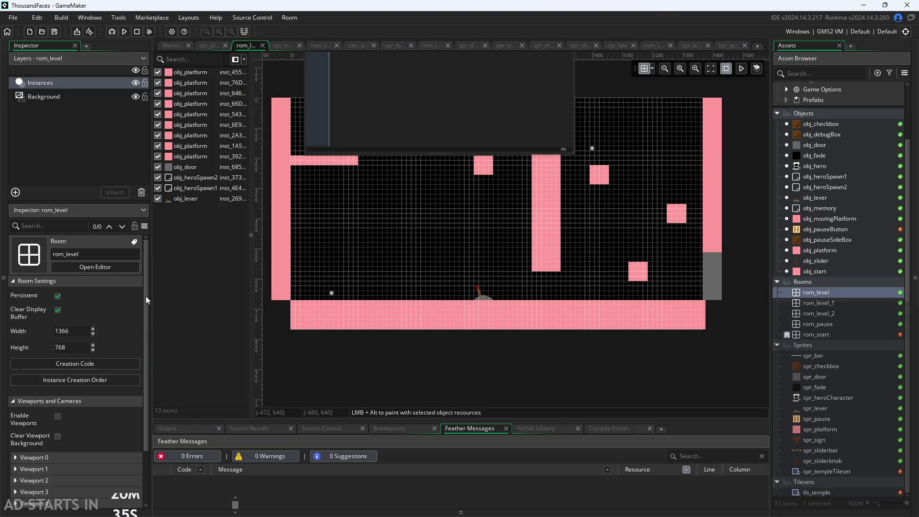
left_click(87, 330)
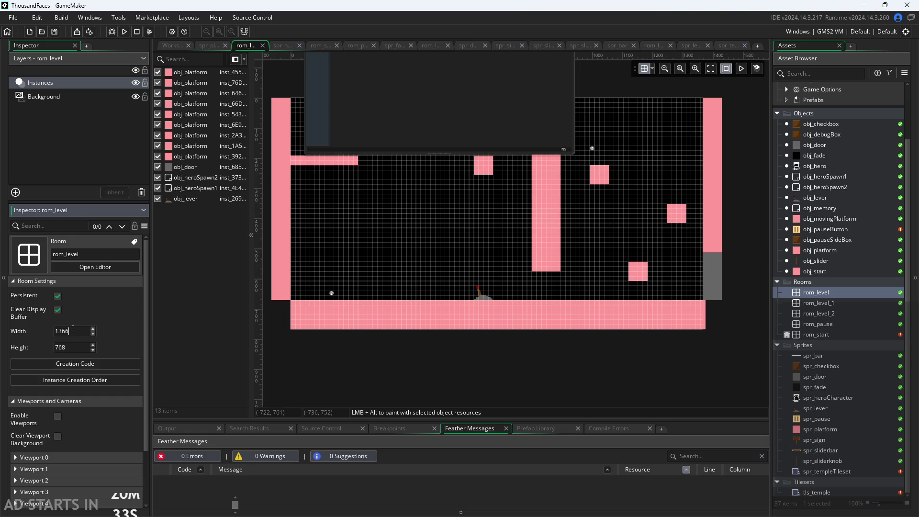
scroll(315, 353, "down", 3)
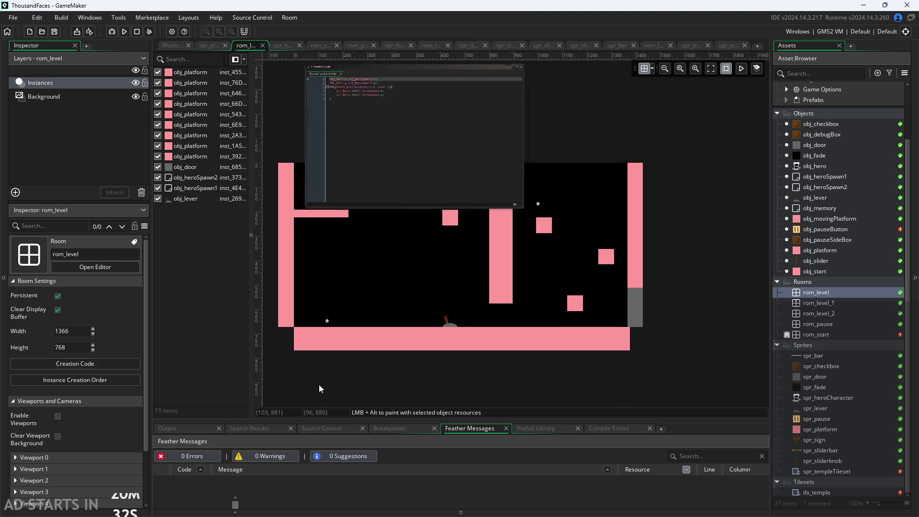
mouse_move(484, 87)
left_mouse_down()
mouse_move(499, 22)
mouse_move(496, 38)
left_mouse_up()
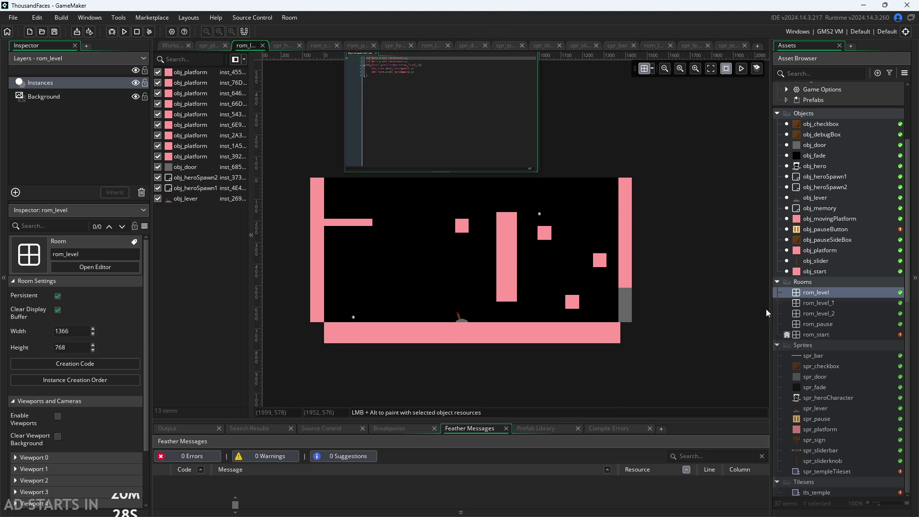
Open rom_level_1 and rom_level_2, then return to rom_level and select its width value.
double_click(817, 303)
double_click(817, 315)
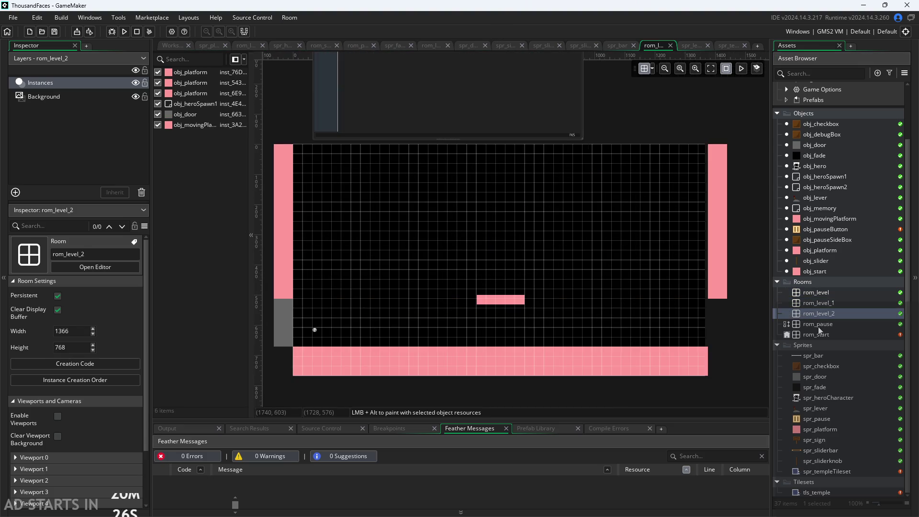
double_click(817, 293)
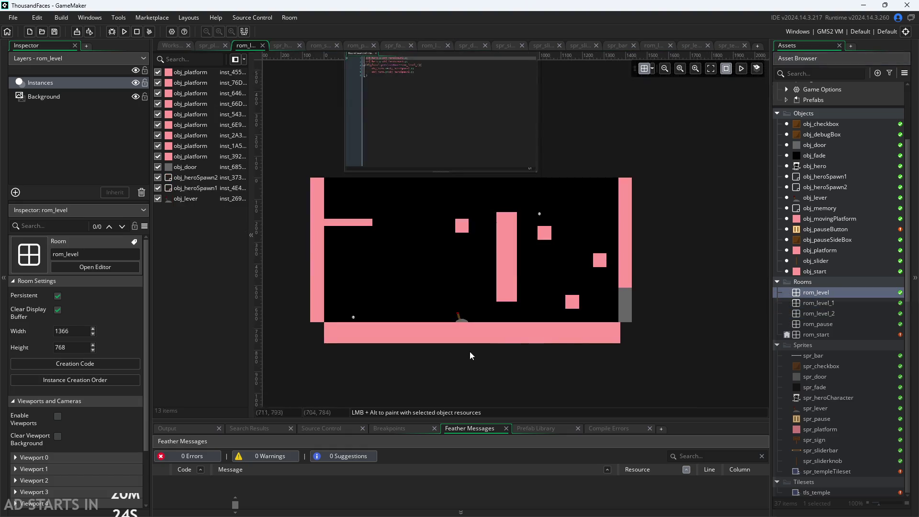
scroll(342, 365, "up", 4)
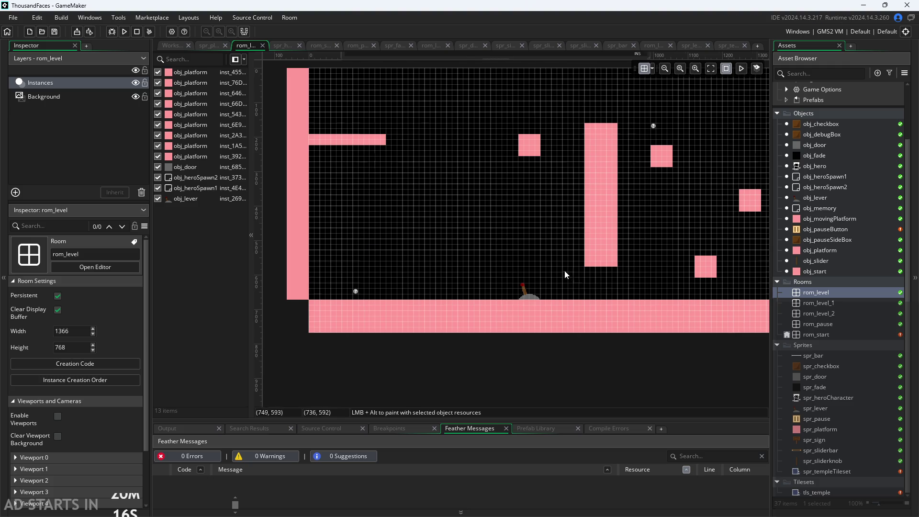
scroll(564, 270, "down", 2)
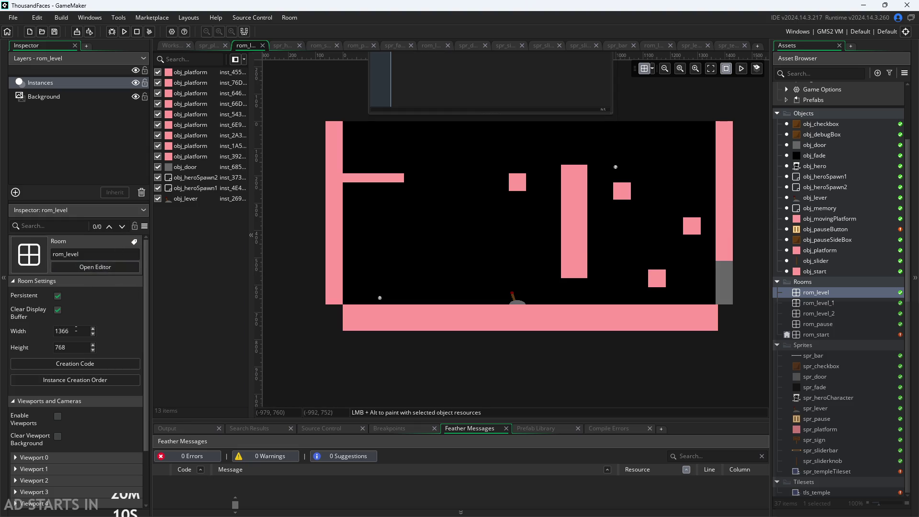
double_click(82, 331)
Give rom_level width 320, then set rom_level_1's height to 180.
type("320")
key("Return")
type("180")
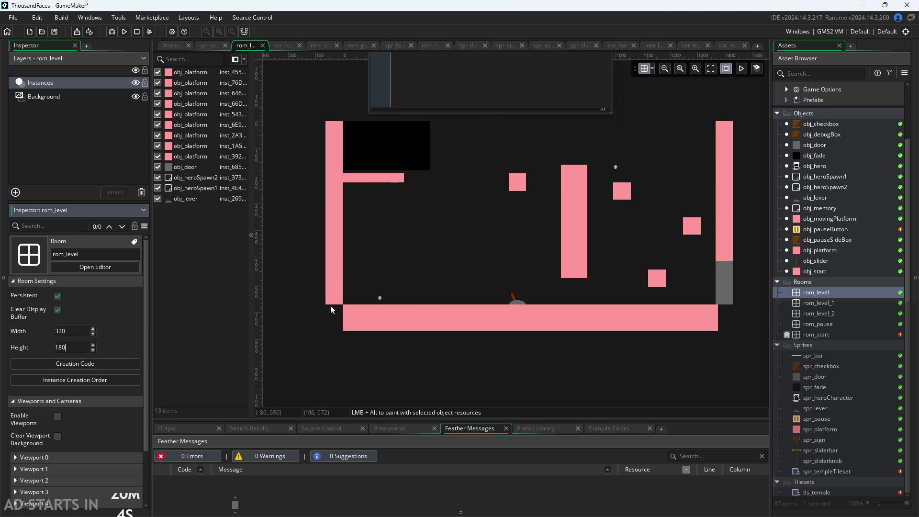
double_click(810, 303)
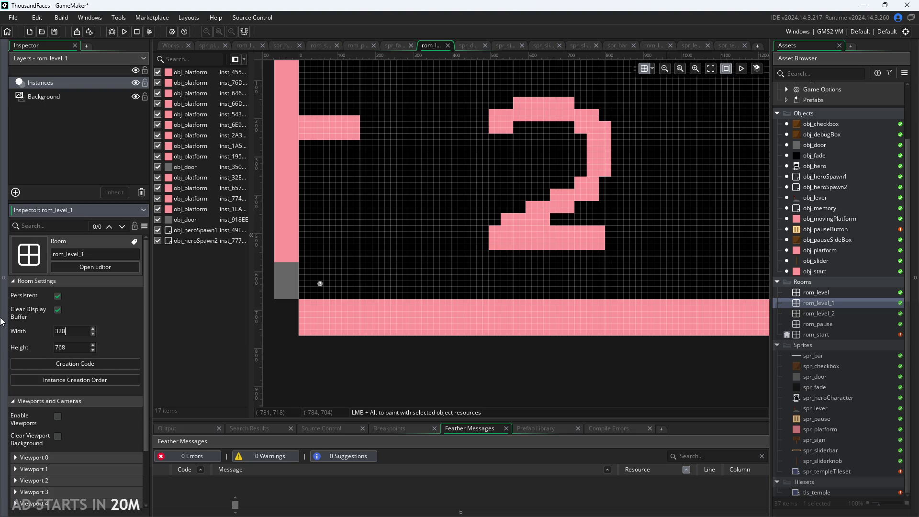
left_click(76, 348)
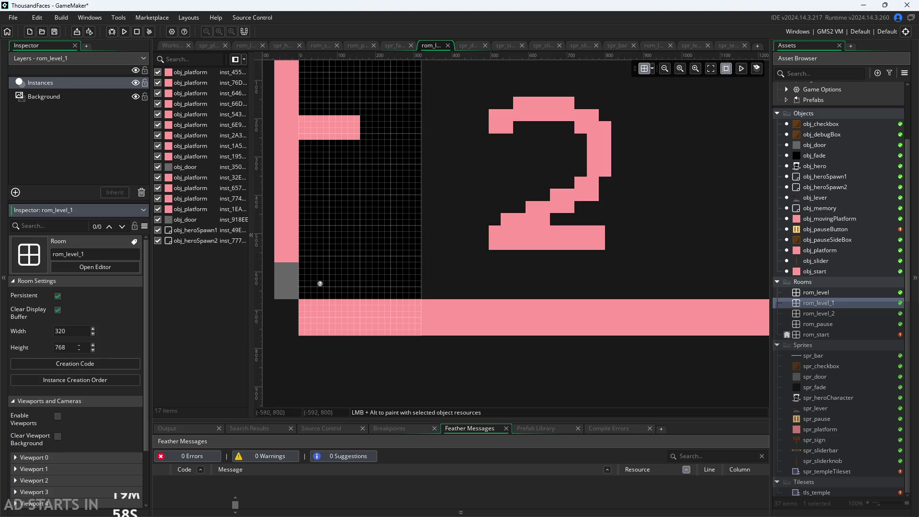
type("180")
key("Return")
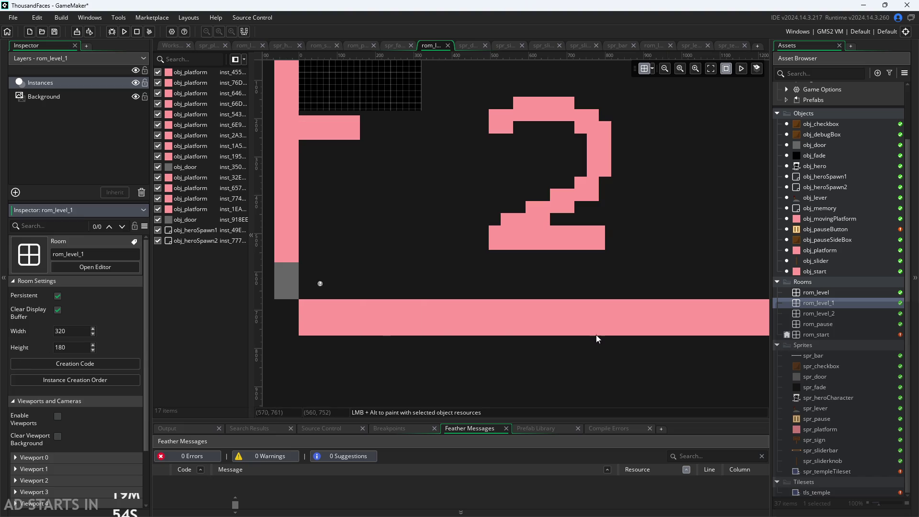
Resize rom_level_2 to 320 wide by 180 high.
double_click(818, 313)
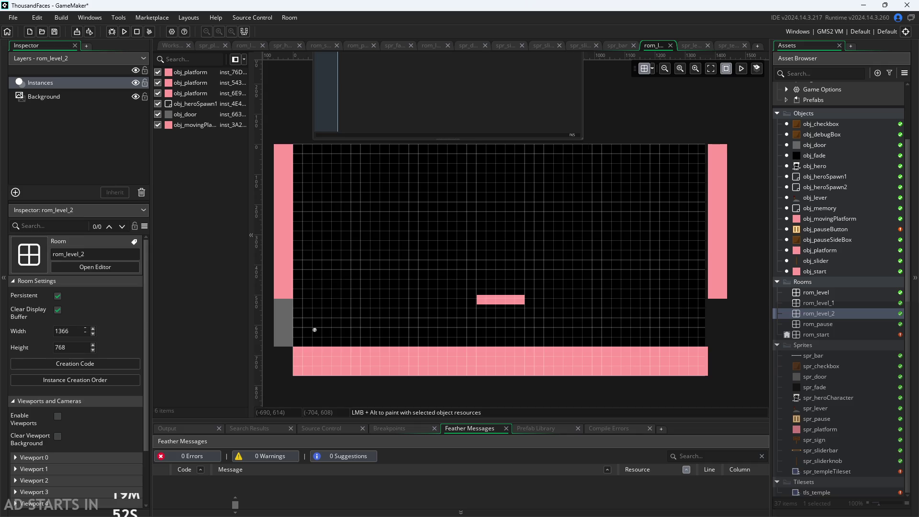
type("320")
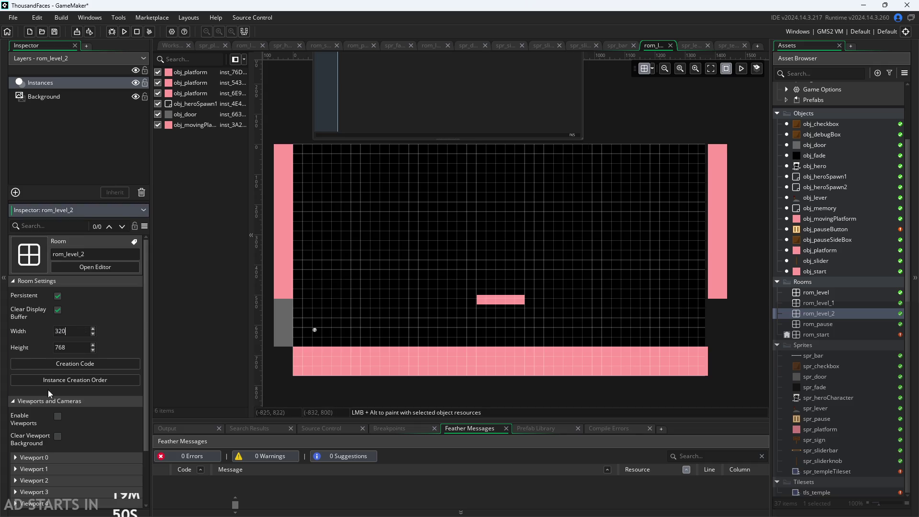
double_click(73, 348)
type("180")
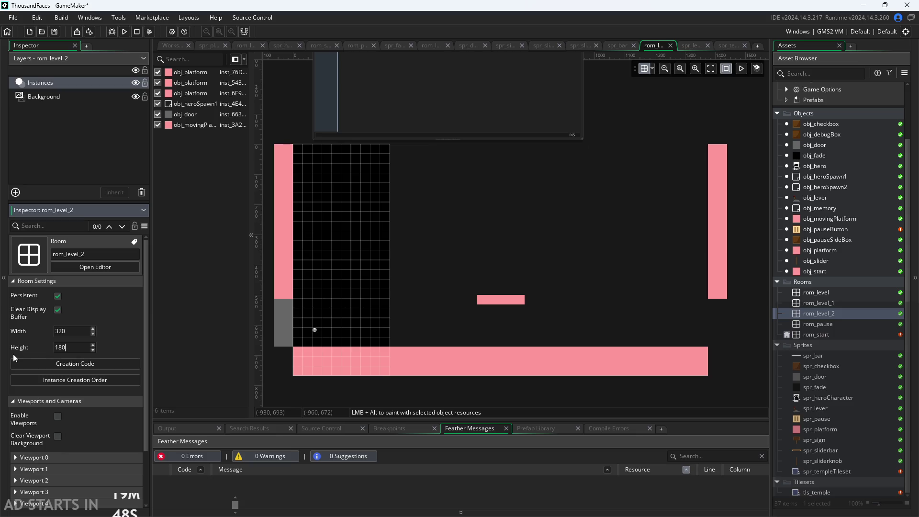
left_click(818, 303)
Recheck rom_level and rom_level_2, then open the rom_pause room.
double_click(832, 291)
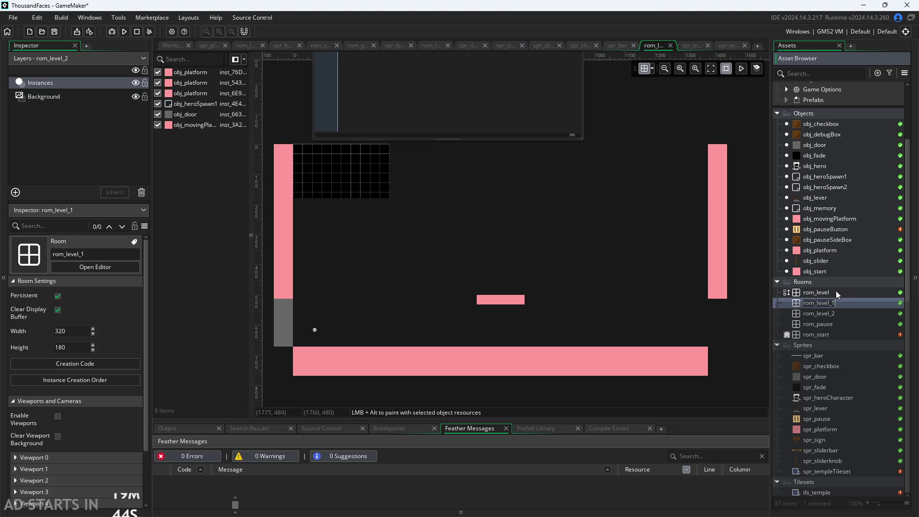
double_click(859, 304)
double_click(861, 314)
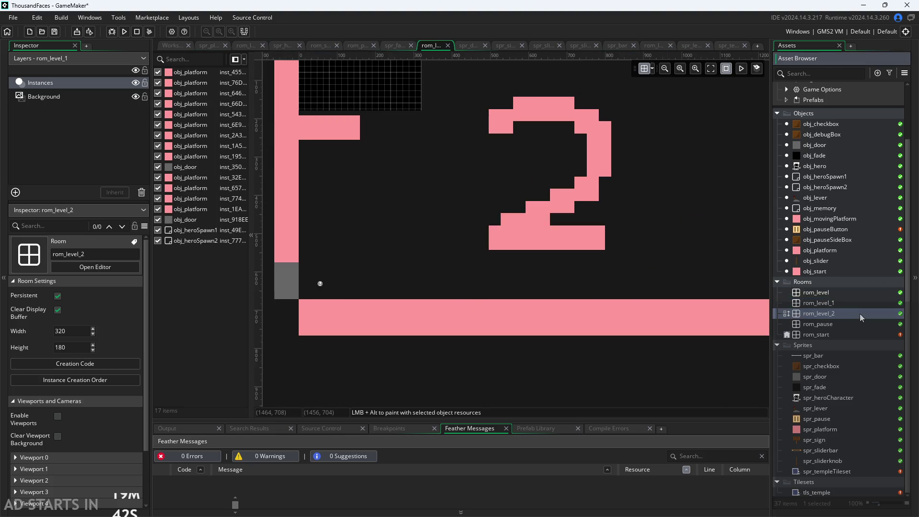
double_click(864, 325)
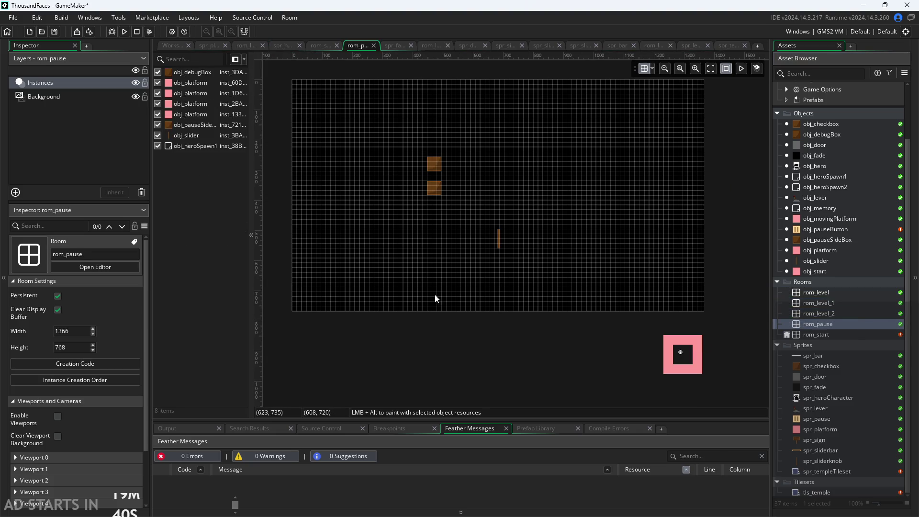
Set rom_pause's room size to 320 × 180.
scroll(716, 360, "up", 2)
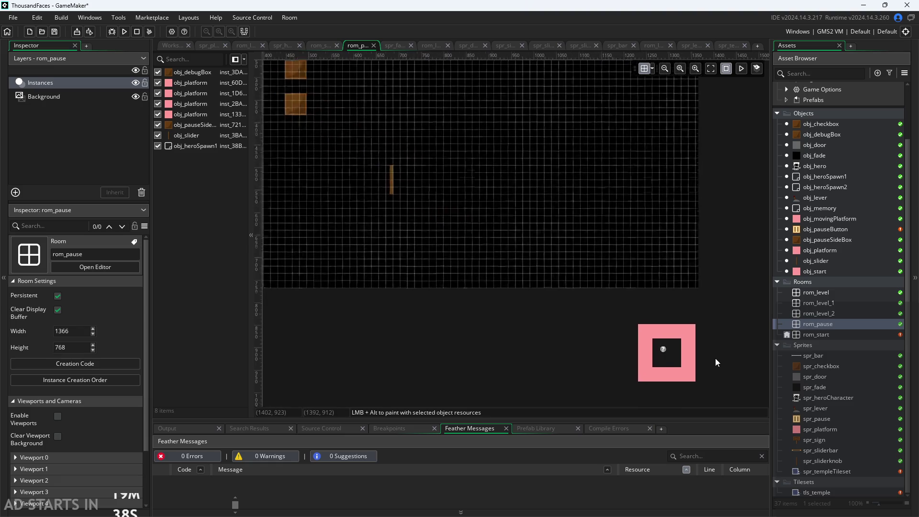
scroll(620, 347, "down", 2)
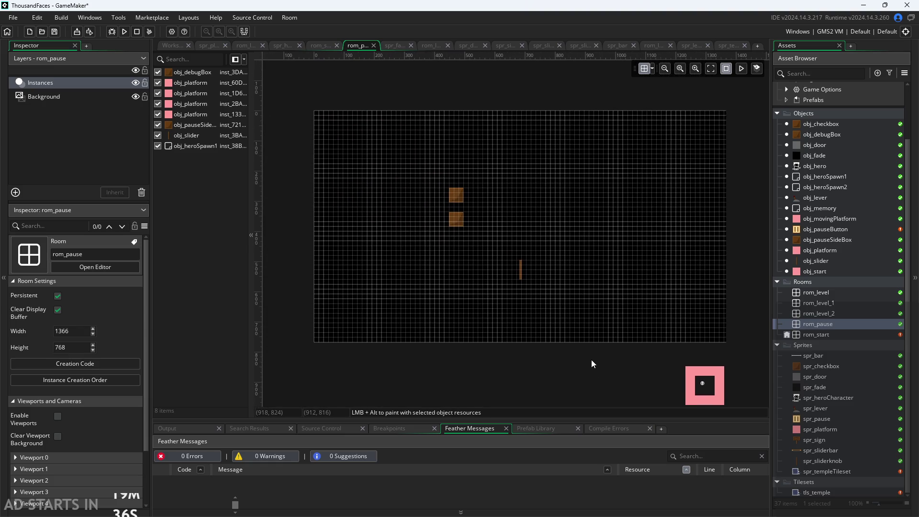
double_click(67, 331)
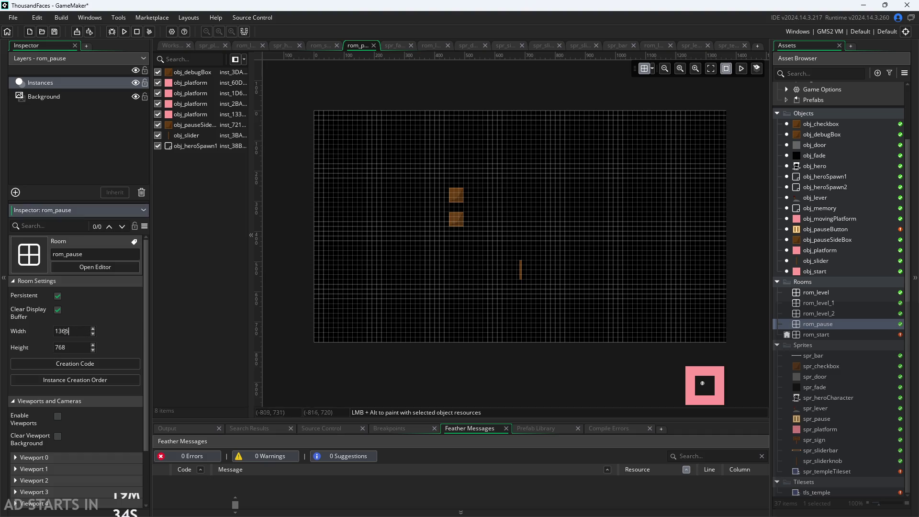
type("320")
double_click(55, 348)
type("180")
key("Return")
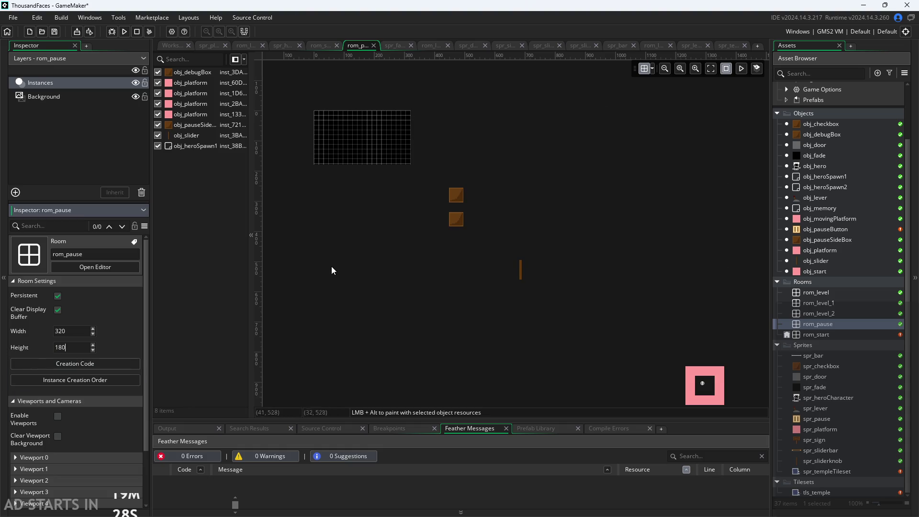
left_click(328, 269)
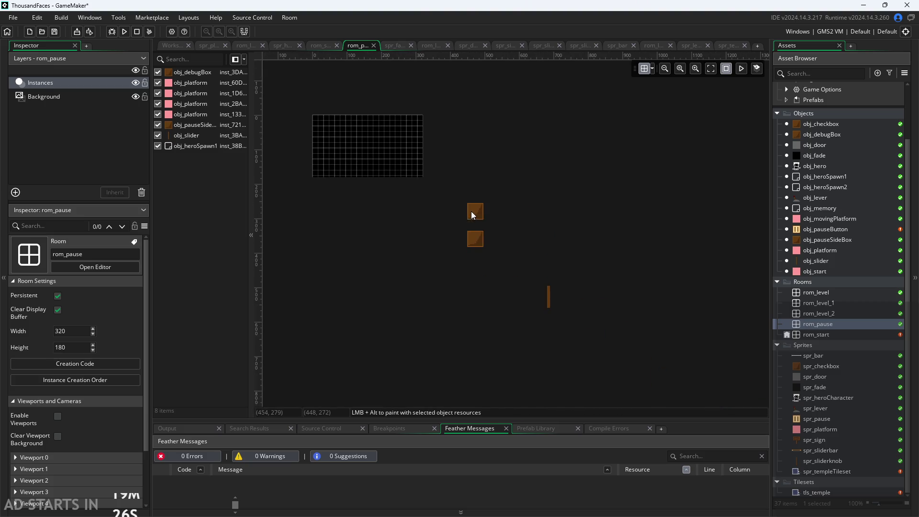
Move the debug box to (32, 32) and the pause side box to (32, 112).
left_click(482, 214)
left_click_drag(482, 213, 338, 137)
mouse_move(477, 240)
left_mouse_down()
mouse_move(337, 167)
mouse_move(388, 132)
mouse_move(396, 137)
mouse_move(330, 164)
left_mouse_up()
scroll(352, 159, "up", 2)
scroll(350, 160, "up", 3)
left_click(398, 178)
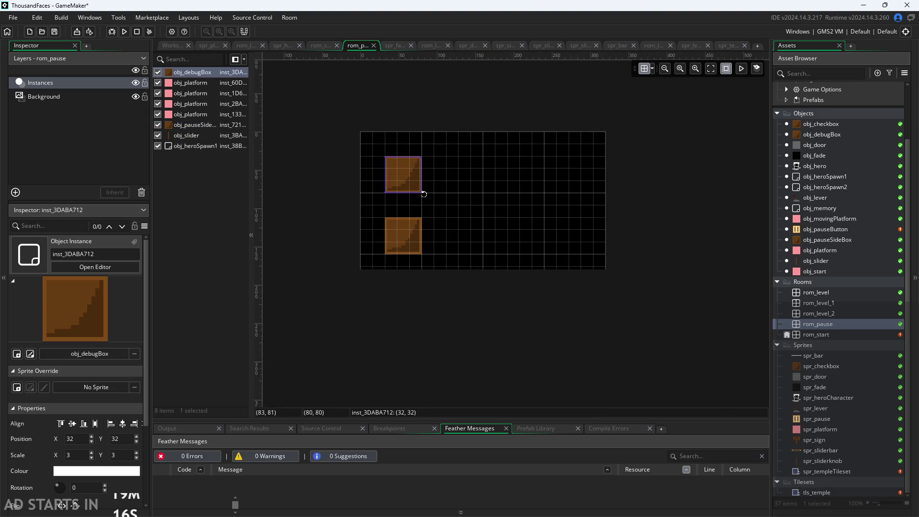
Rescale the debug box to scale 2 and place the side box just below it.
left_click_drag(422, 193, 395, 172)
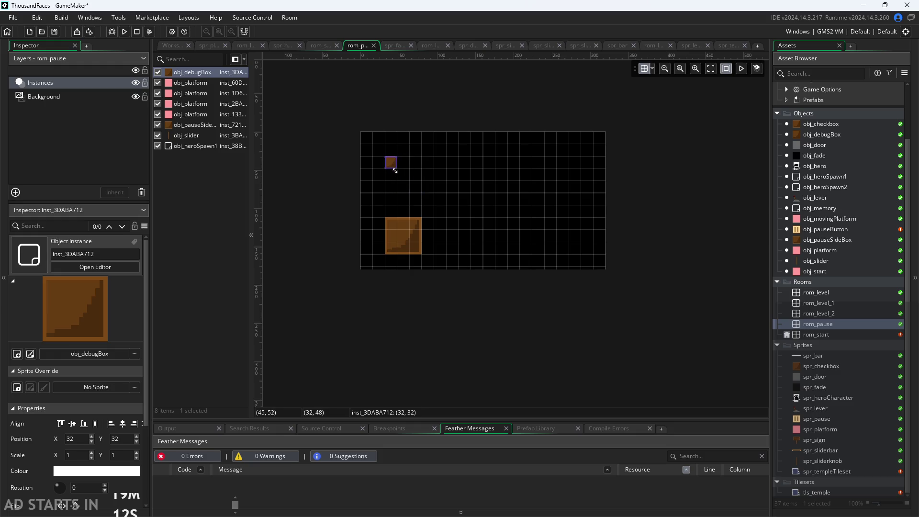
mouse_move(406, 238)
left_mouse_down()
mouse_move(455, 189)
mouse_move(392, 201)
mouse_move(405, 191)
mouse_move(395, 155)
left_mouse_up()
left_click(389, 165)
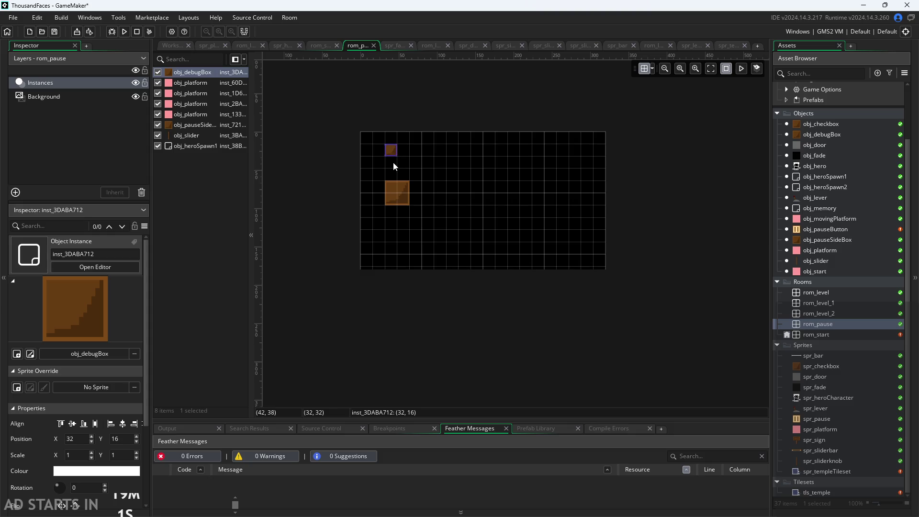
scroll(394, 162, "up", 4)
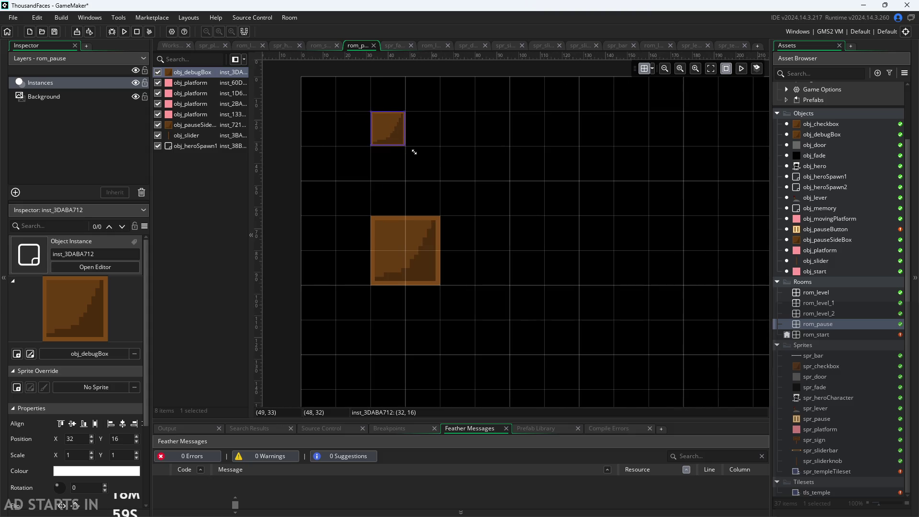
left_click_drag(414, 152, 437, 184)
left_click(527, 244)
scroll(528, 244, "down", 4)
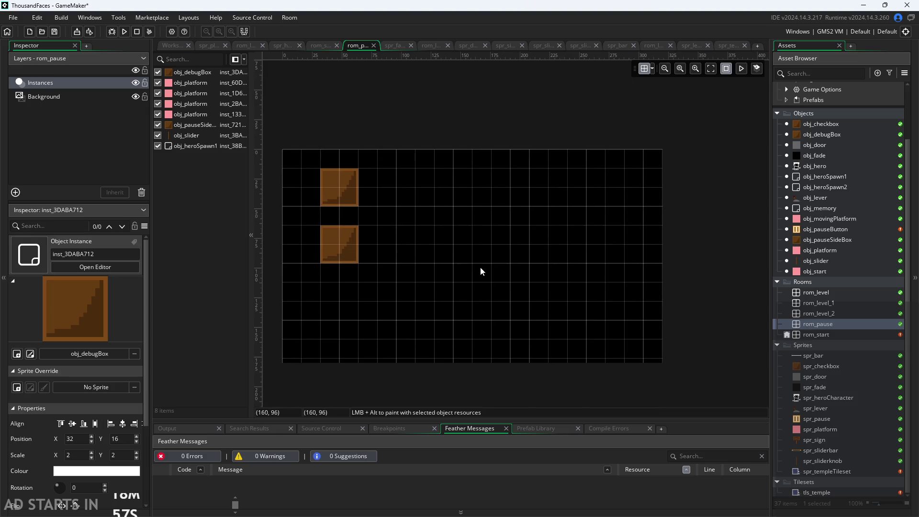
scroll(481, 271, "down", 3)
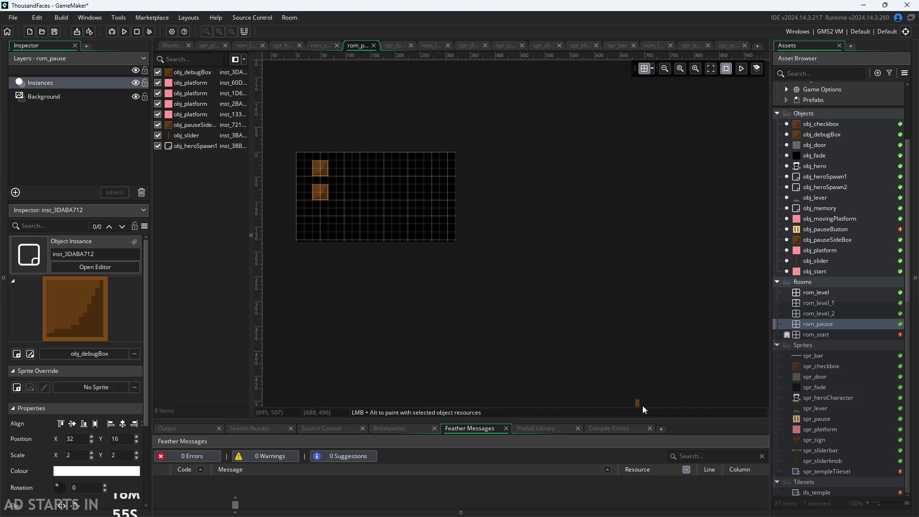
Place obj_slider at (160, 96), shorten it to scale 4×2, then open spr_checkbox.
mouse_move(639, 402)
left_mouse_down()
mouse_move(347, 219)
mouse_move(376, 203)
left_mouse_up()
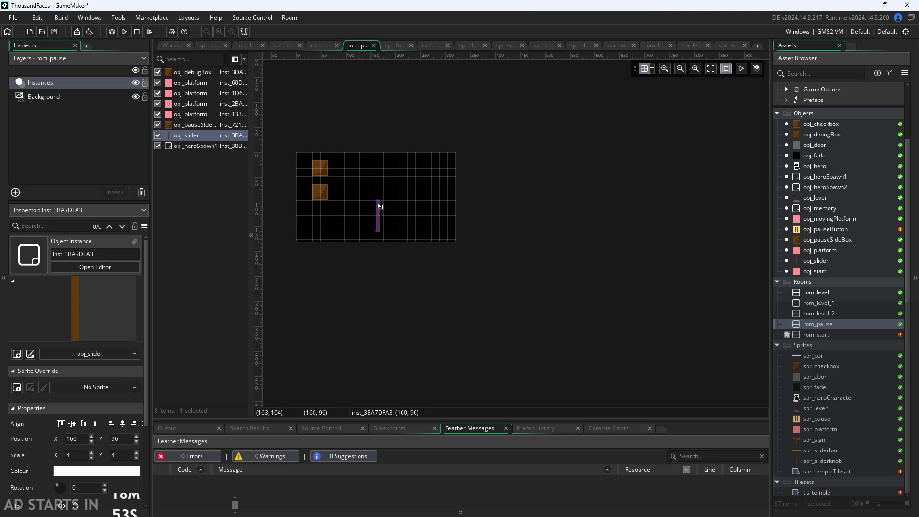
scroll(329, 220, "up", 1)
scroll(330, 225, "up", 1)
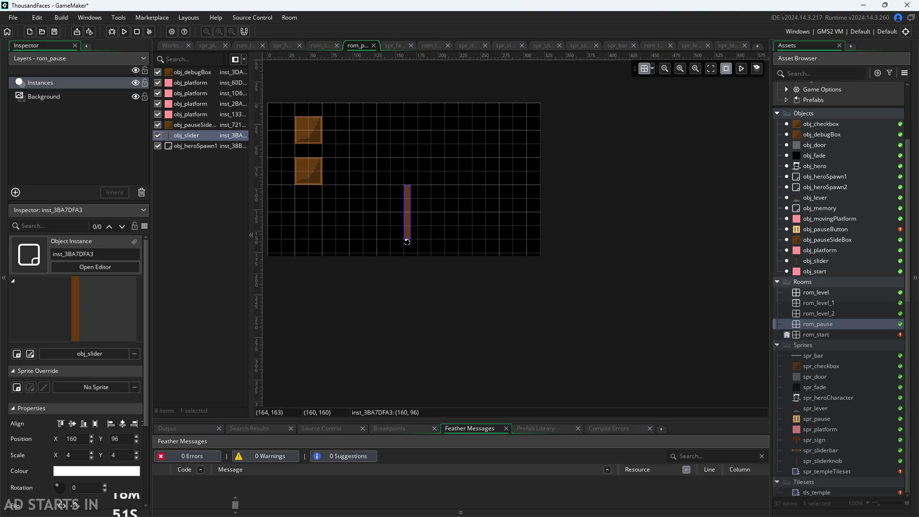
left_click_drag(412, 241, 409, 214)
scroll(376, 229, "up", 2)
left_click(430, 251)
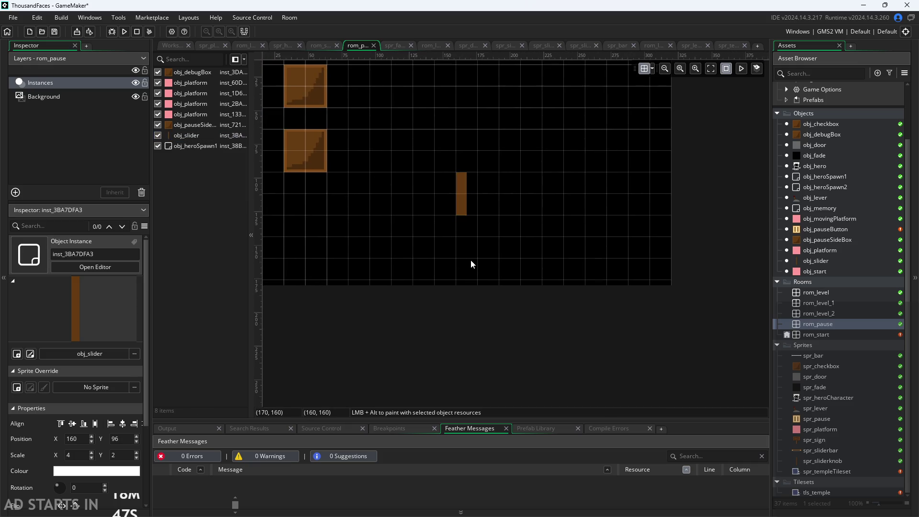
scroll(468, 259, "down", 1)
double_click(831, 366)
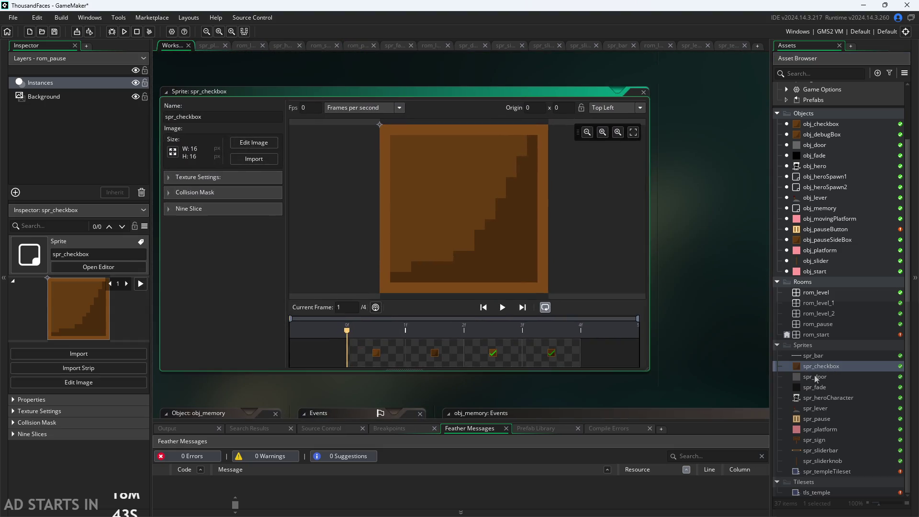
In rom_pause, reset the slider's scale to 1, 1.
double_click(818, 324)
left_click(356, 176)
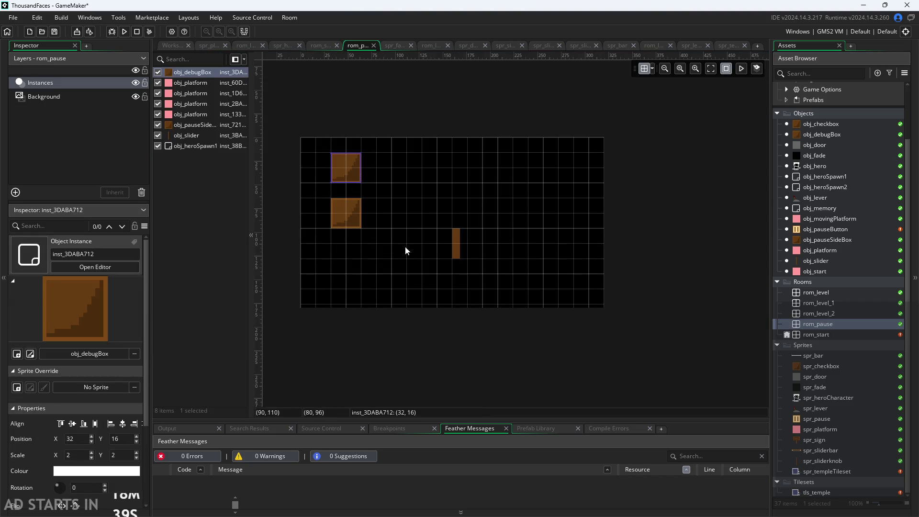
left_click(454, 245)
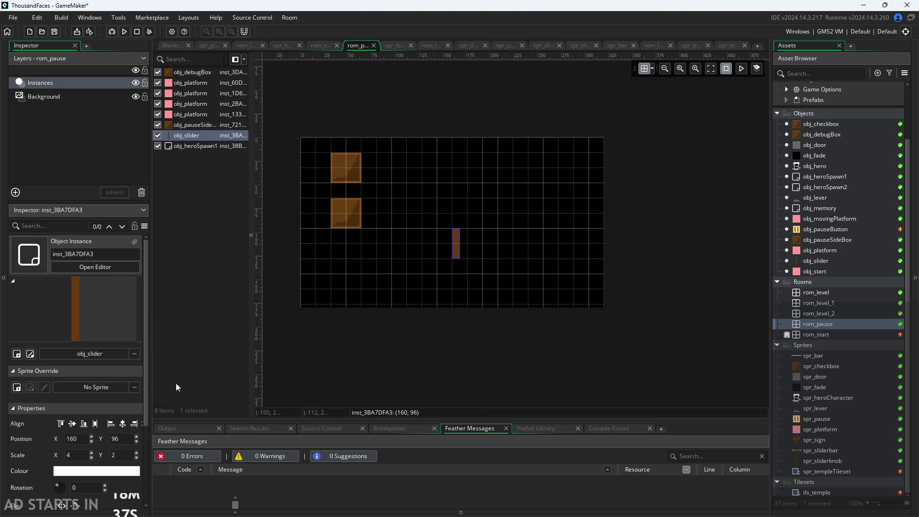
left_click(113, 455)
type("1")
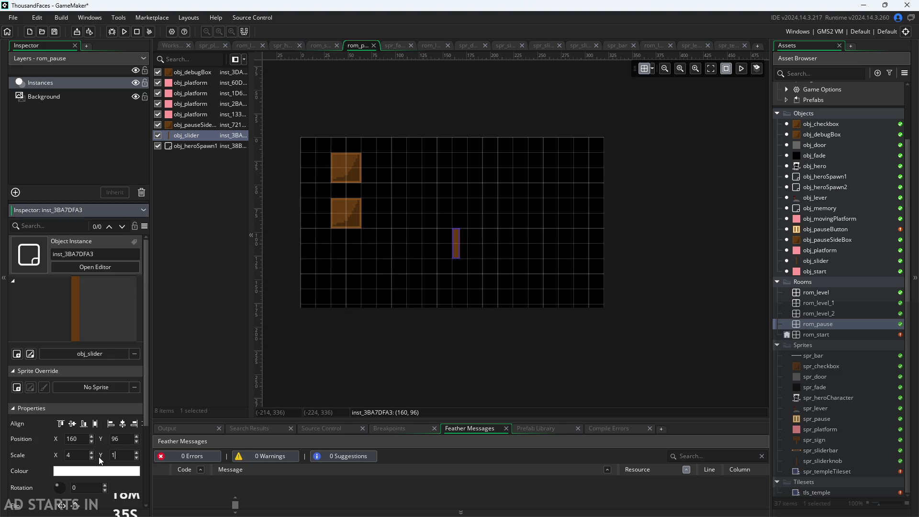
key("shift+Tab")
type("1")
left_click(421, 259)
Stretch the slider to twice its height and set horizontal scale 2.
scroll(444, 243, "up", 3)
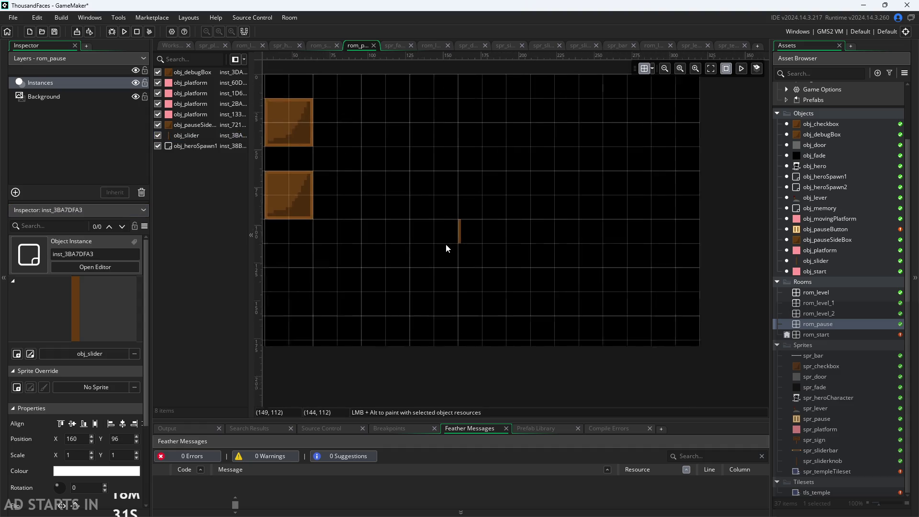
left_click(462, 235)
scroll(535, 320, "down", 2)
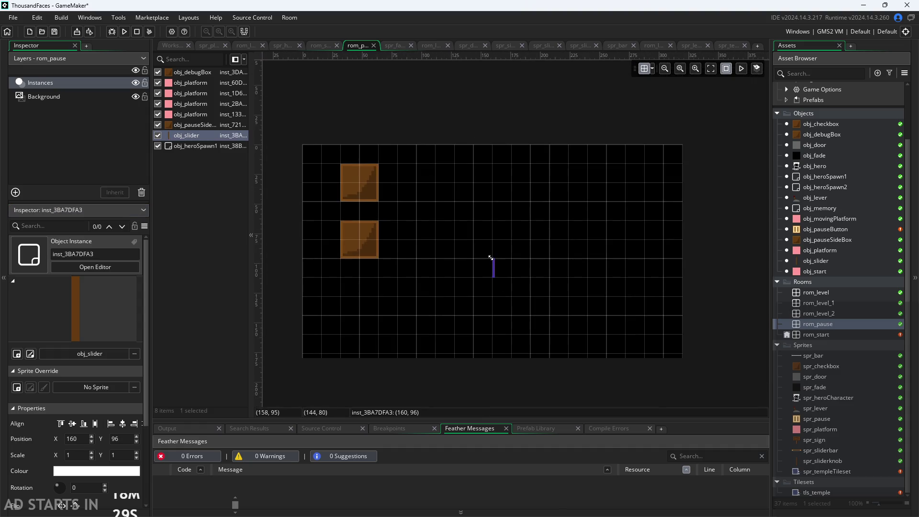
scroll(505, 290, "up", 5)
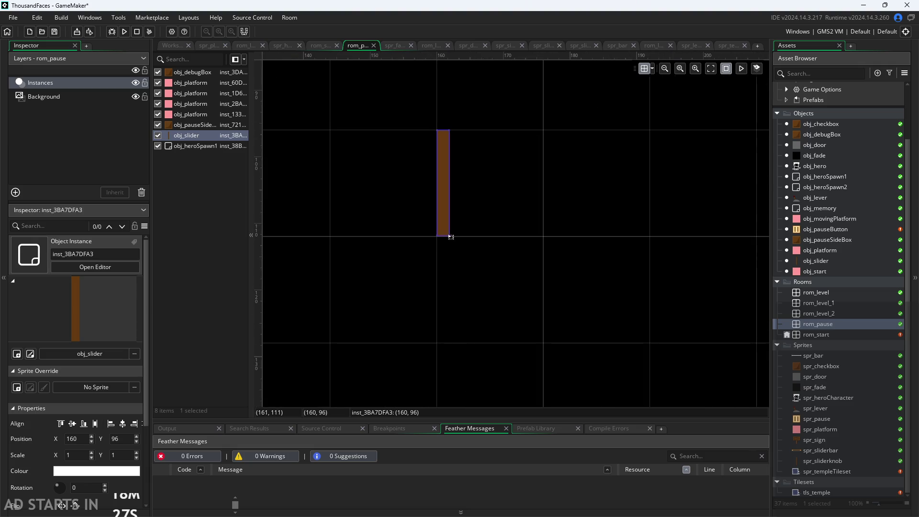
mouse_move(455, 278)
left_mouse_down()
mouse_move(460, 310)
mouse_move(547, 290)
mouse_move(531, 309)
mouse_move(577, 308)
mouse_move(496, 317)
left_mouse_up()
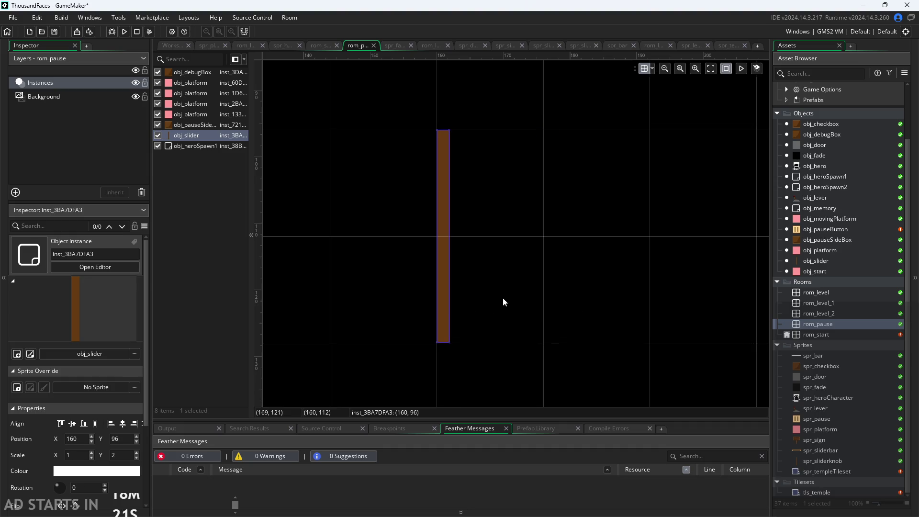
left_click(73, 455)
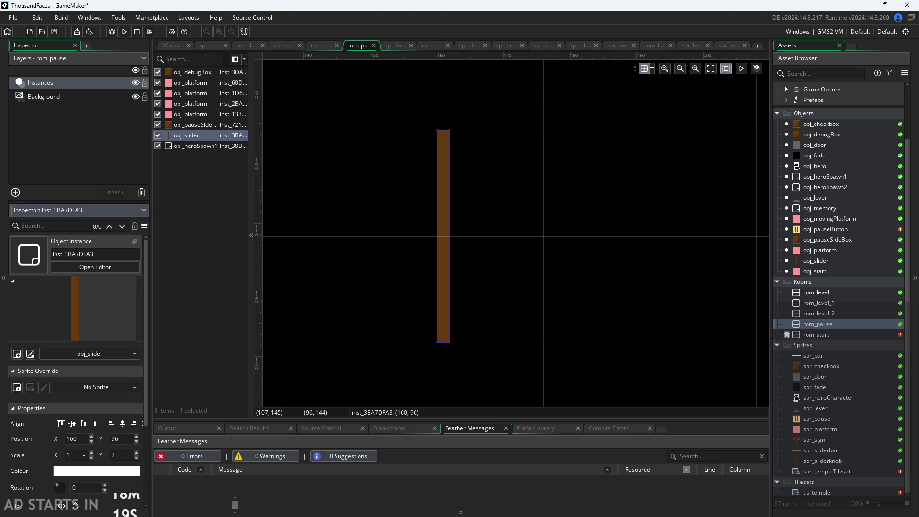
key("BackSpace")
type("2")
left_click(498, 243)
Move the centre-aligned slider to (158, 112) and open rom_start.
scroll(498, 243, "down", 3)
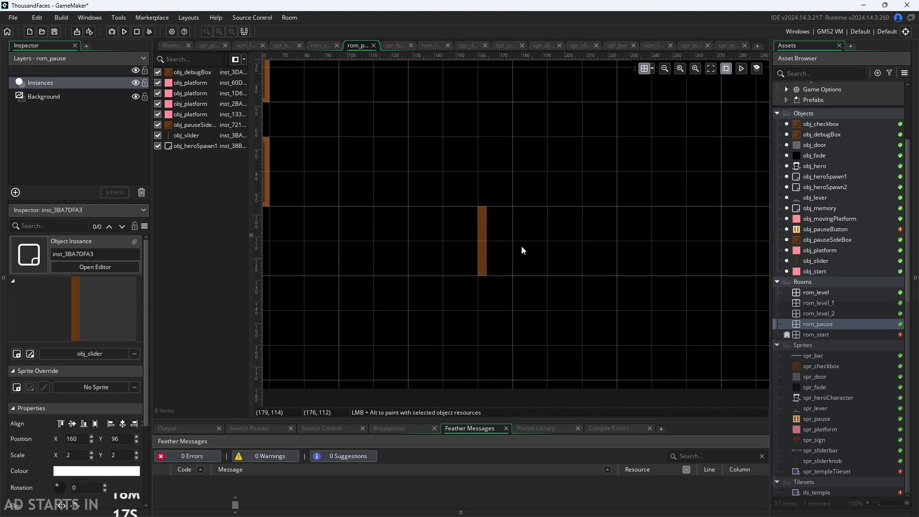
scroll(499, 245, "down", 2)
left_click_drag(496, 246, 495, 275)
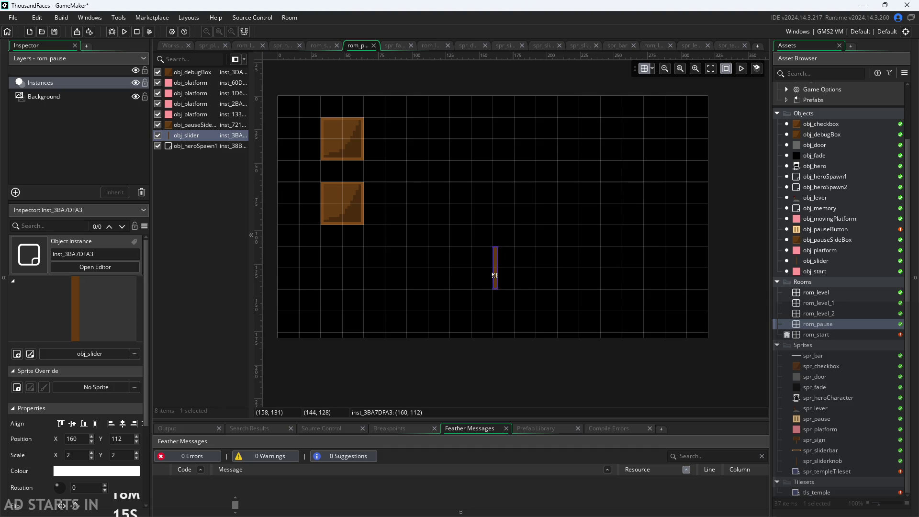
left_click(123, 425)
left_click(495, 320)
scroll(466, 282, "down", 2)
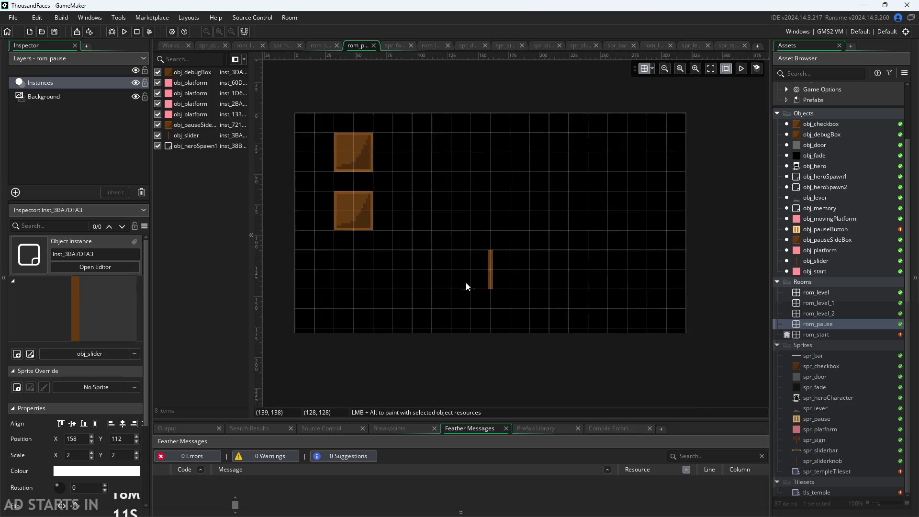
left_click(489, 276)
left_click(636, 269)
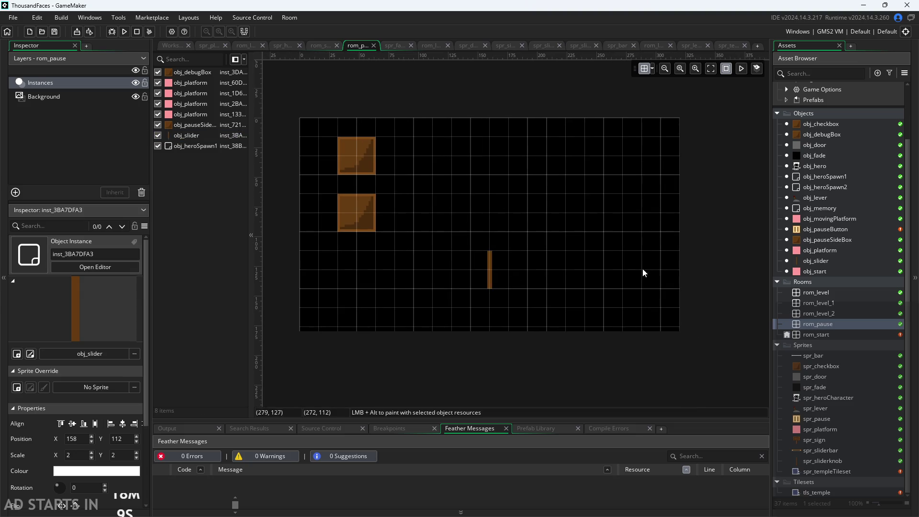
double_click(827, 334)
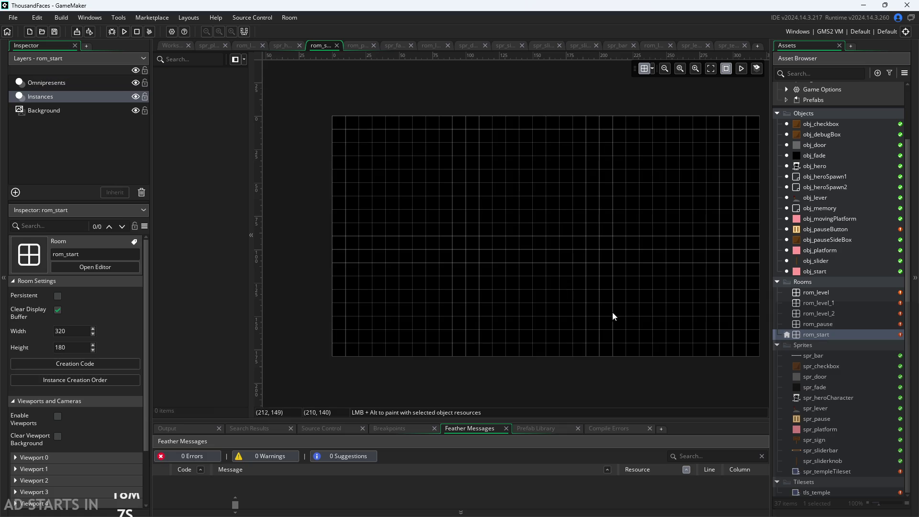
Place obj_pauseButton instances near rom_start's top-left corner and stretch one taller.
mouse_move(800, 230)
left_mouse_down()
mouse_move(585, 255)
mouse_move(358, 166)
mouse_move(370, 173)
left_mouse_up()
scroll(459, 206, "right", 2)
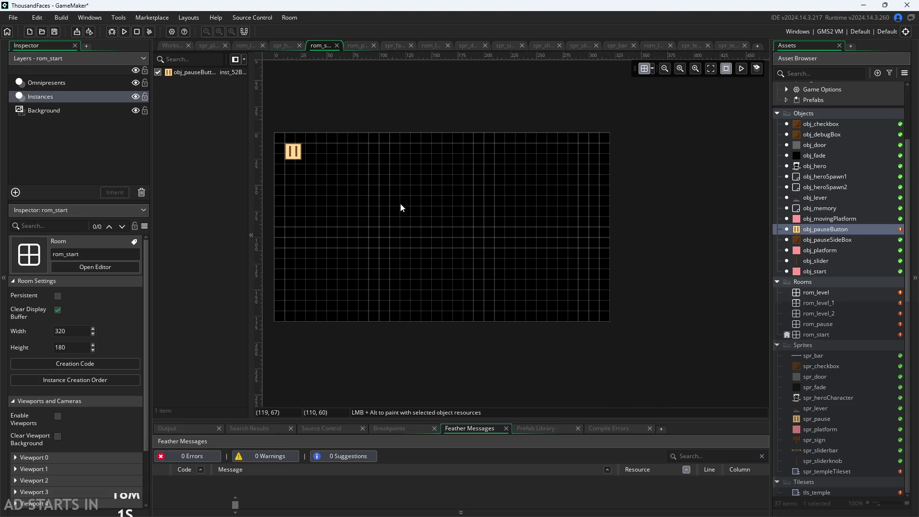
left_click(318, 167)
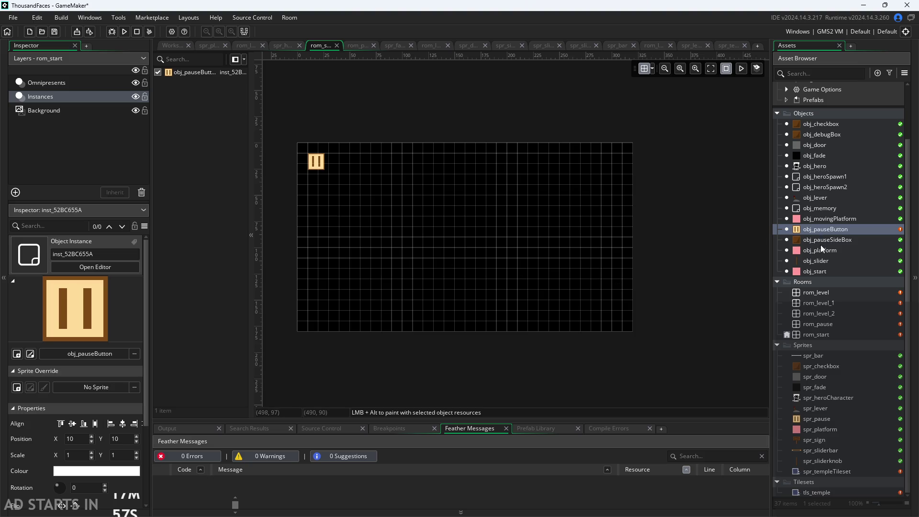
mouse_move(822, 243)
left_mouse_down()
mouse_move(337, 186)
mouse_move(311, 158)
left_mouse_up()
left_click(311, 158)
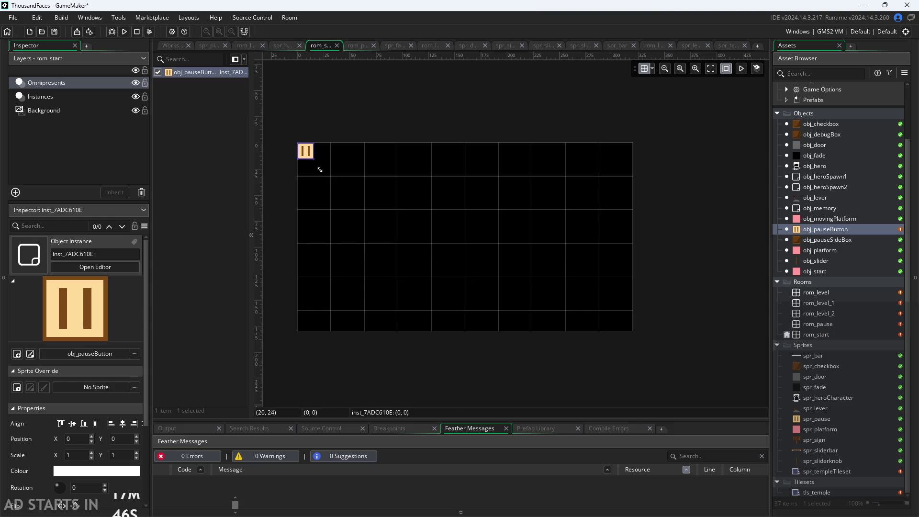
mouse_move(328, 177)
left_mouse_down()
mouse_move(347, 201)
mouse_move(317, 180)
left_mouse_up()
Switch to an 8×8 grid and snap the pause button to (8, 8) at scale 1.
left_click(651, 70)
type("88")
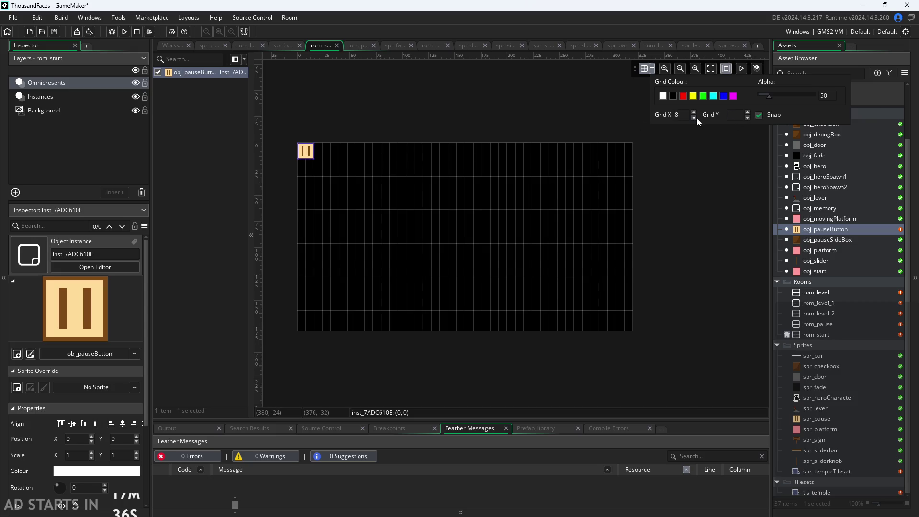
left_click(694, 148)
scroll(361, 160, "up", 2)
left_click_drag(286, 149, 298, 161)
scroll(375, 214, "down", 2)
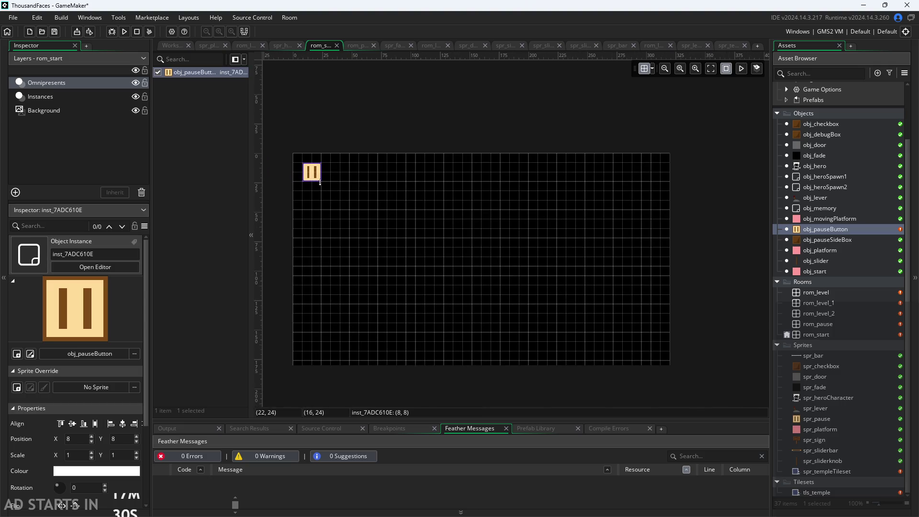
mouse_move(320, 183)
left_mouse_down()
mouse_move(331, 190)
mouse_move(320, 182)
left_mouse_up()
left_click(387, 230)
left_click(319, 178)
left_click(394, 234)
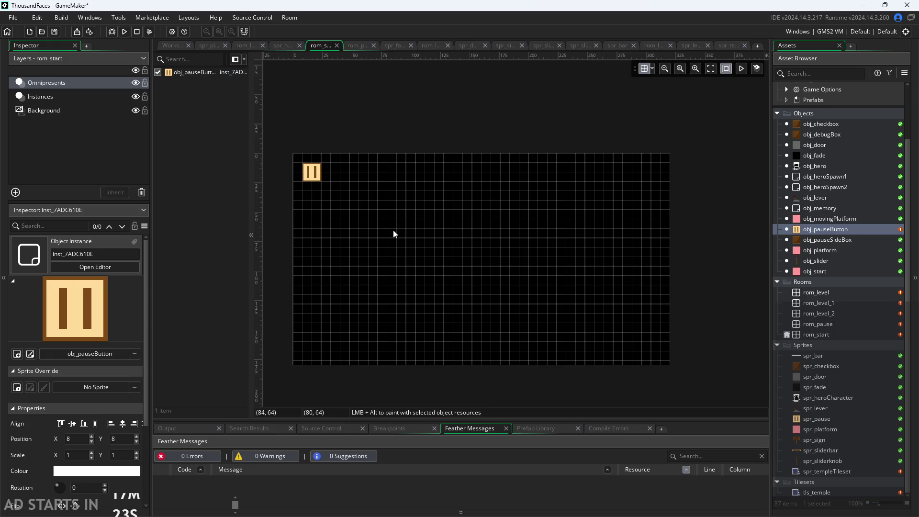
Verify that rom_start and rom_pause both measure 320 × 180.
left_click(831, 334)
left_click(830, 322)
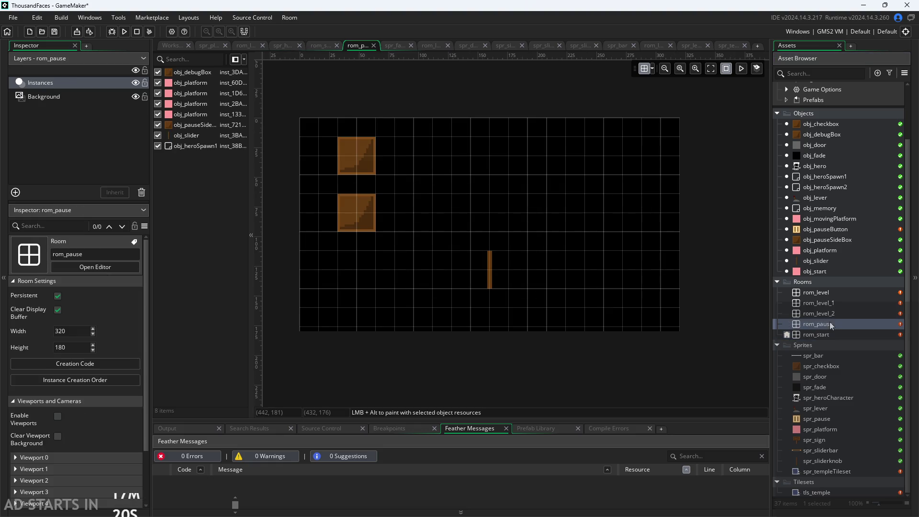
left_click(832, 337)
left_click(829, 326)
scroll(473, 214, "up", 2)
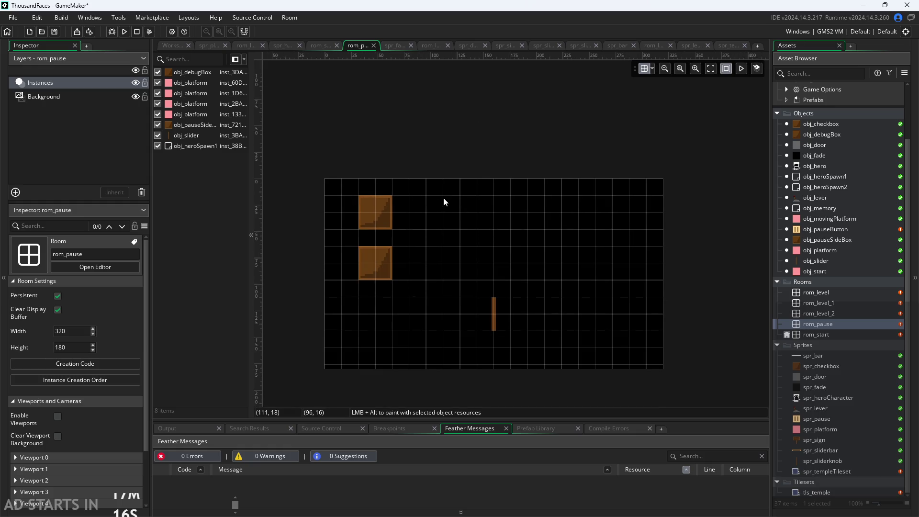
scroll(444, 197, "down", 7)
scroll(564, 233, "down", 2)
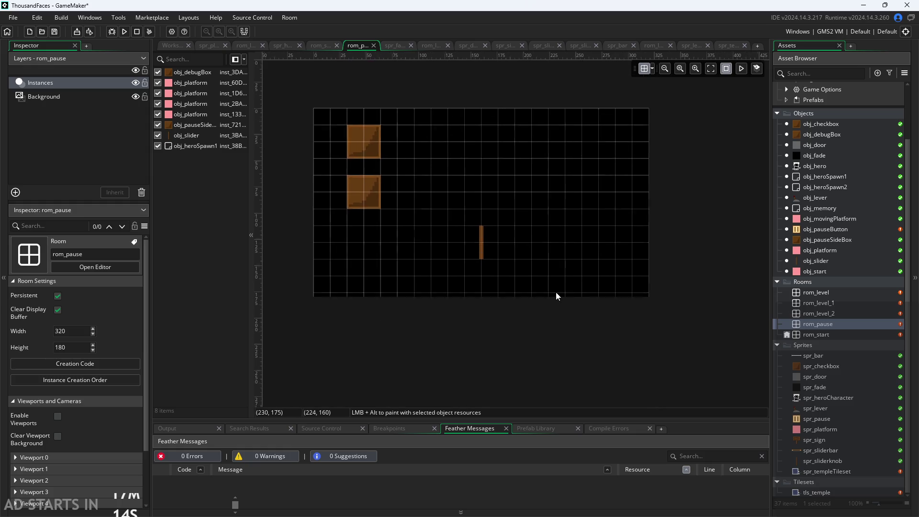
Add an obj_start instance at (80, 88) in rom_start, scaled 5 × 1.
double_click(817, 335)
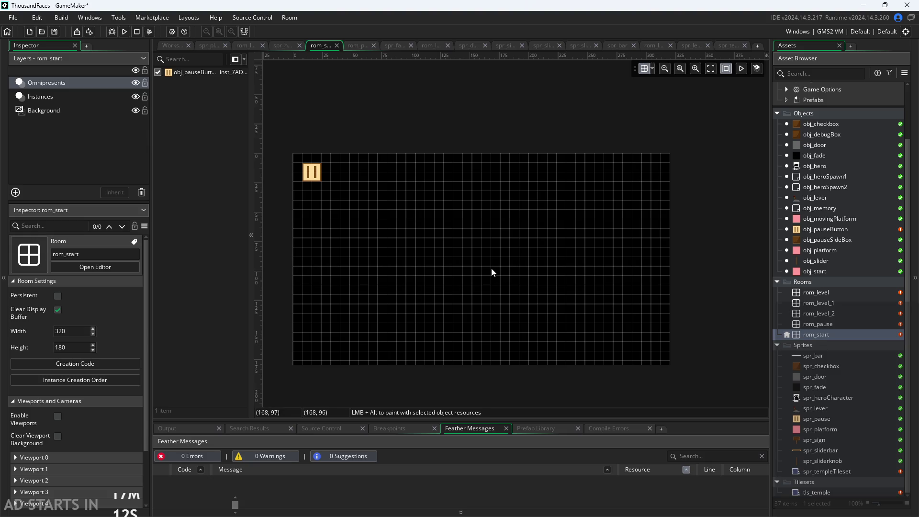
scroll(492, 268, "down", 1)
scroll(522, 281, "up", 2)
scroll(519, 296, "down", 2)
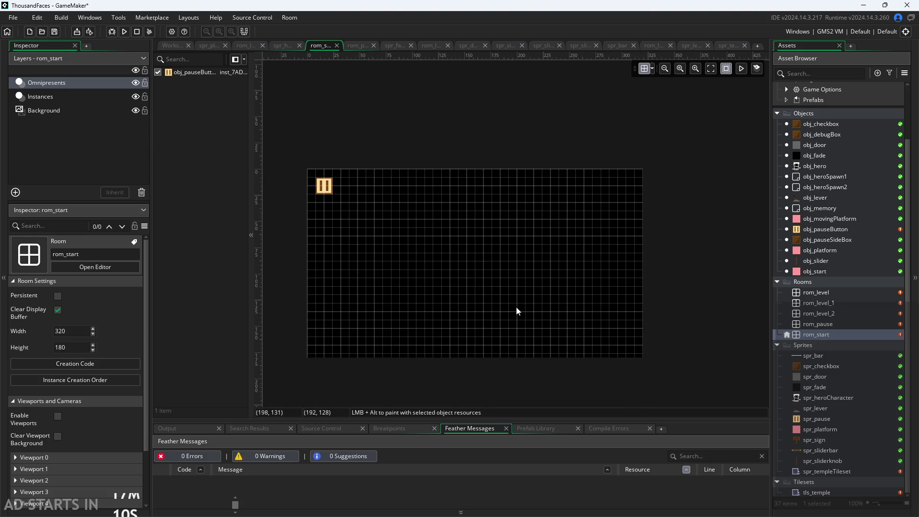
scroll(105, 323, "down", 2)
scroll(117, 379, "up", 1)
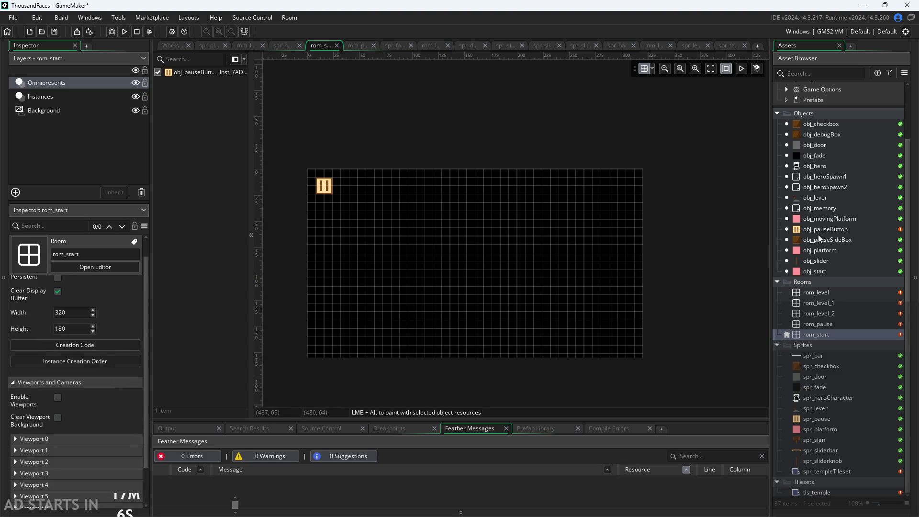
mouse_move(809, 272)
left_mouse_down()
mouse_move(428, 295)
mouse_move(407, 285)
mouse_move(554, 294)
mouse_move(514, 295)
left_mouse_up()
left_click(410, 287)
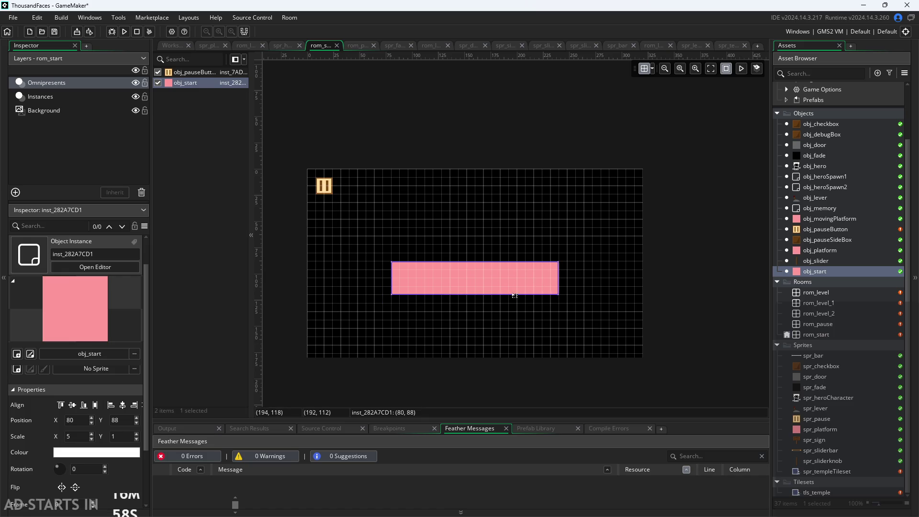
left_click(589, 273)
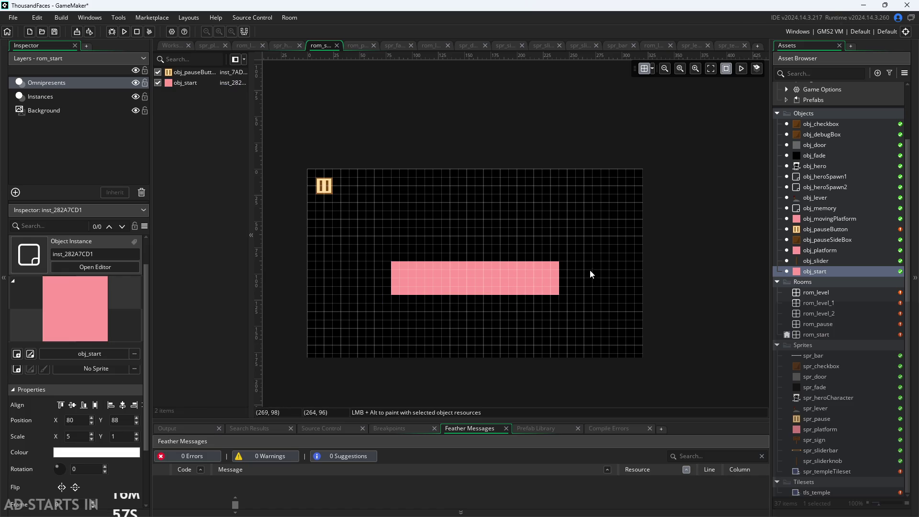
Test-run the game, press start, and abort on rom_level's missing obj_hero error.
left_click(123, 32)
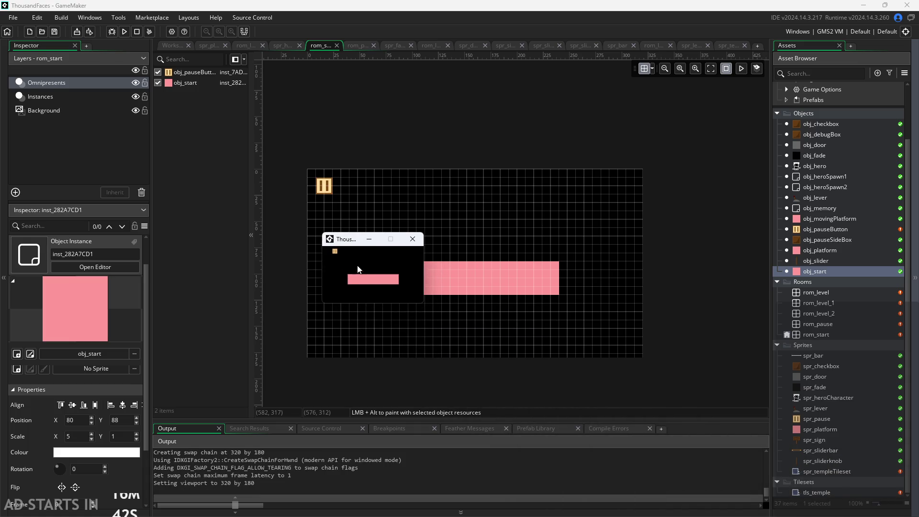
left_click(358, 279)
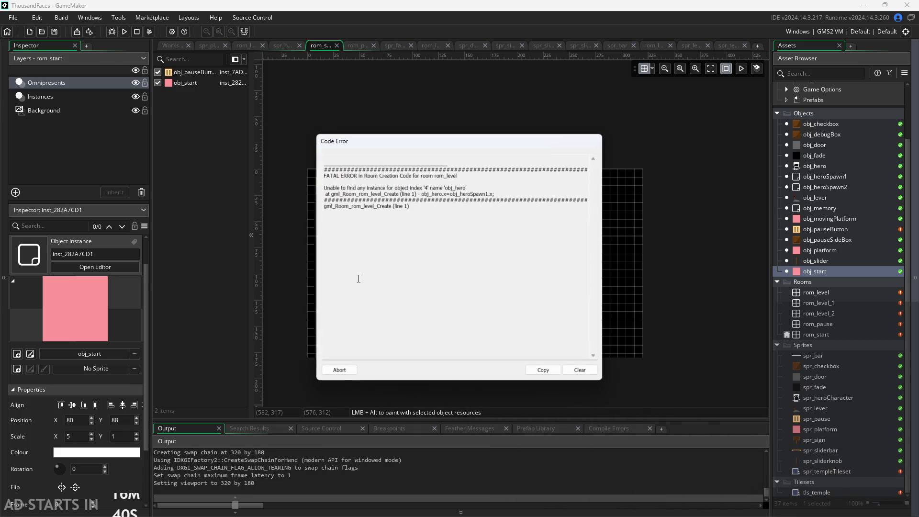
left_click(339, 371)
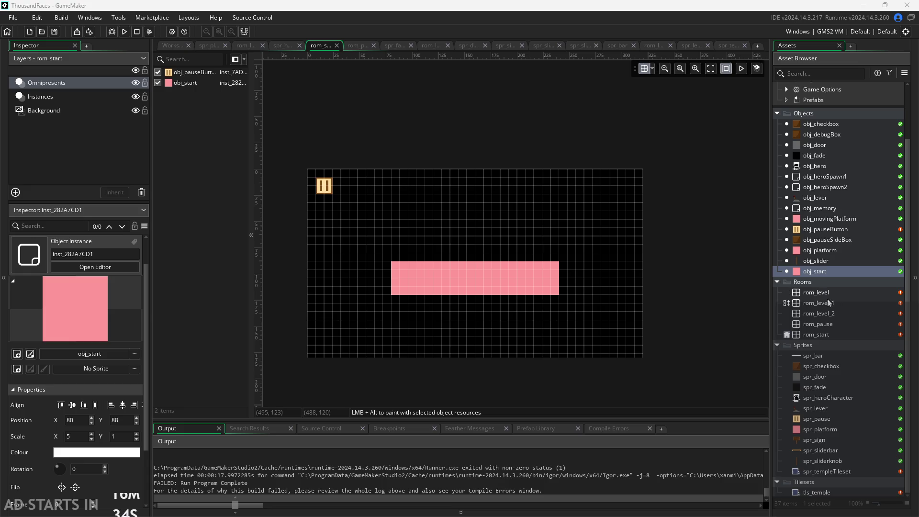
In obj_pauseButton's Create event, add a blank line after the caption line.
double_click(826, 229)
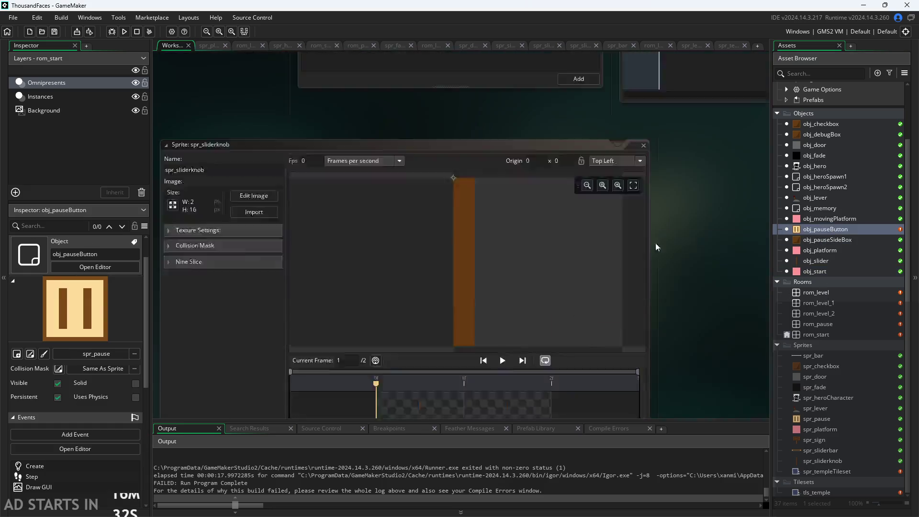
left_click_drag(567, 177, 564, 184)
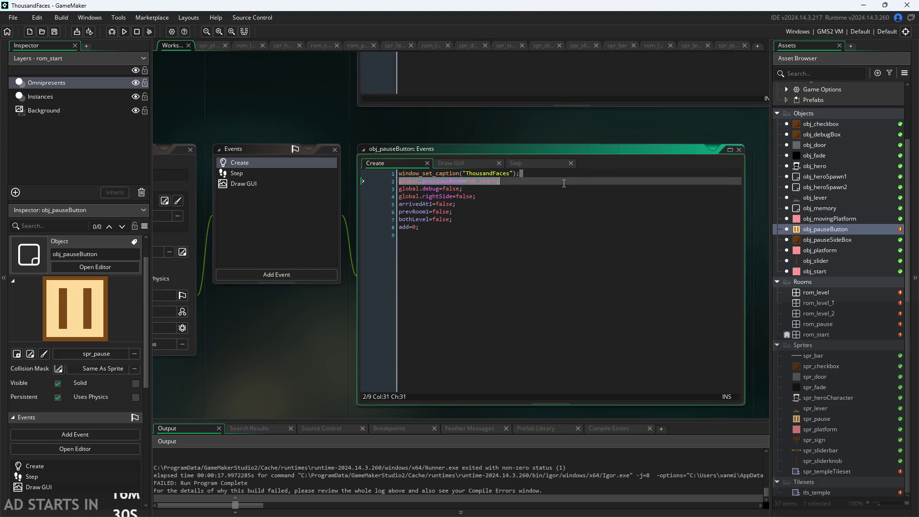
left_click(562, 174)
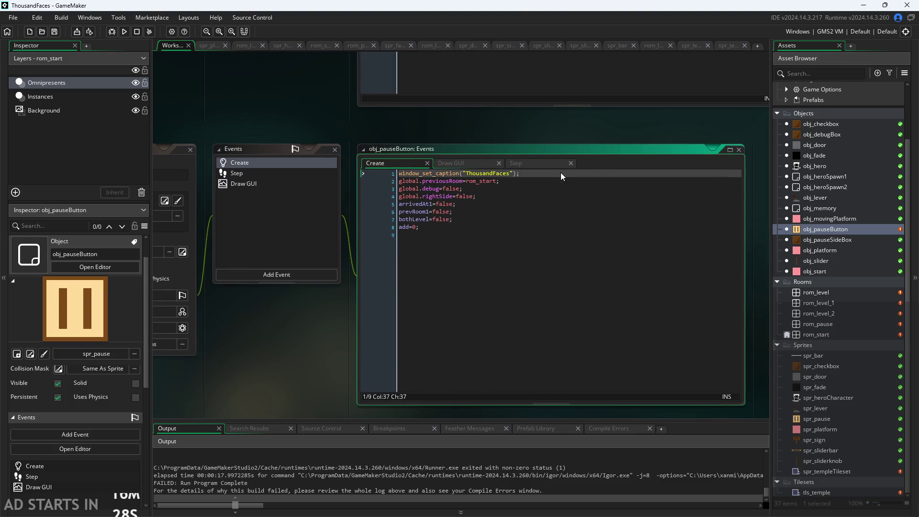
key("Return")
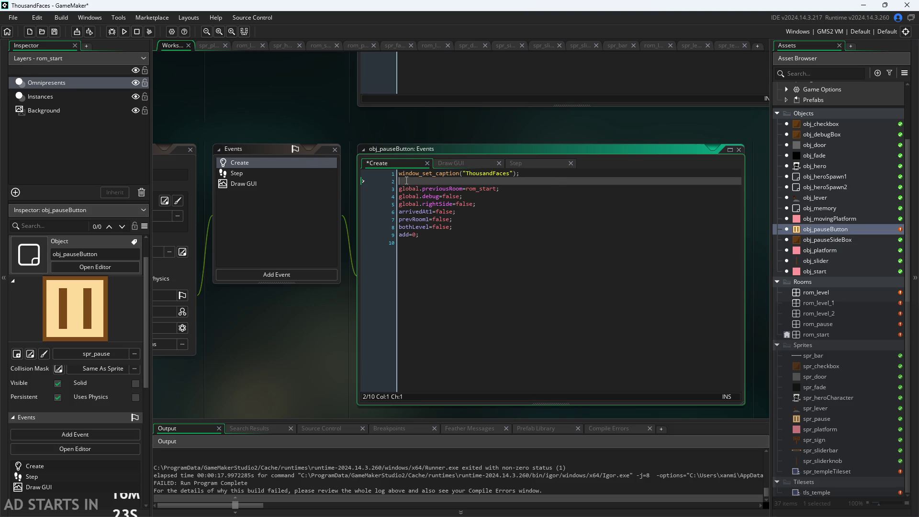
scroll(406, 180, "up", 2)
Write window_enable_borderless_fullscreen(false); on line 2.
type("window")
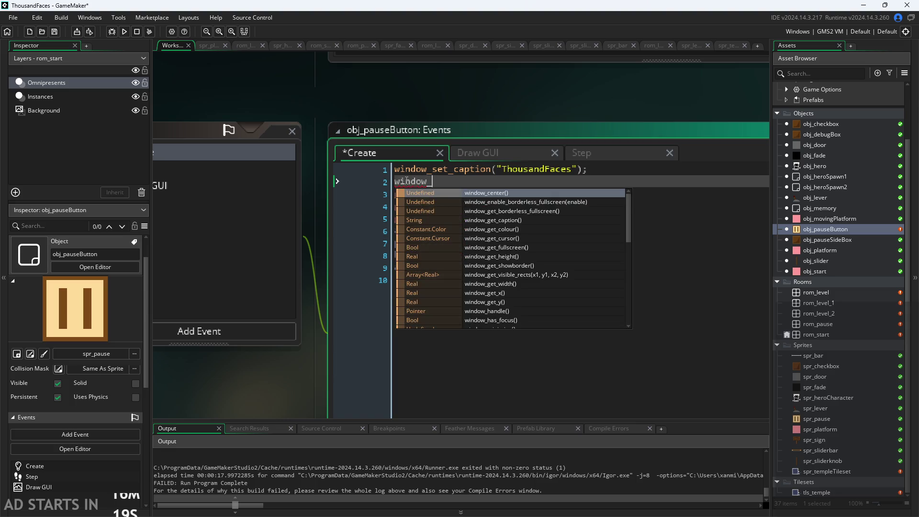
type("_set")
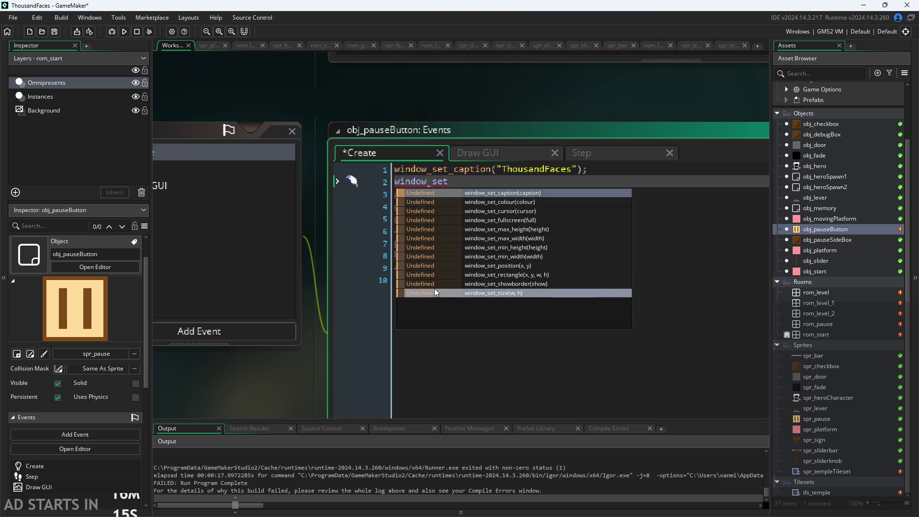
key("BackSpace")
key("BackSpace")
key("BackSpace")
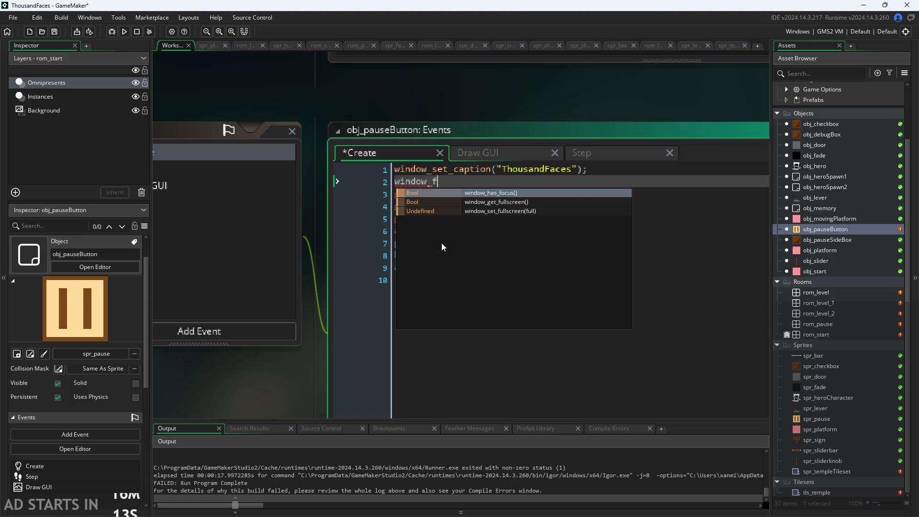
type("h")
key("BackSpace")
type("b")
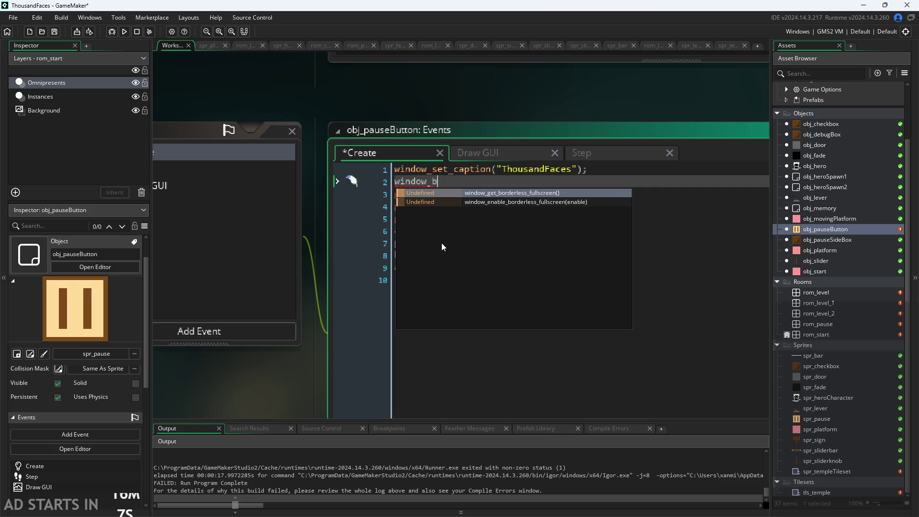
key("Down")
key("Return")
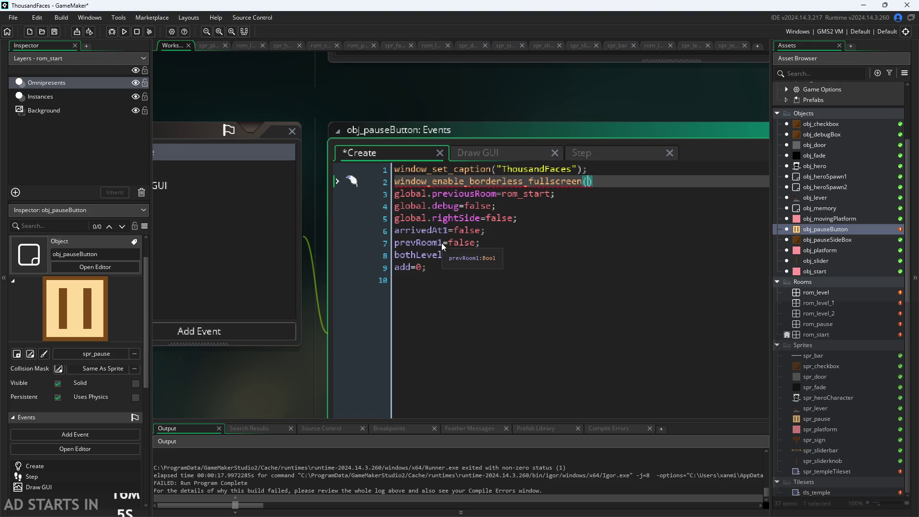
type("true")
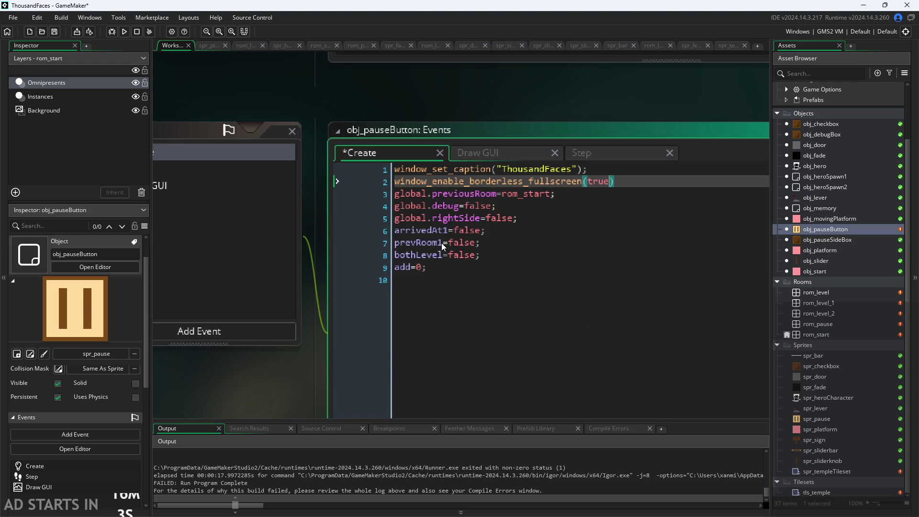
key("BackSpace")
key("BackSpace")
key("BackSpace")
type("flas")
key("BackSpace")
key("BackSpace")
key("BackSpace")
type("alse)")
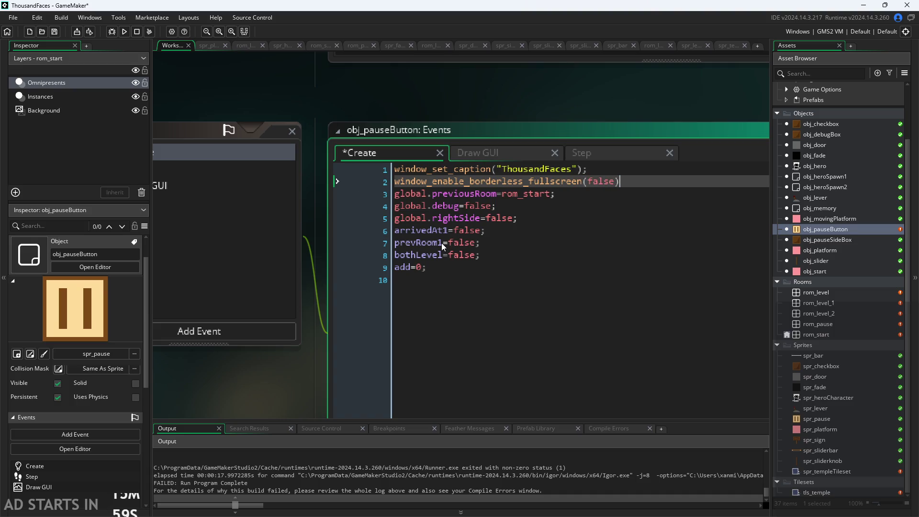
type(";")
key("Return")
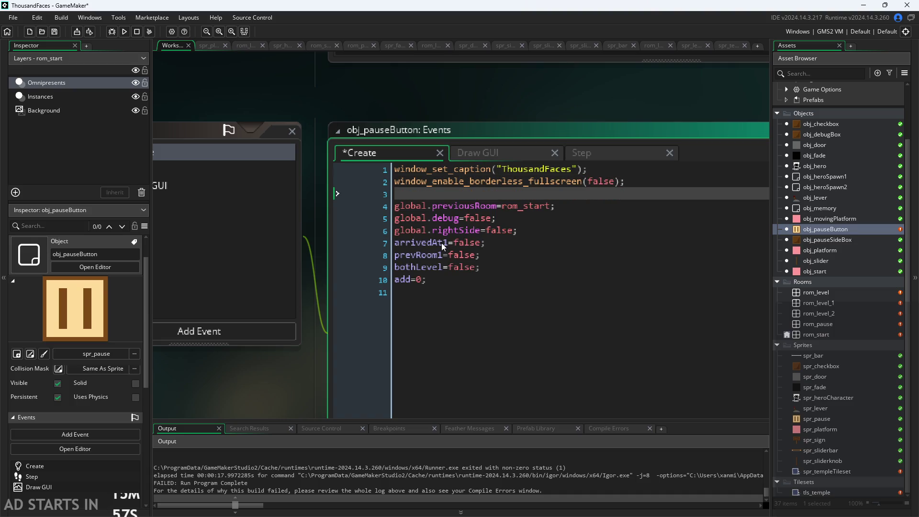
Add window_set_fullscreen(true); on line 3 and commit the Create event code.
type("window_se")
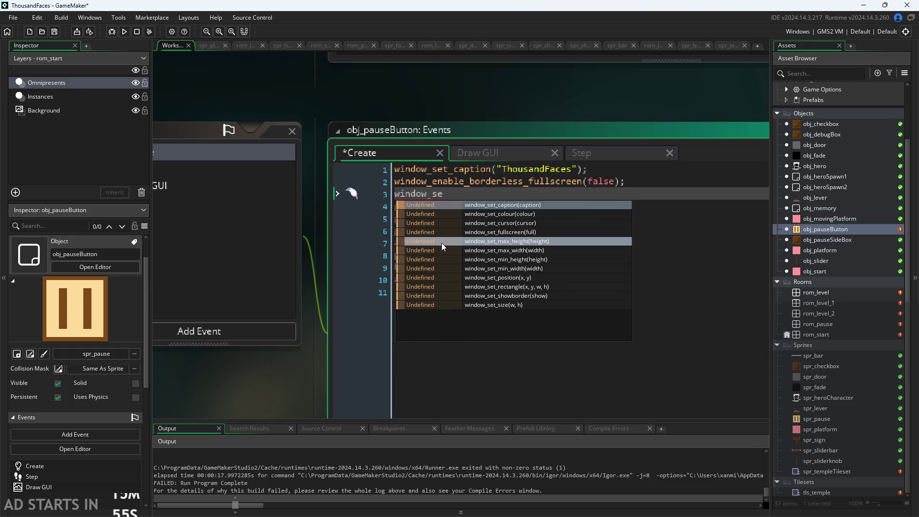
key("Down")
key("Return")
type("true")
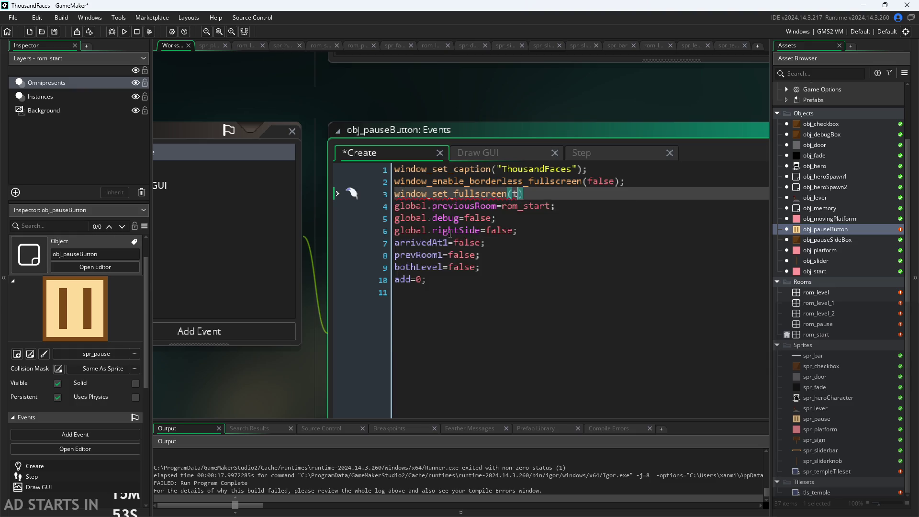
type(");")
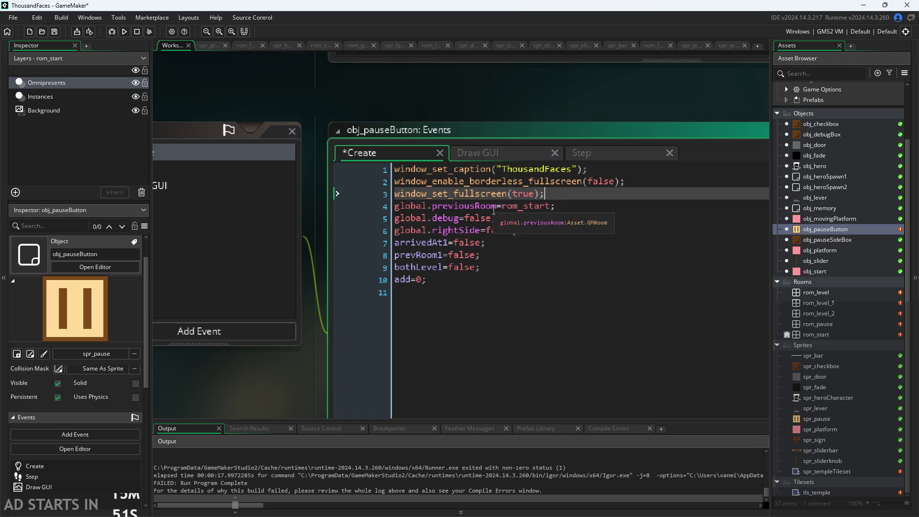
left_click(551, 87)
scroll(550, 87, "down", 3)
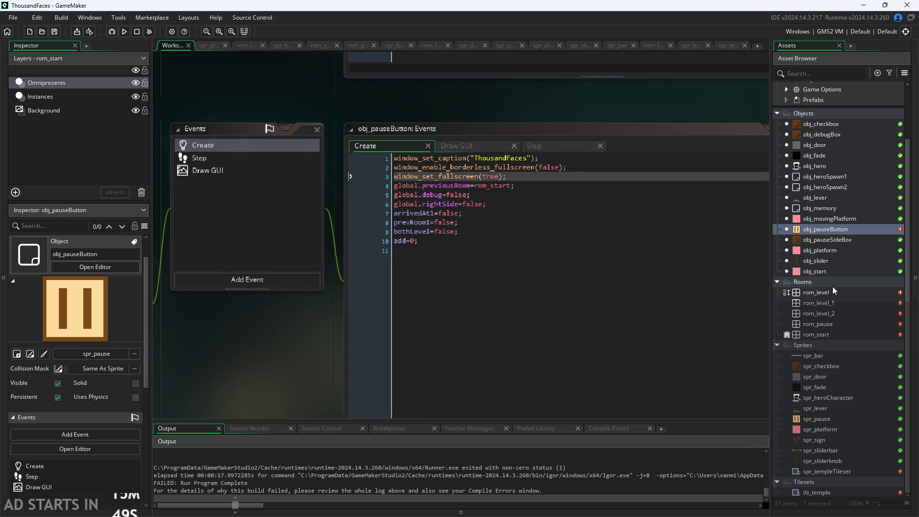
scroll(593, 111, "down", 2)
left_click_drag(591, 108, 533, 102)
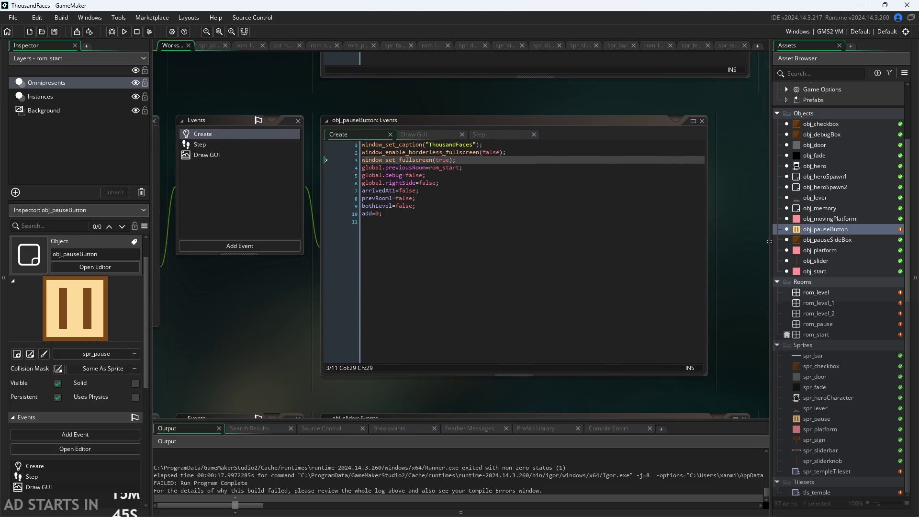
scroll(530, 160, "up", 3)
left_click_drag(530, 160, 96, 155)
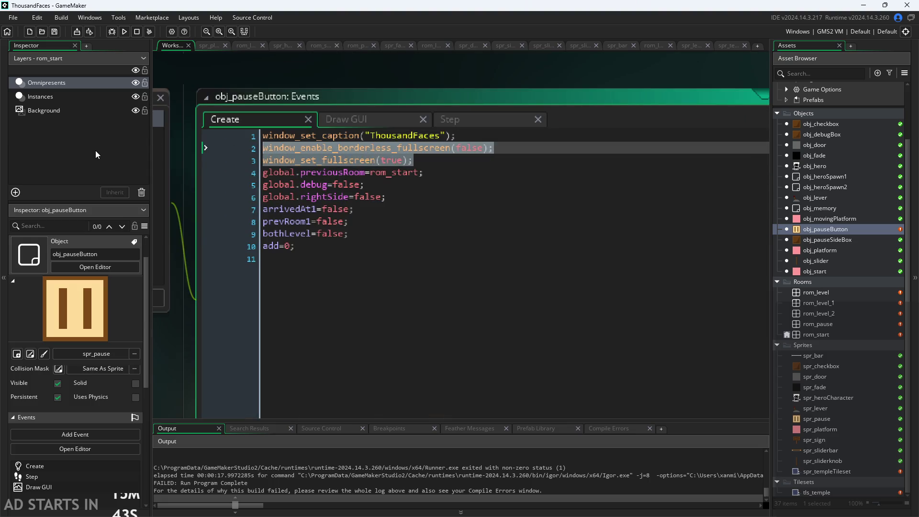
Replace the fullscreen lines with window_set_size(1920,1080); in the Create event, save, and run the game.
key("BackSpace")
type("window")
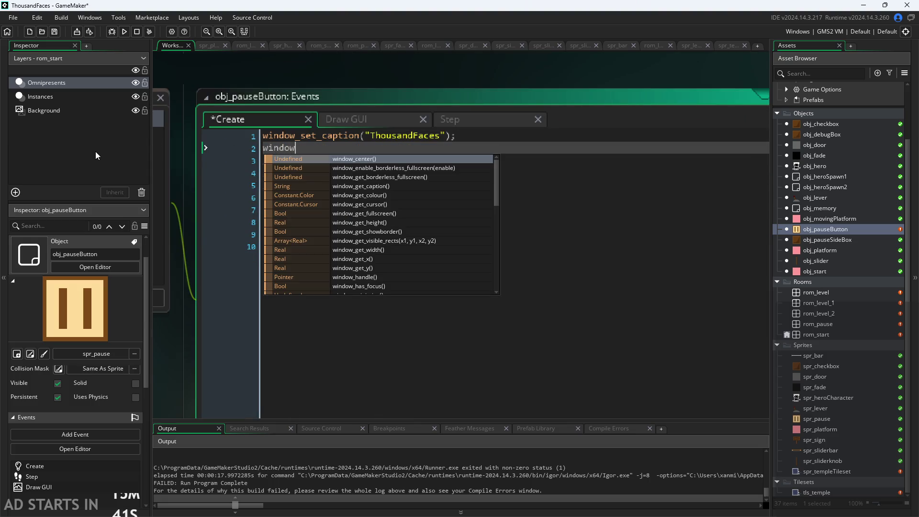
type("_set")
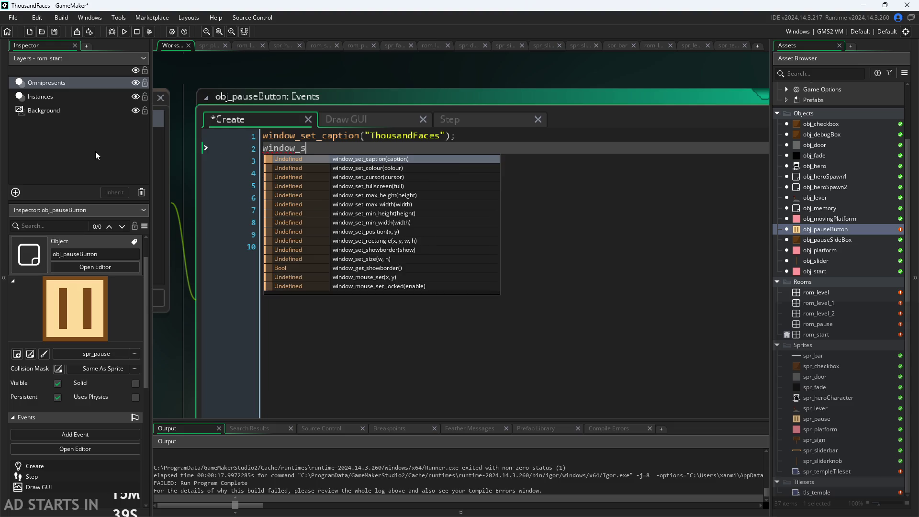
key("Down")
key("Down")
key("Down")
key("Down")
key("Down")
key("Down")
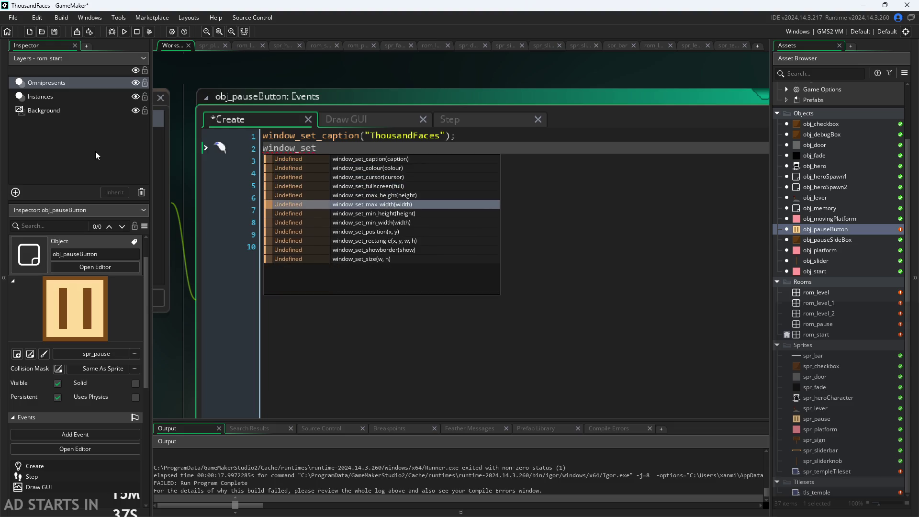
key("Down")
key("Down")
key("Down")
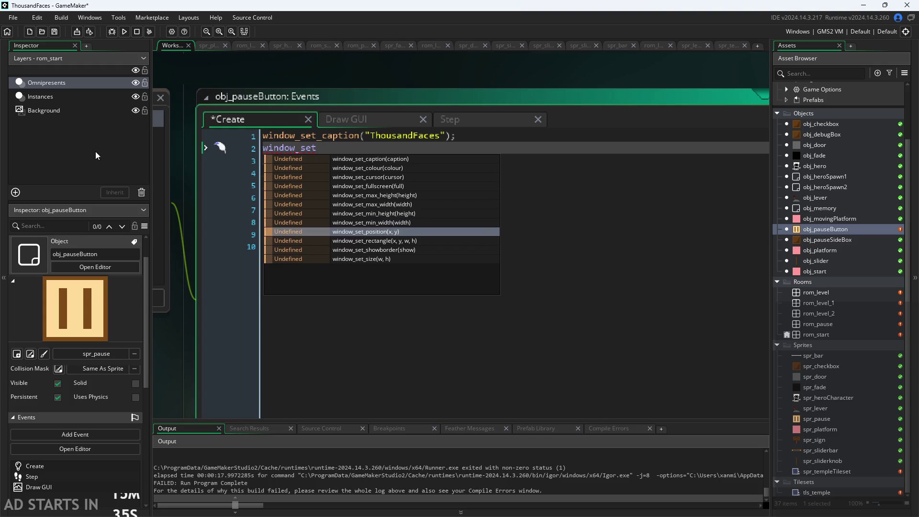
key("Up")
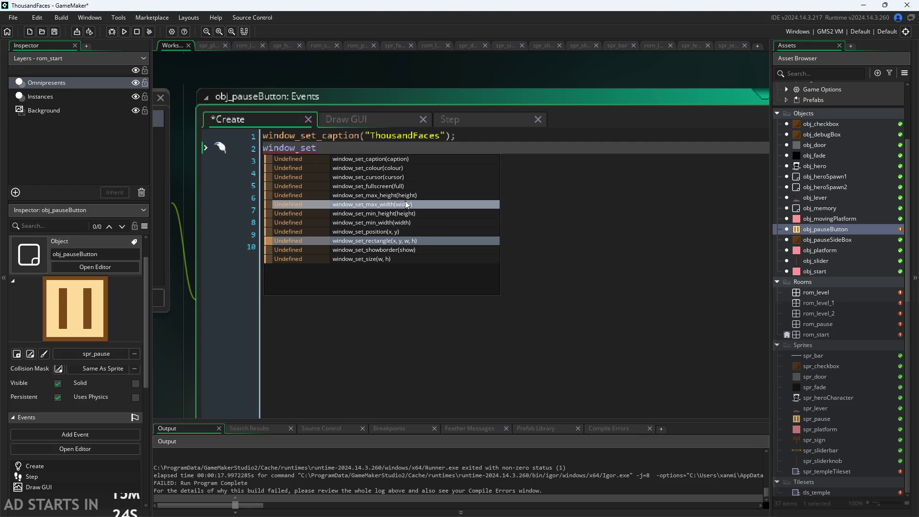
left_click(404, 260)
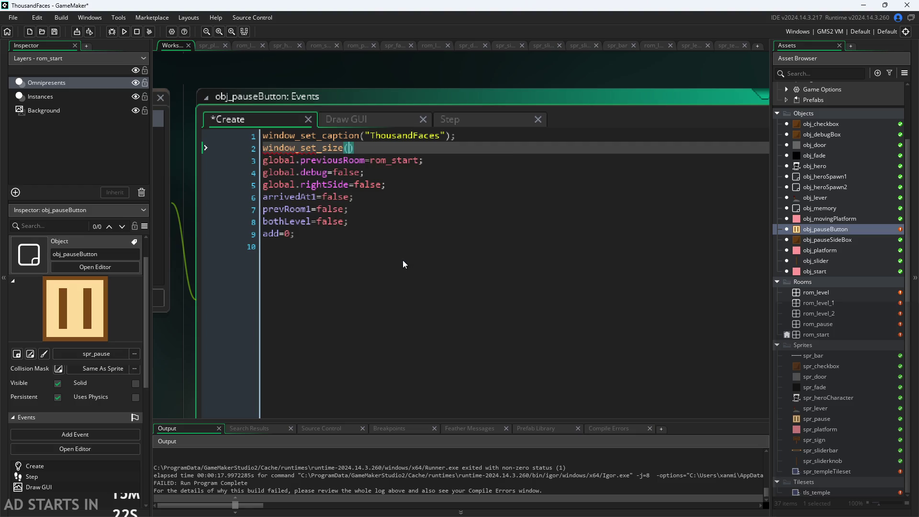
scroll(369, 157, "down", 1, "ctrl")
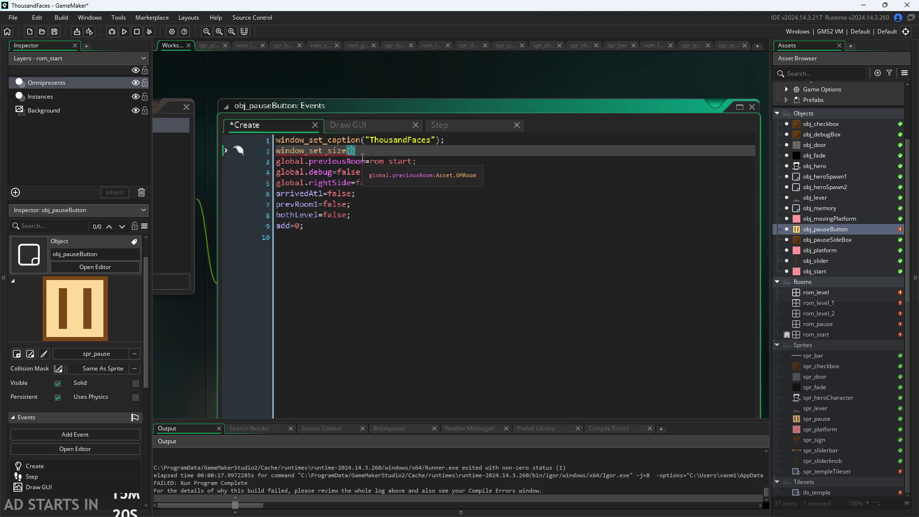
type("1920,")
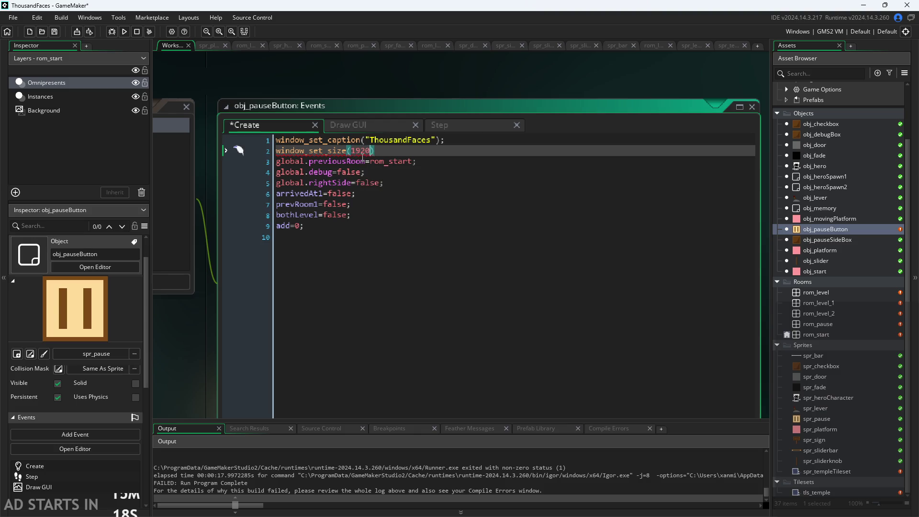
type("1080);")
left_click(361, 76)
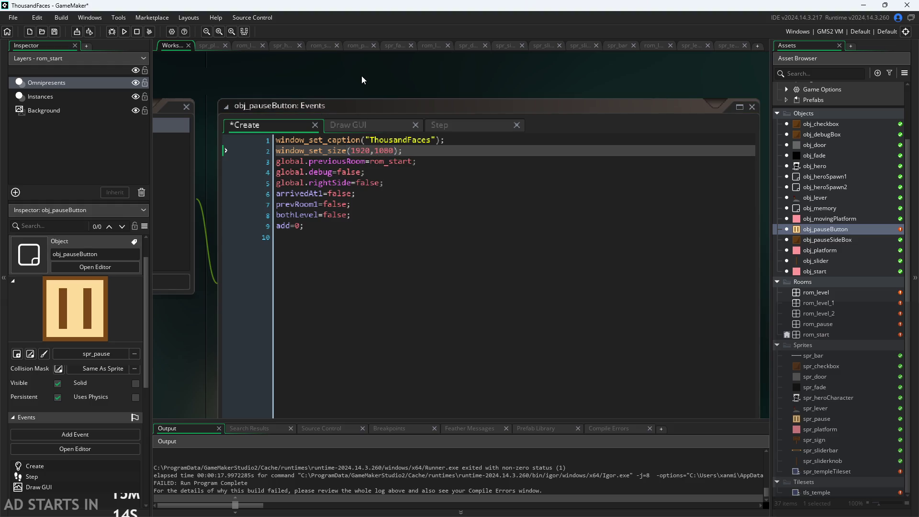
left_click(126, 31)
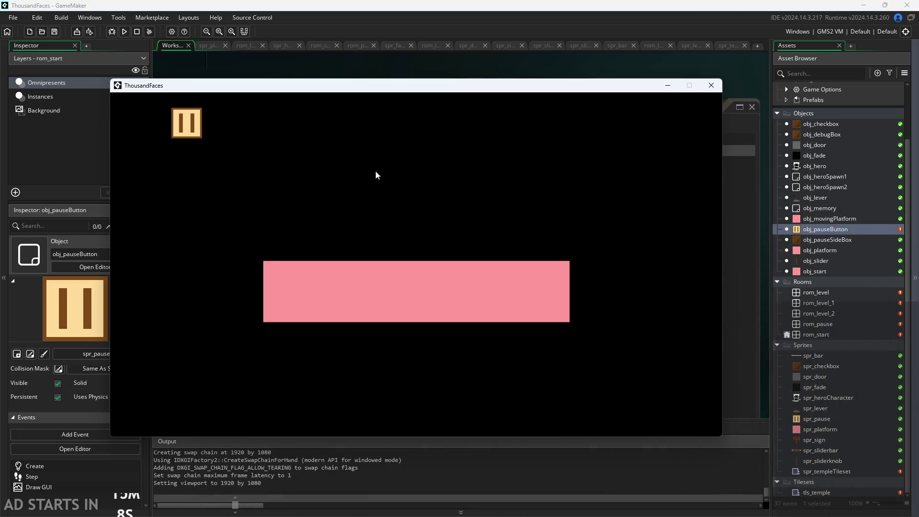
Start the game from its start screen and abort after the fatal error.
left_click(456, 285)
left_click(335, 371)
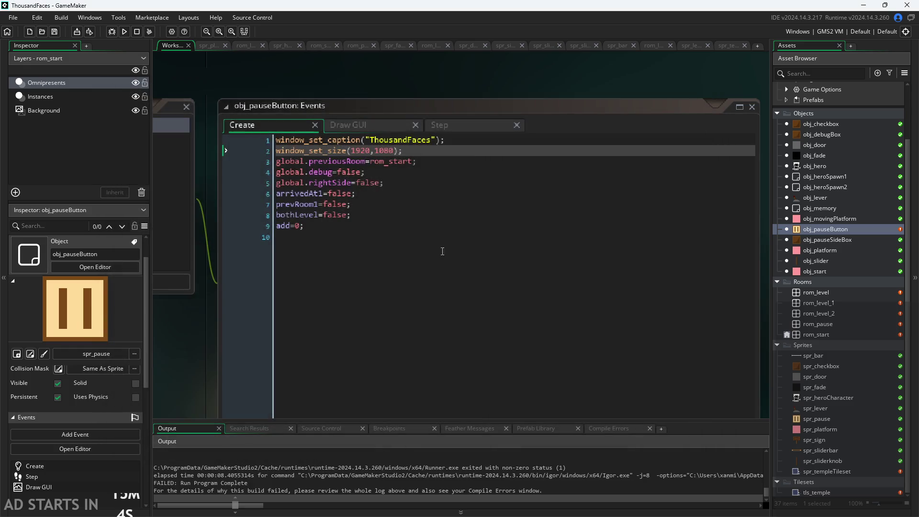
scroll(211, 278, "down", 3)
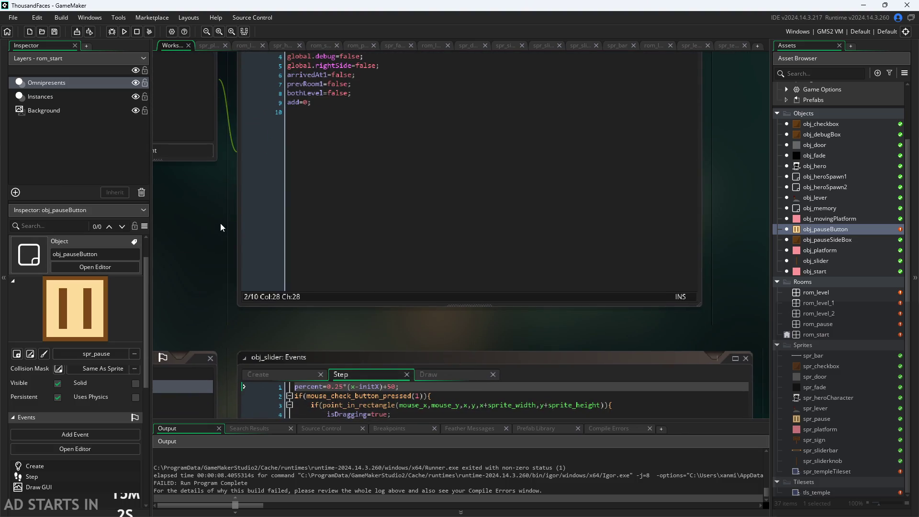
scroll(216, 243, "down", 2)
scroll(215, 303, "up", 3)
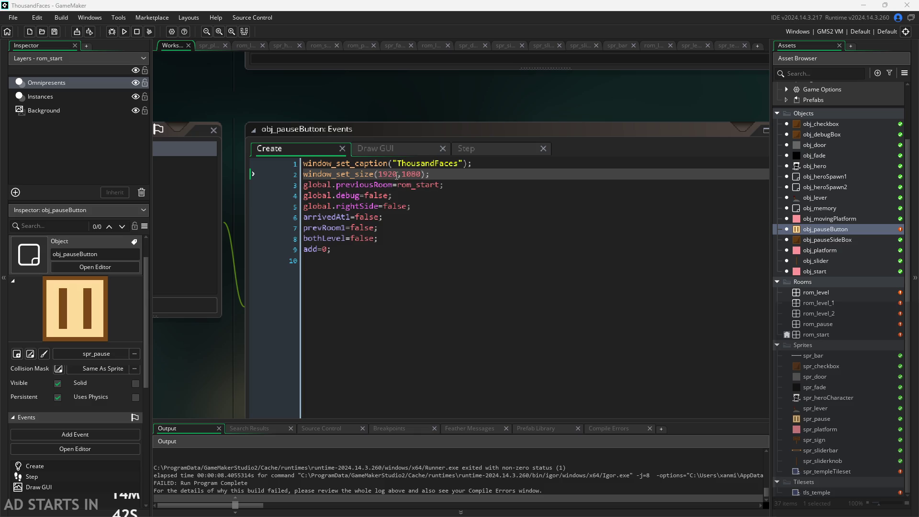
Change the window size arguments to room_width*36 and room_height*36.
double_click(383, 175)
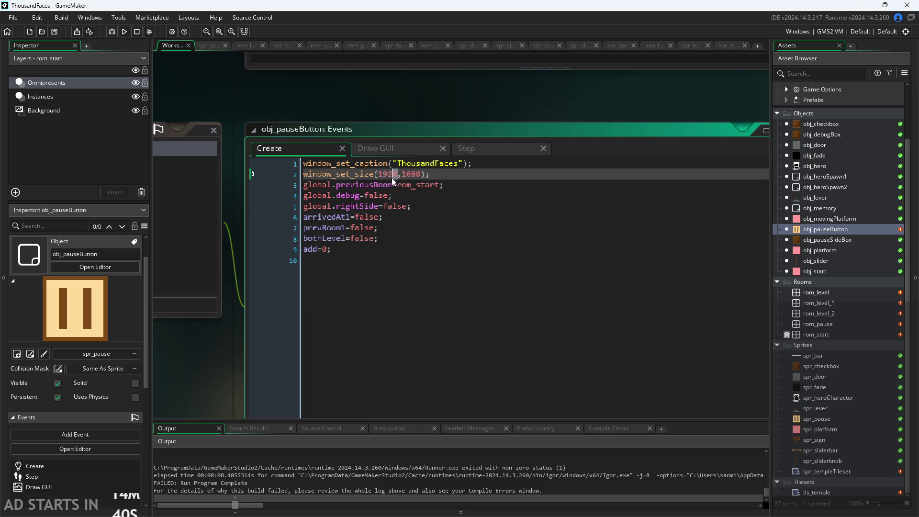
key("BackSpace")
type("room")
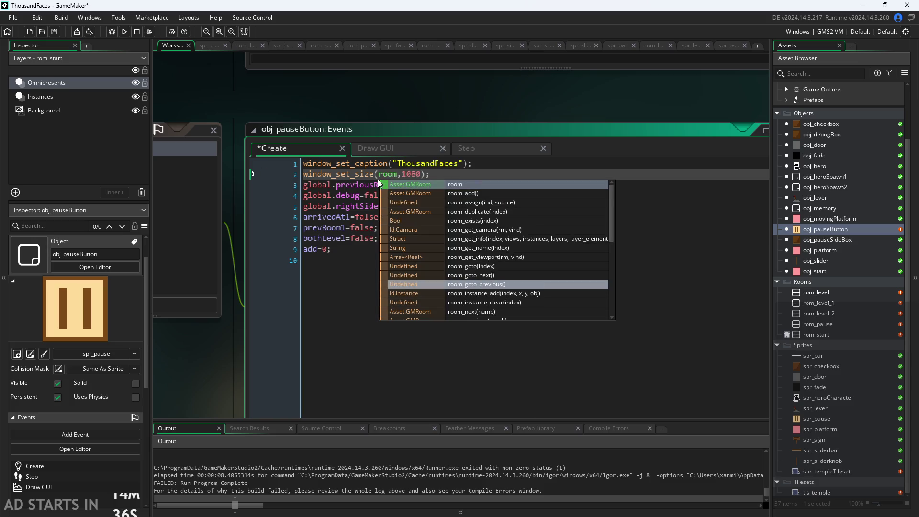
type("_h")
key("BackSpace")
type("wi")
key("Return")
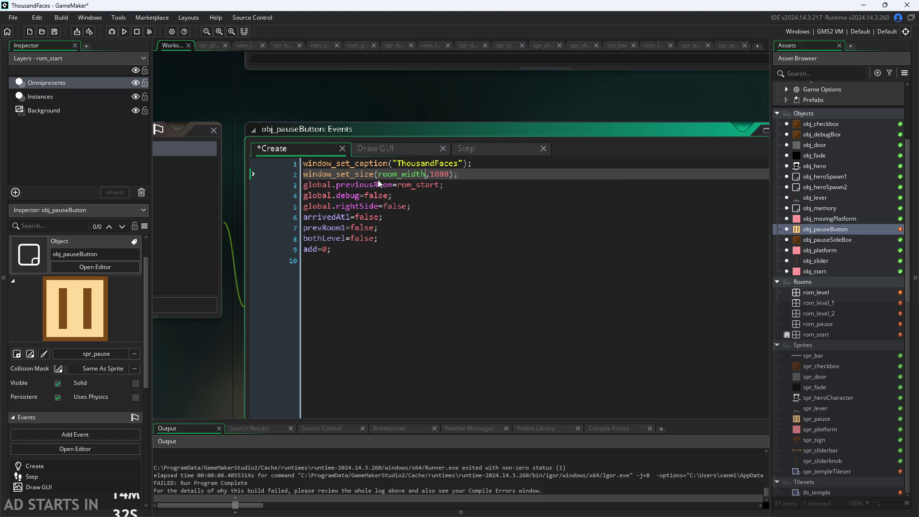
type("*36")
key("Right")
key("shift+Right")
key("shift+Right")
key("shift+Right")
type("room")
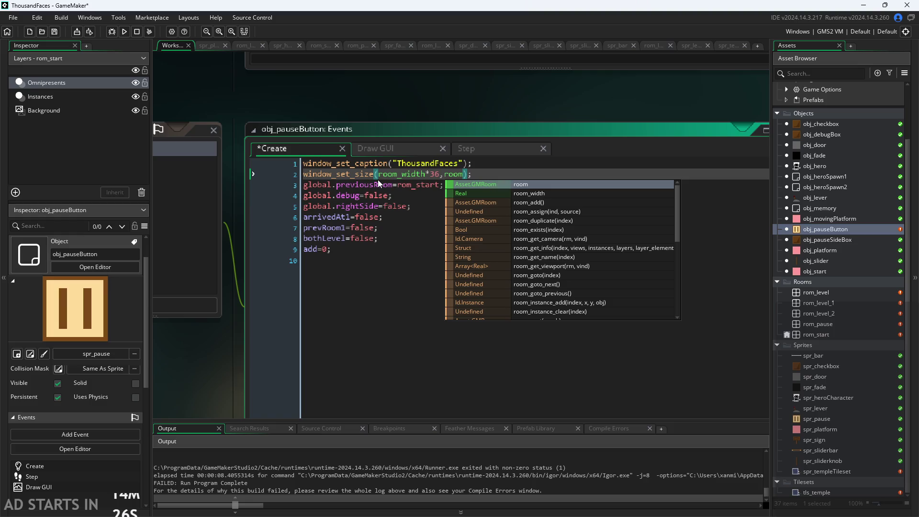
type("_height*")
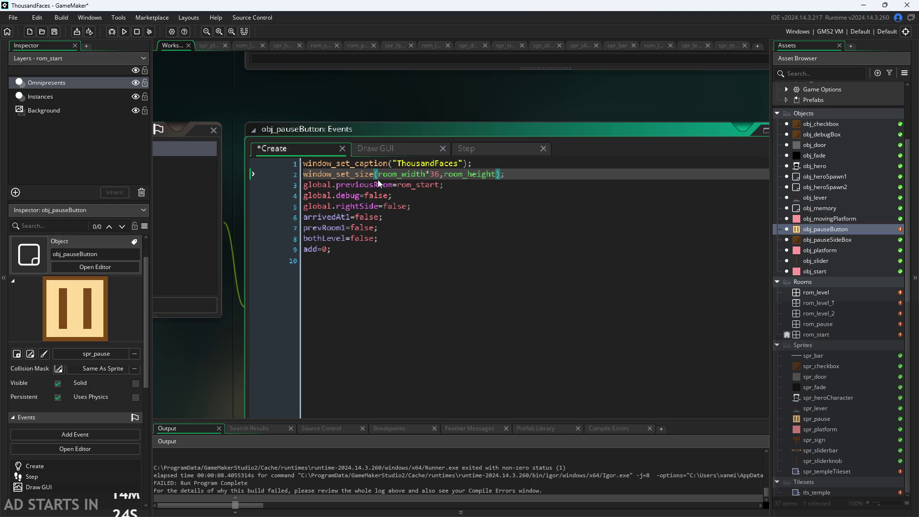
type("36")
Save the project, test-run the game at the new size, and close its window.
key("ctrl+s")
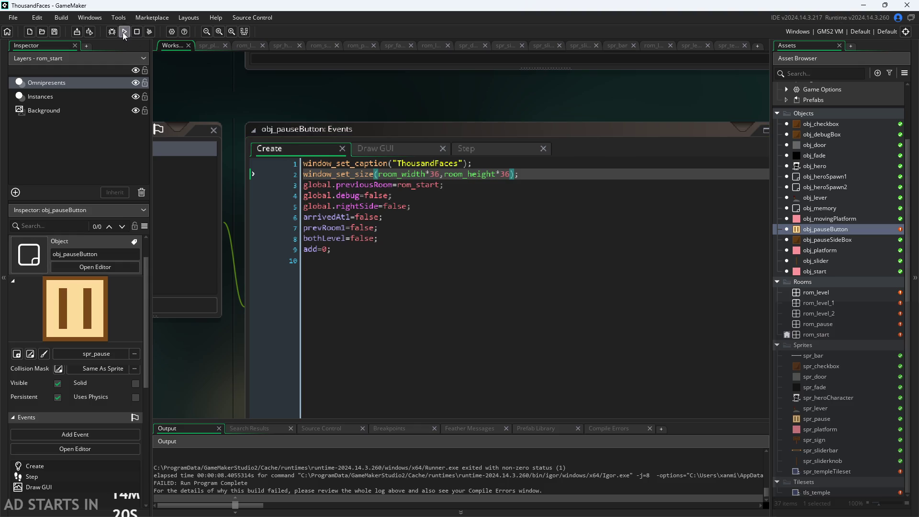
left_click(123, 31)
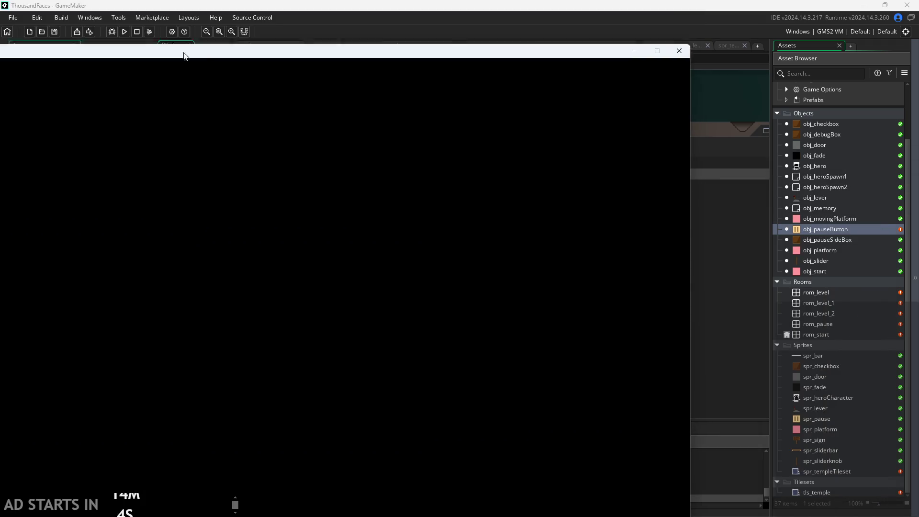
left_click(663, 113)
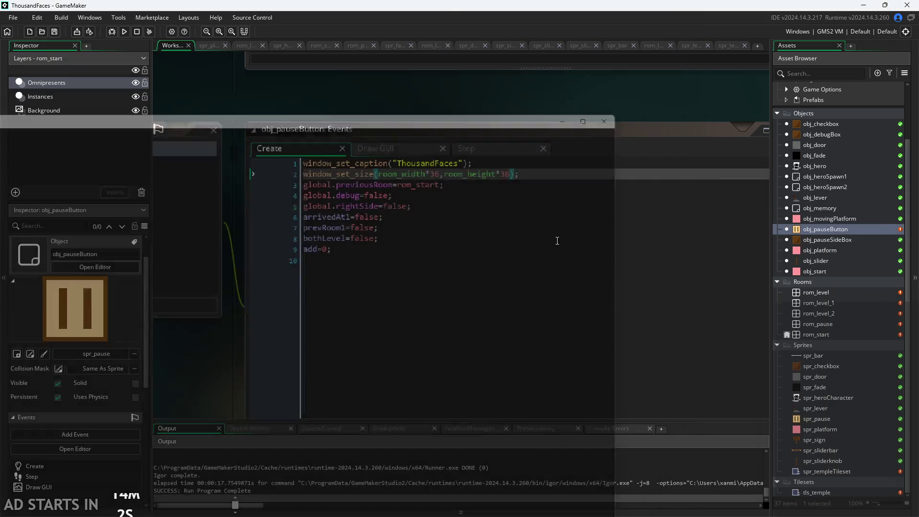
Change both window size multipliers from 36 to 6 on line 2.
left_click(502, 174)
key("BackSpace")
left_click(431, 174)
key("BackSpace")
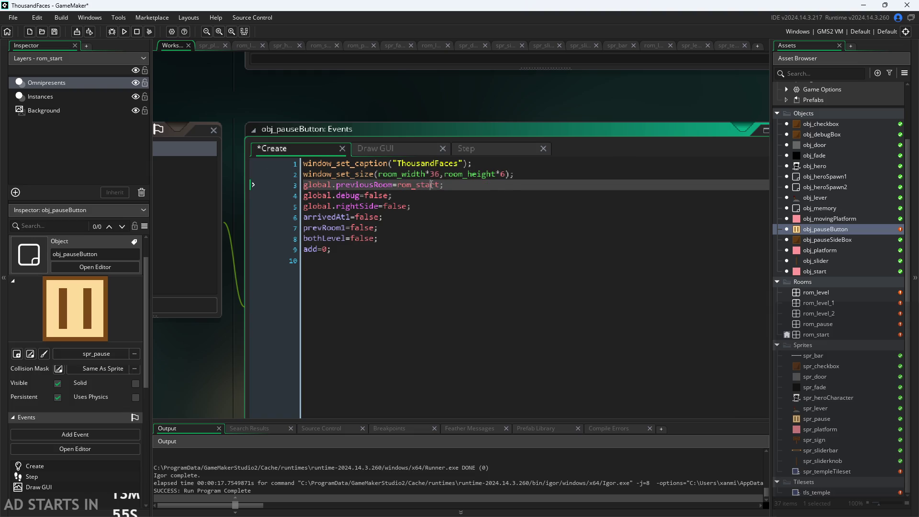
key("Delete")
left_click(575, 93)
Save, test-run the game at the 6x window size, then close the game window.
key("ctrl+s")
left_click(124, 32)
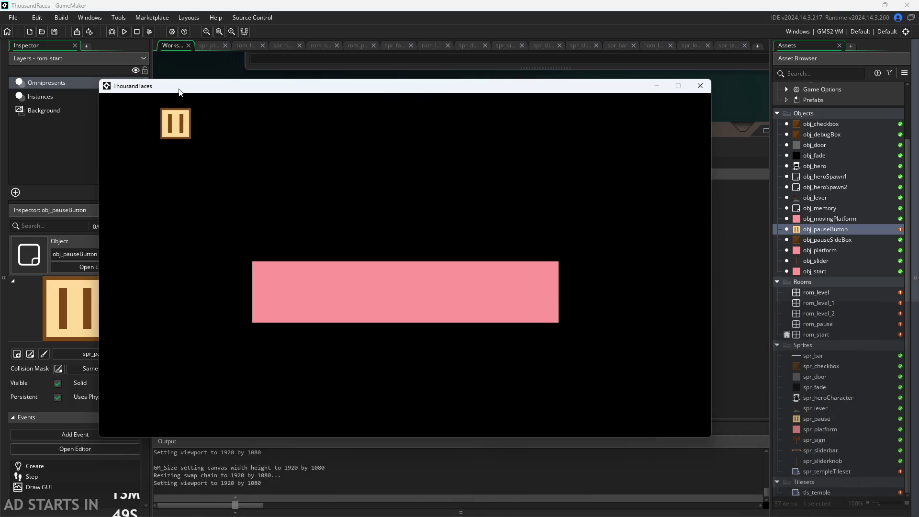
left_click(708, 89)
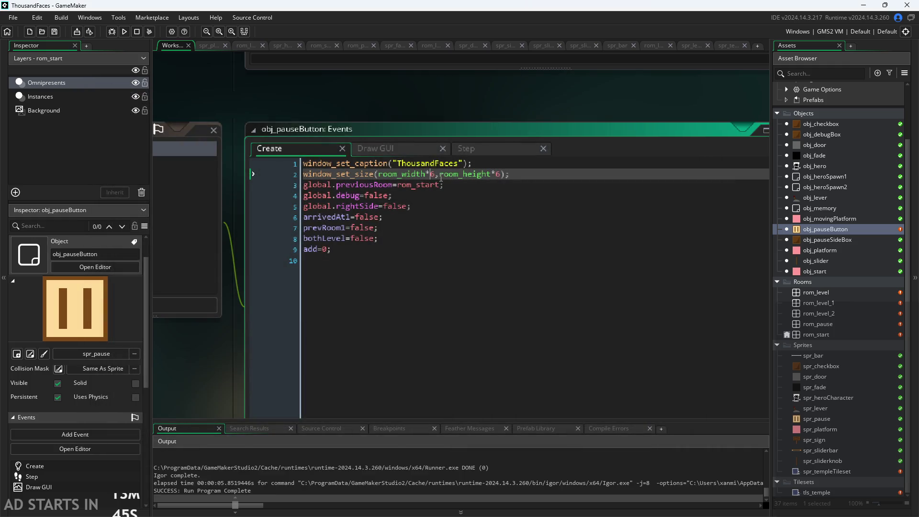
mouse_move(441, 179)
scroll(432, 98, "down", 1)
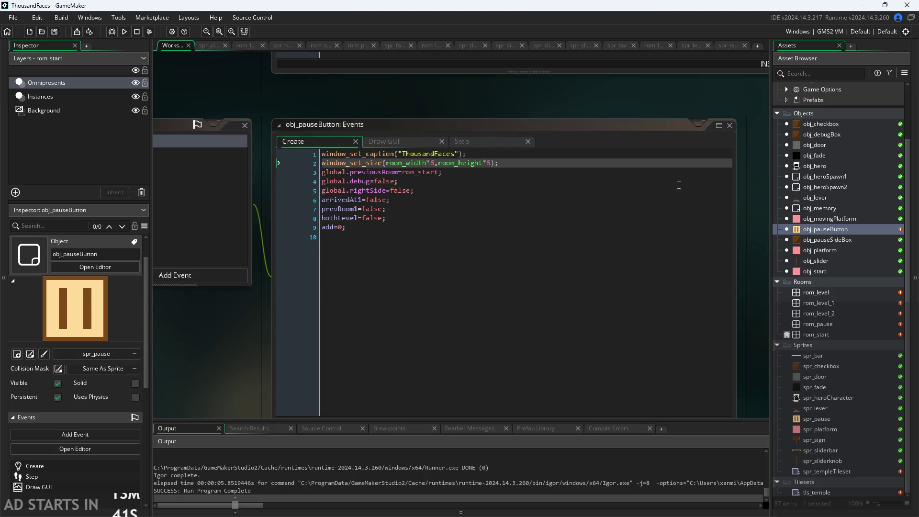
scroll(506, 144, "up", 2)
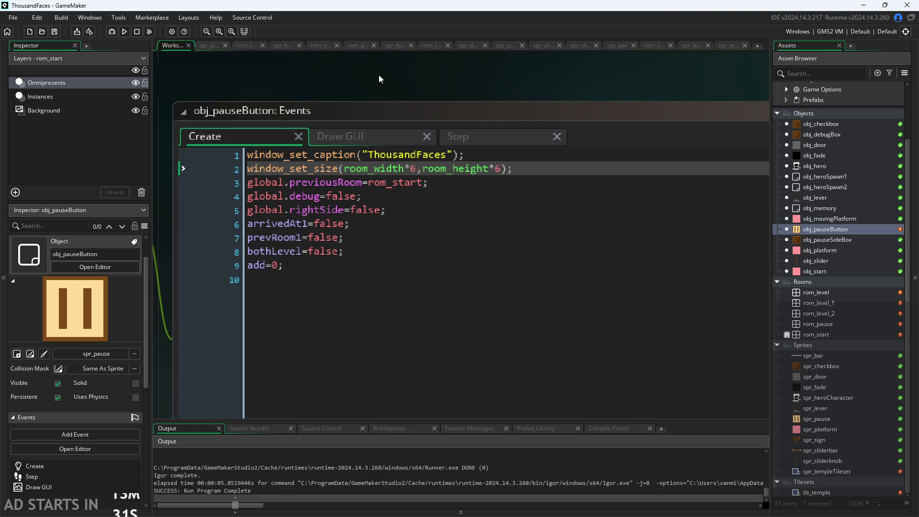
scroll(379, 74, "down", 2)
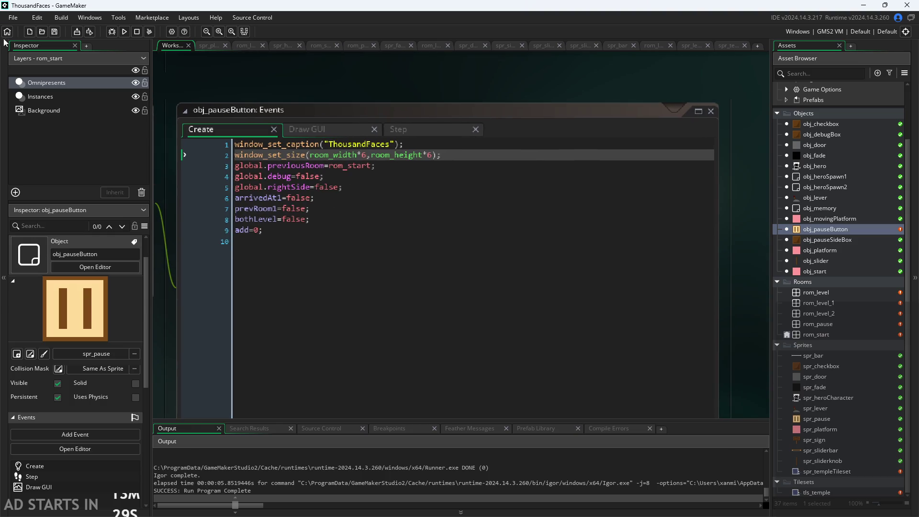
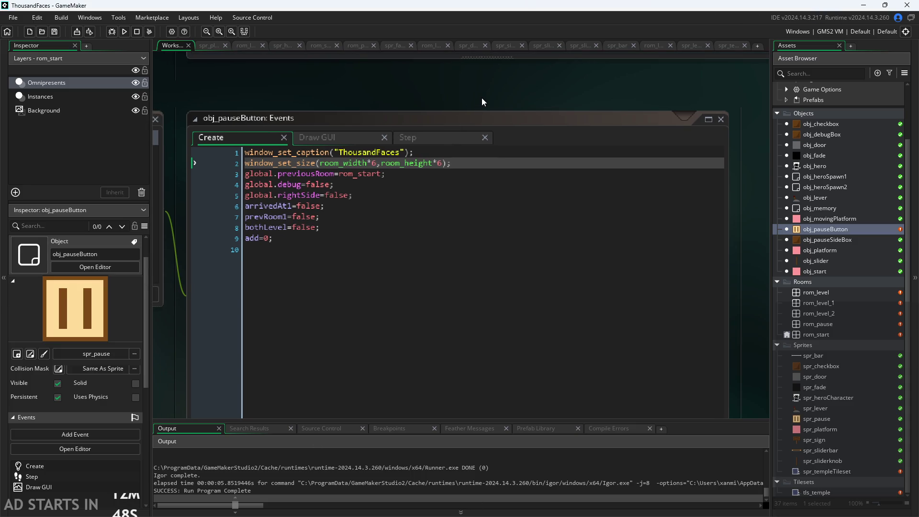
Add a breakpoint on line 4 of obj_pauseButton's Create code, at the window_set_size call.
scroll(482, 98, "down", 2)
left_click_drag(644, 226, 679, 216)
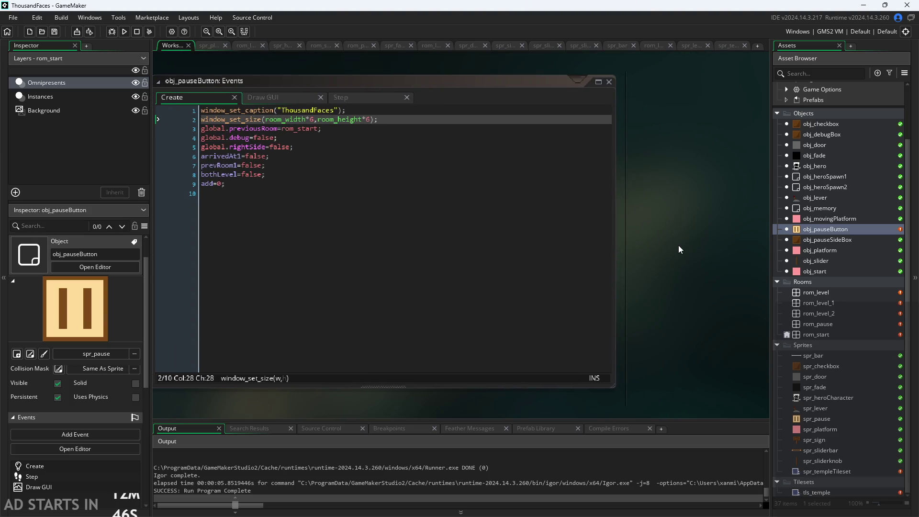
mouse_move(671, 259)
left_mouse_down()
mouse_move(734, 272)
mouse_move(751, 255)
left_mouse_up()
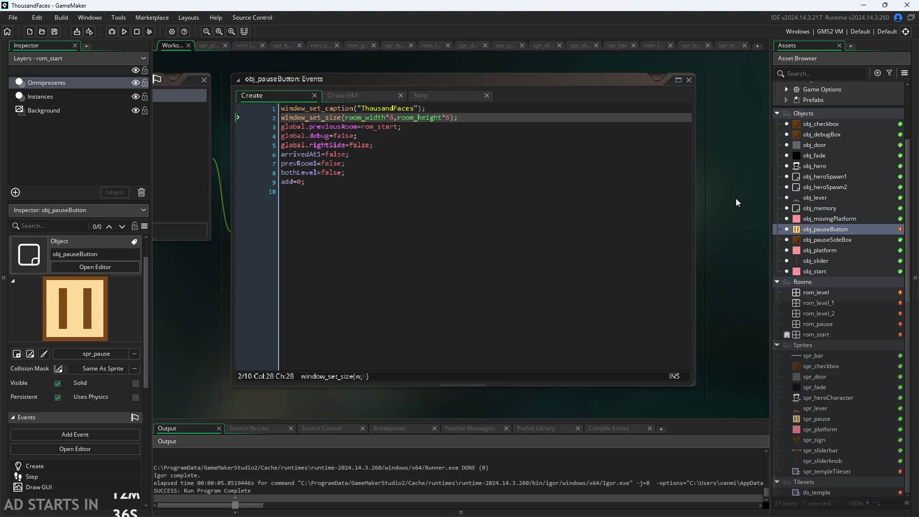
scroll(733, 199, "up", 1, "ctrl")
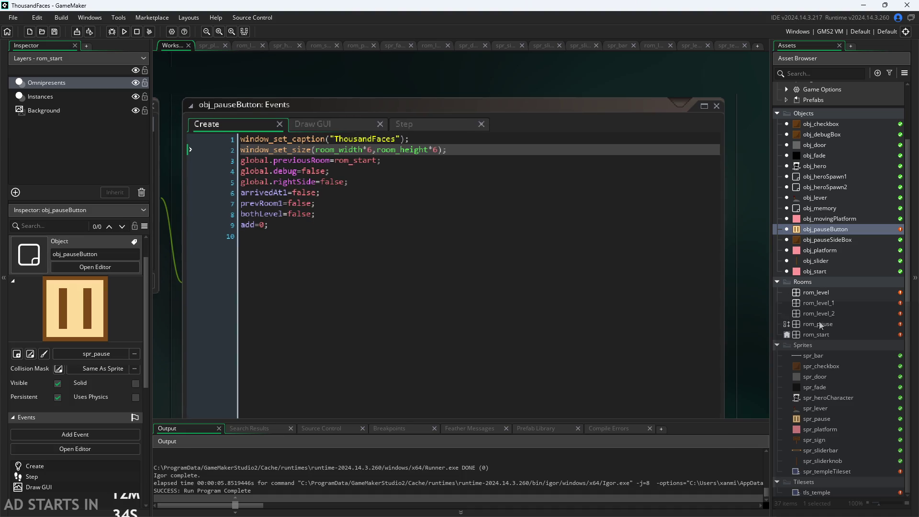
mouse_move(359, 145)
left_click(292, 149)
mouse_move(262, 150)
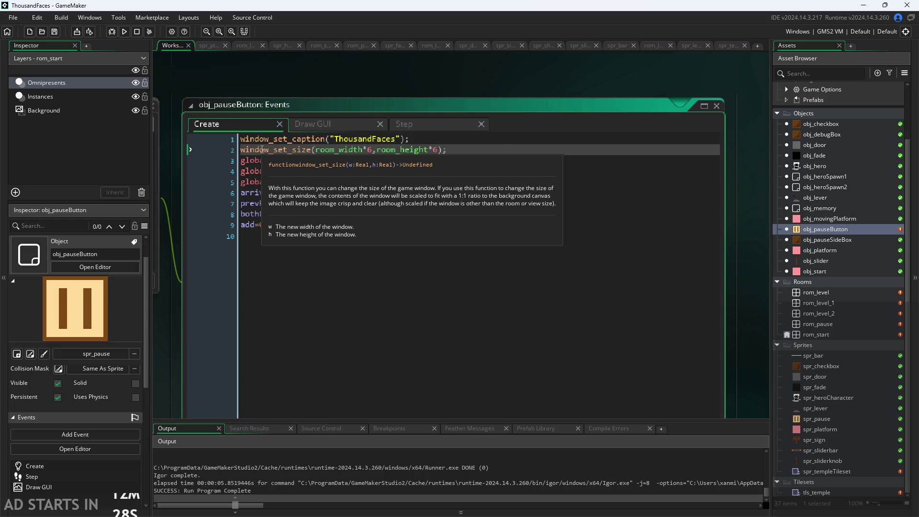
right_click(262, 156)
left_click(289, 258)
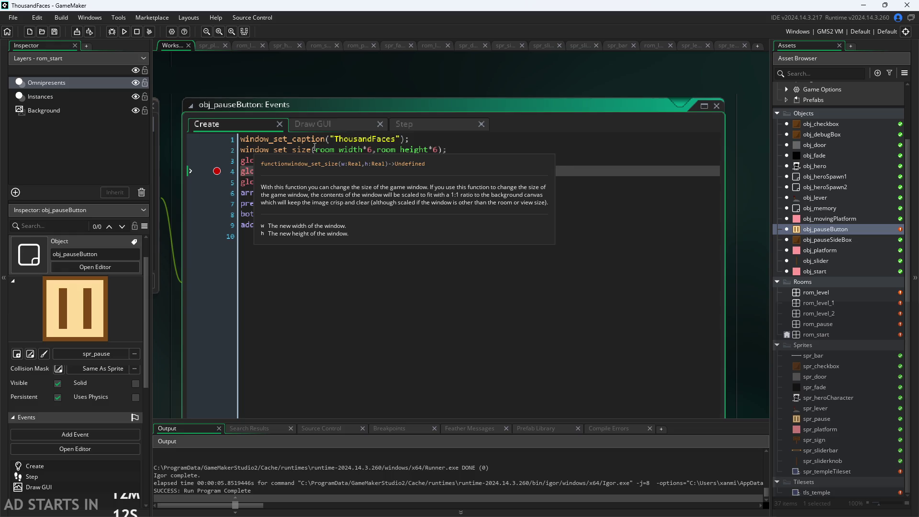
Change both window_set_size multipliers from 6 to 8, save, and test-run the game.
left_click(373, 149)
key("BackSpace")
type("8")
key("Right")
key("Right")
key("Right")
key("Delete")
type("8")
key("ctrl+s")
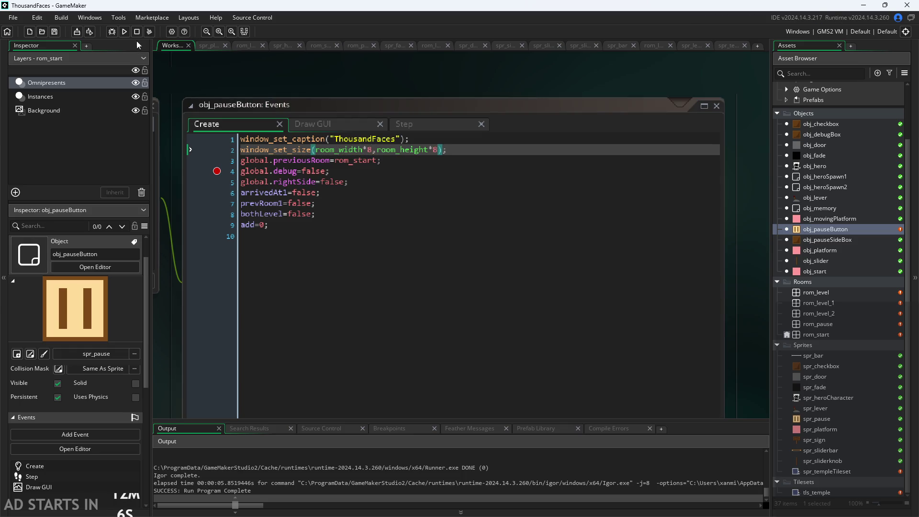
left_click(125, 33)
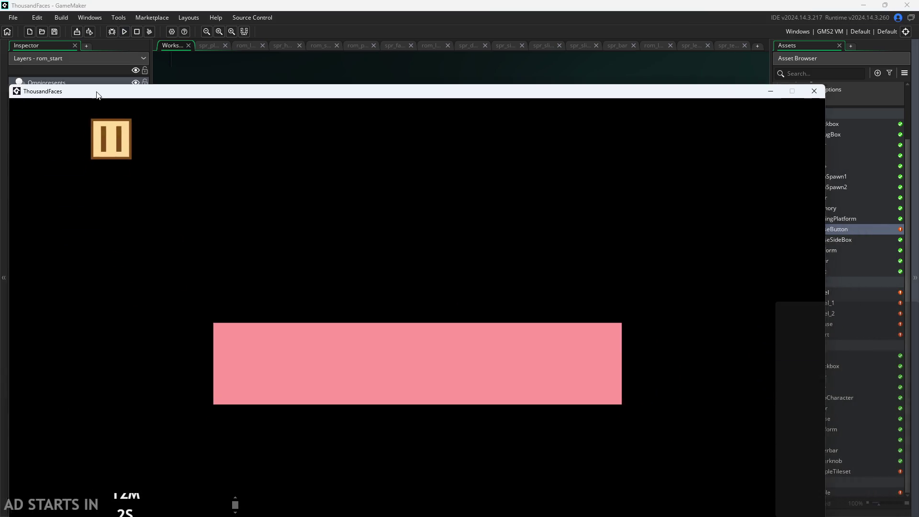
left_click_drag(96, 91, 90, 12)
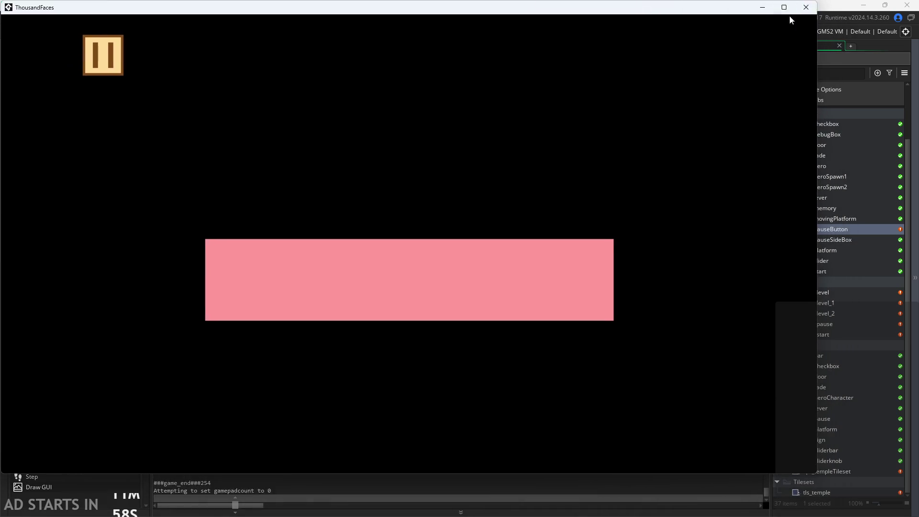
left_click(806, 7)
Raise both multipliers to 10, save, and test-run the game at the larger size.
left_click(374, 149)
key("BackSpace")
type("10")
key("Right")
key("Right")
key("BackSpace")
type("1-")
key("BackSpace")
type("0")
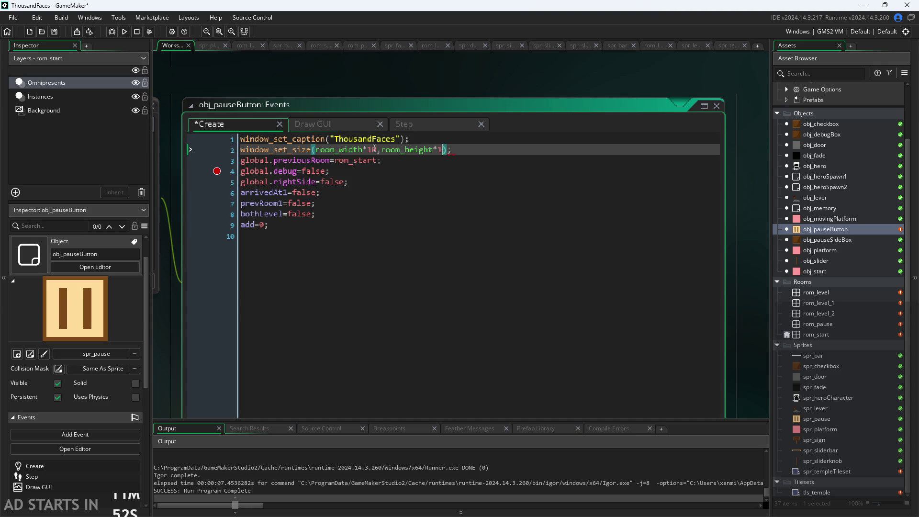
left_click(446, 89)
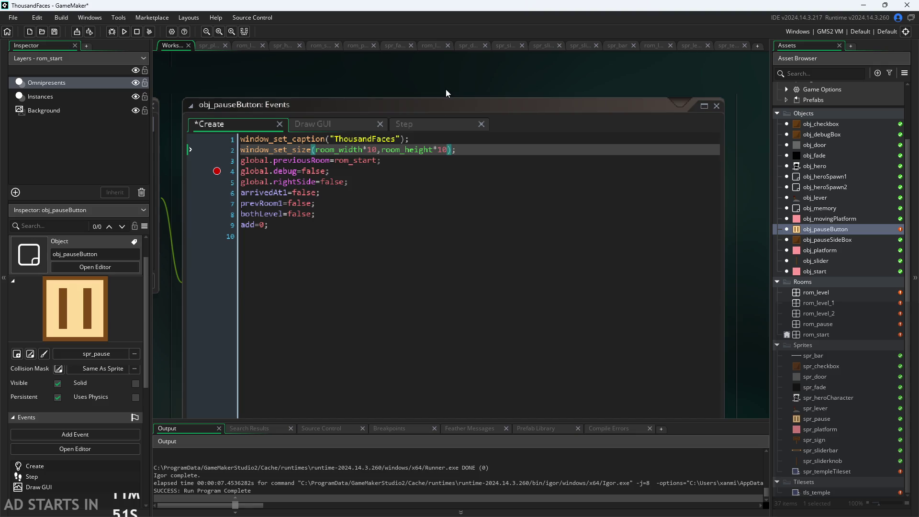
left_click(126, 33)
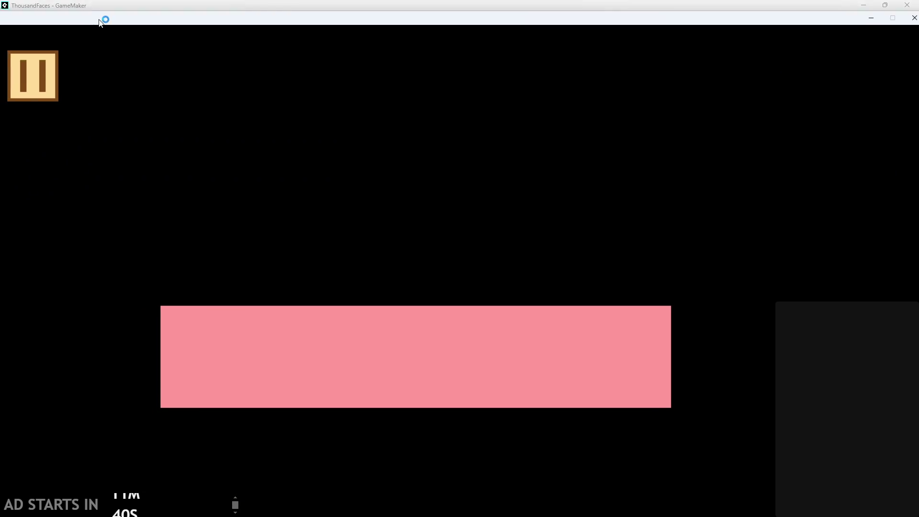
mouse_move(100, 22)
left_mouse_down()
mouse_move(99, 3)
mouse_move(196, 3)
mouse_move(72, 4)
mouse_move(45, 101)
mouse_move(95, 2)
mouse_move(133, 3)
mouse_move(39, 51)
mouse_move(19, 82)
left_mouse_up()
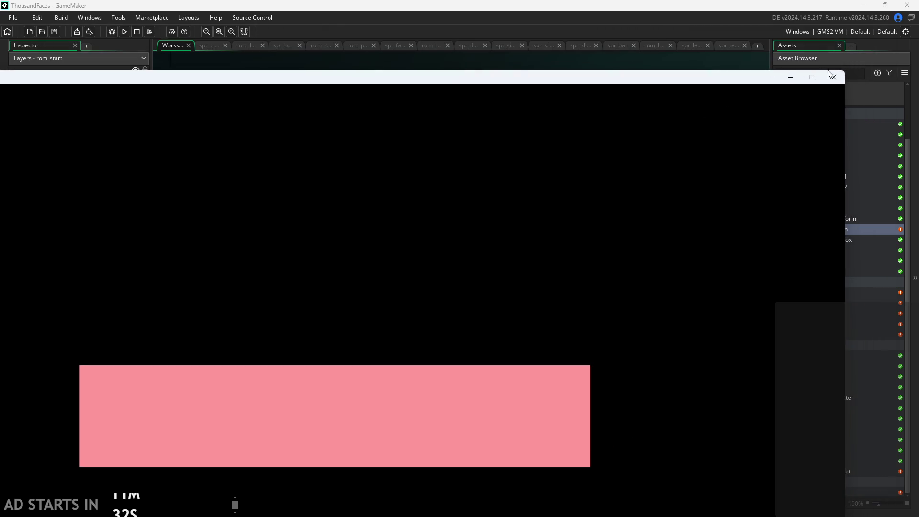
left_click(836, 79)
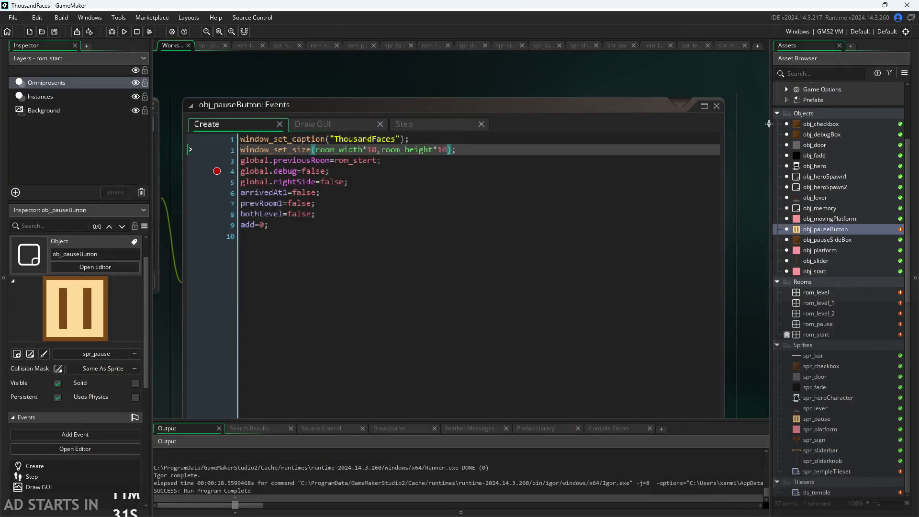
Change both window_set_size multipliers from 10 to 9 and save the code.
left_click(376, 150)
double_click(377, 150)
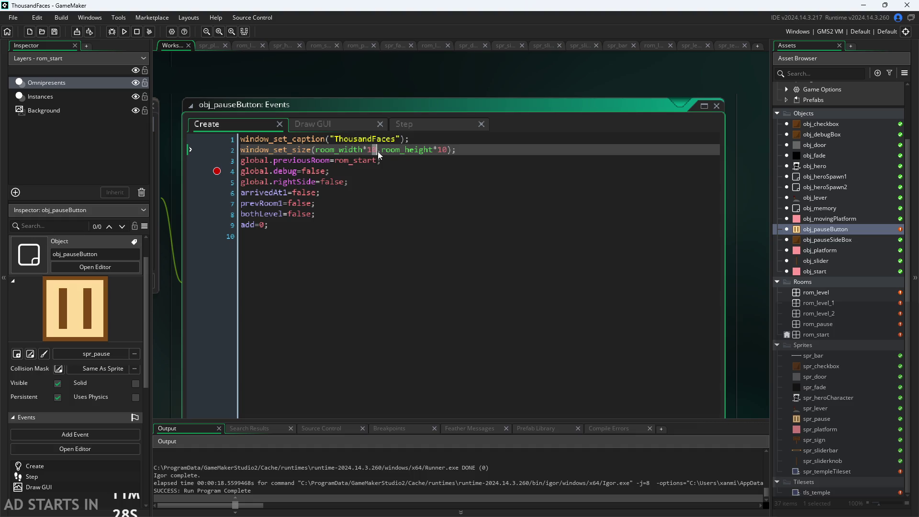
type("9")
key("Left")
key("BackSpace")
key("BackSpace")
type("9")
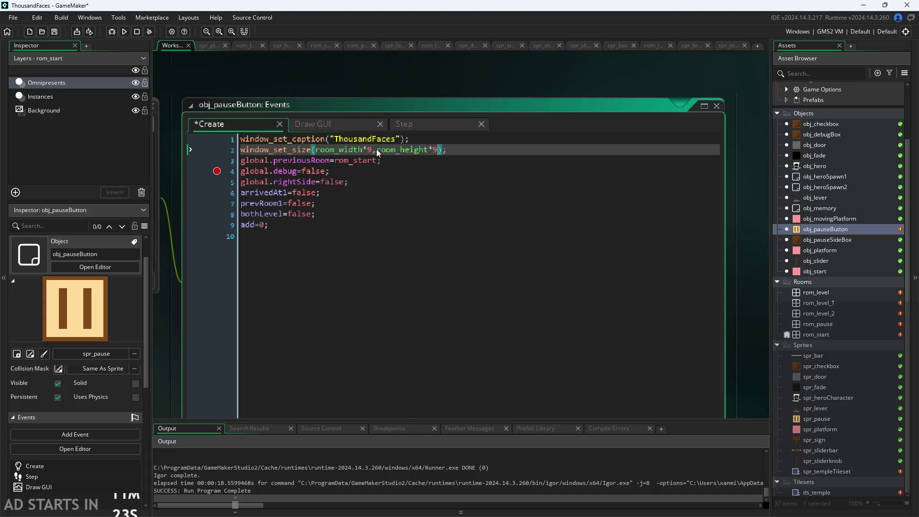
left_click(455, 85)
key("ctrl+s")
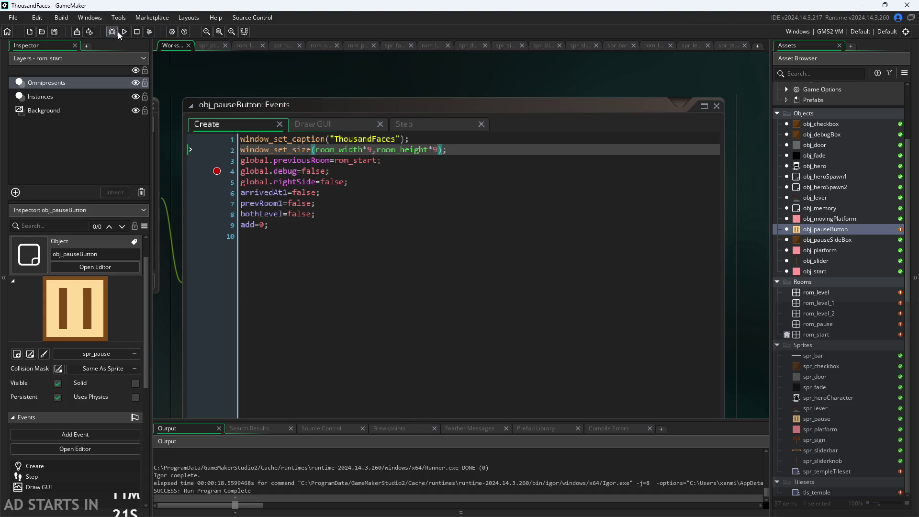
Run the game at the 9x window size, then close it.
left_click(124, 32)
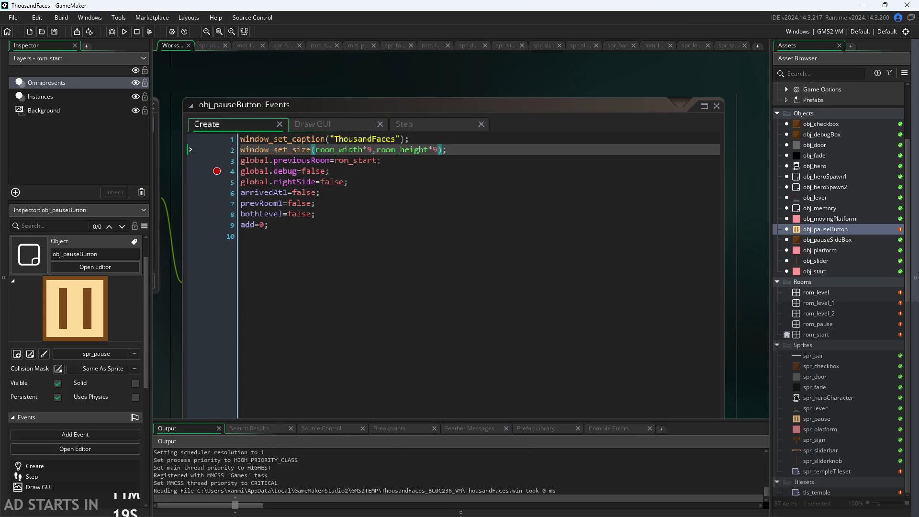
mouse_move(405, 349)
left_mouse_down()
mouse_move(72, 162)
mouse_move(97, 72)
mouse_move(67, 2)
mouse_move(82, 2)
left_mouse_up()
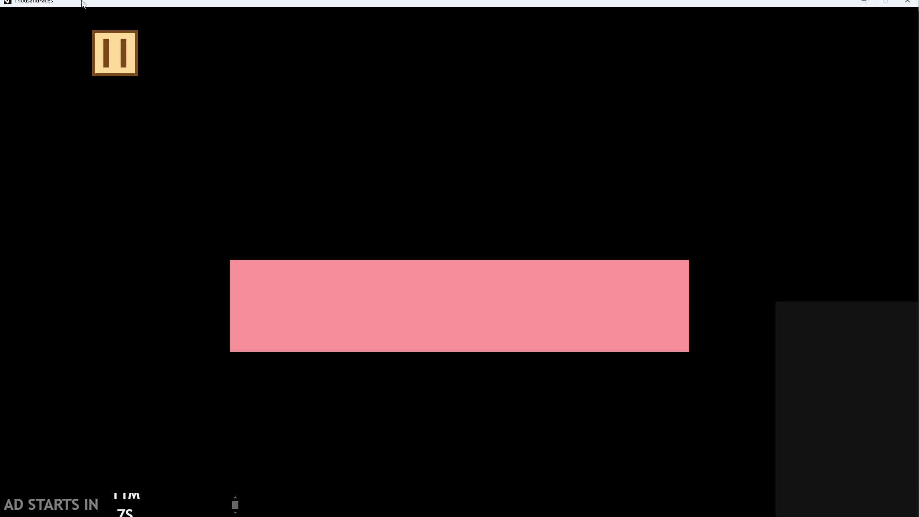
mouse_move(82, 1)
left_mouse_down()
mouse_move(29, 43)
mouse_move(66, 5)
mouse_move(102, 2)
mouse_move(100, 12)
left_mouse_up()
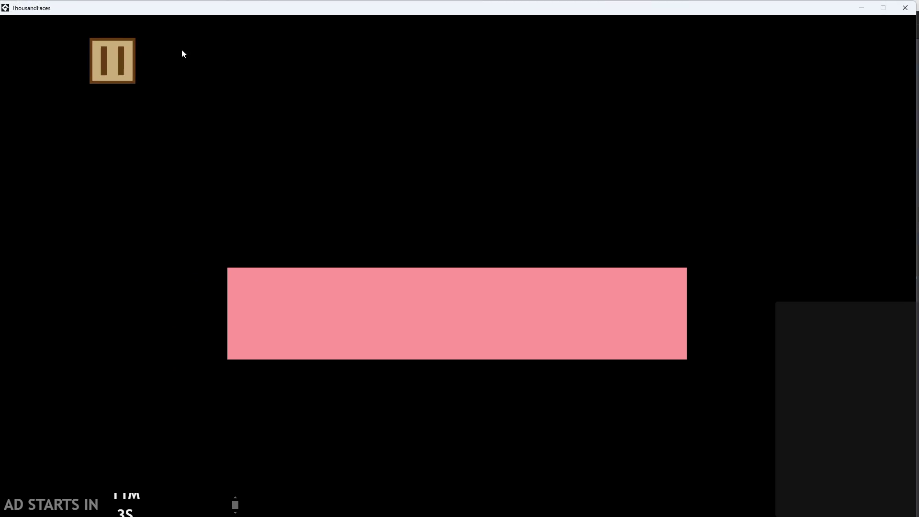
left_click(904, 9)
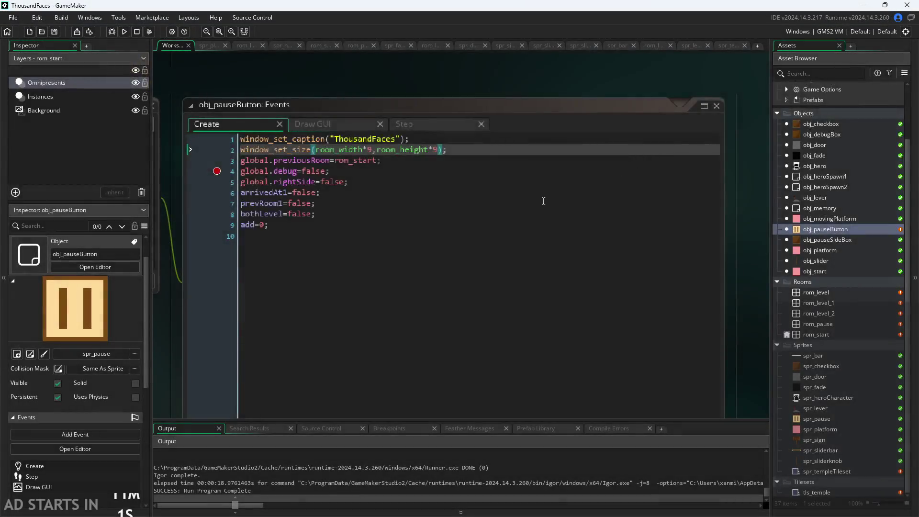
Add a window_center(); line after line 2 and remove the breakpoint on line 6.
left_click(471, 150)
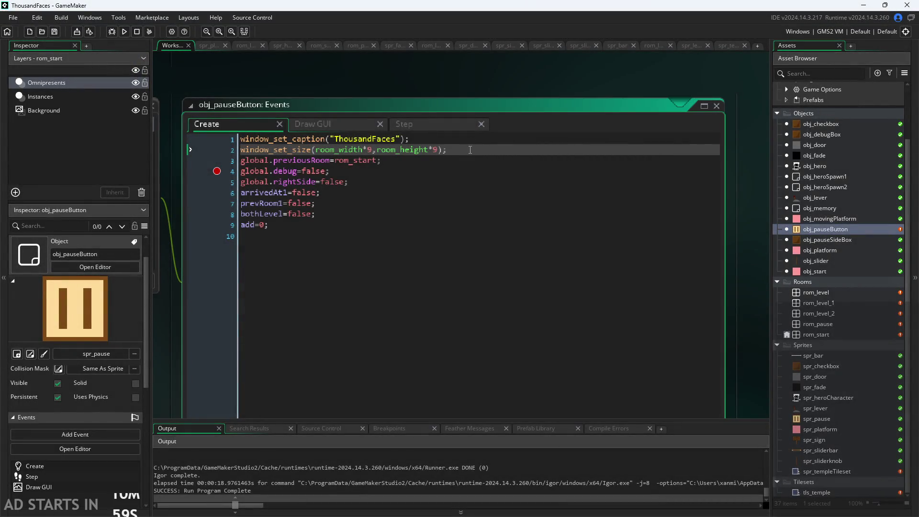
key("Return")
type("window_set")
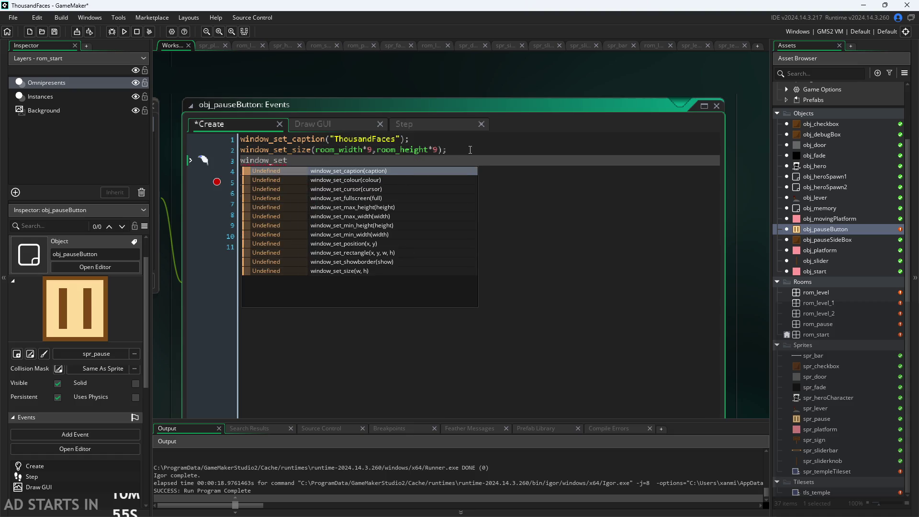
type("_c")
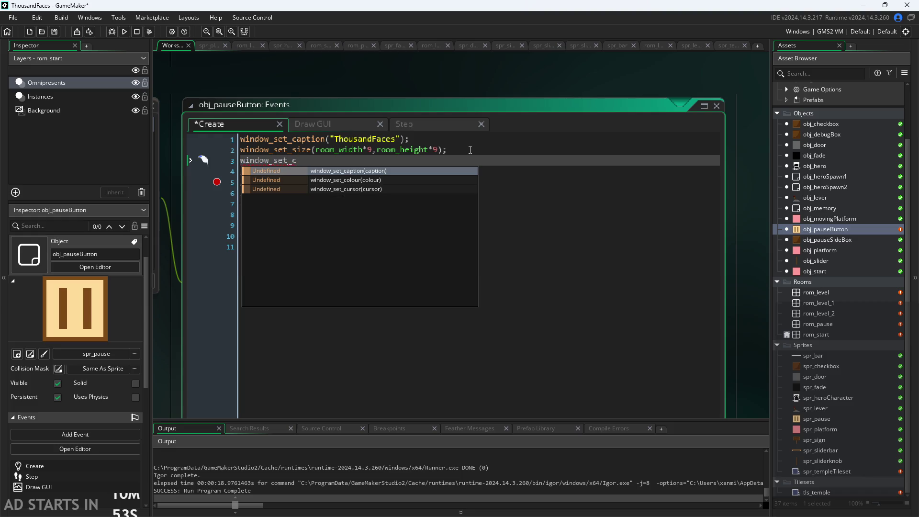
key("BackSpace")
key("BackSpace")
key("BackSpace")
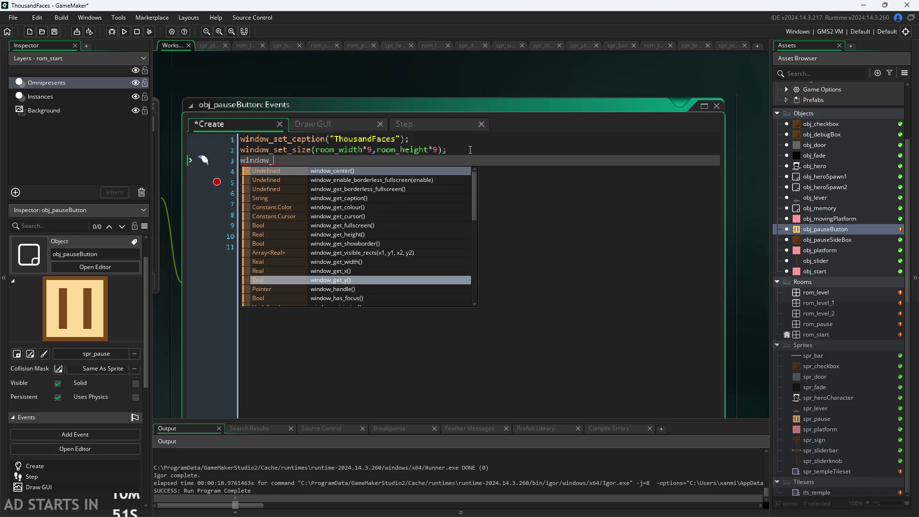
type("c")
key("Return")
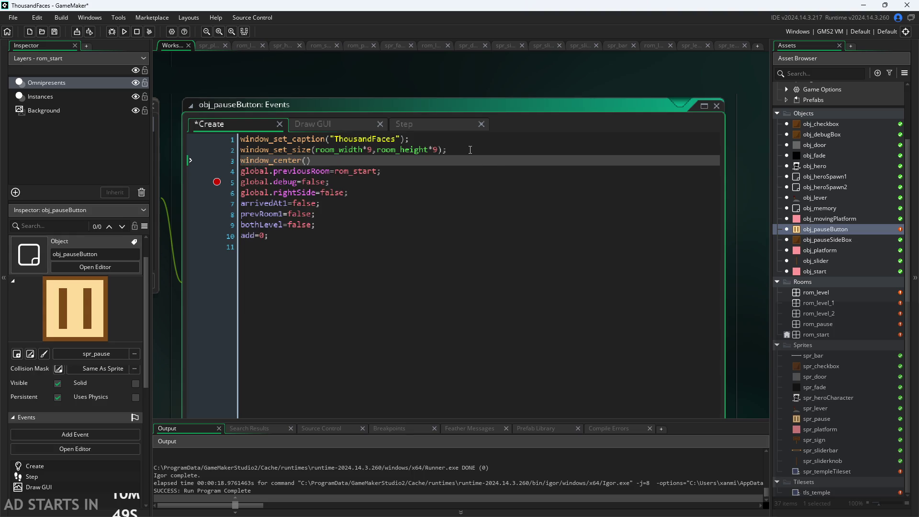
type(";")
key("Return")
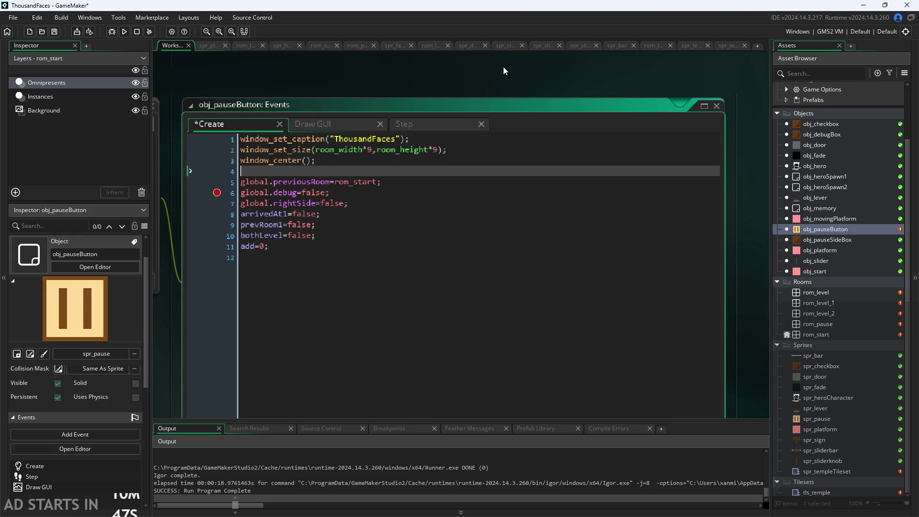
left_click(220, 192)
left_click(383, 172)
Insert window_set_showborder(false); as the new line 2 and run the game.
left_click(465, 149)
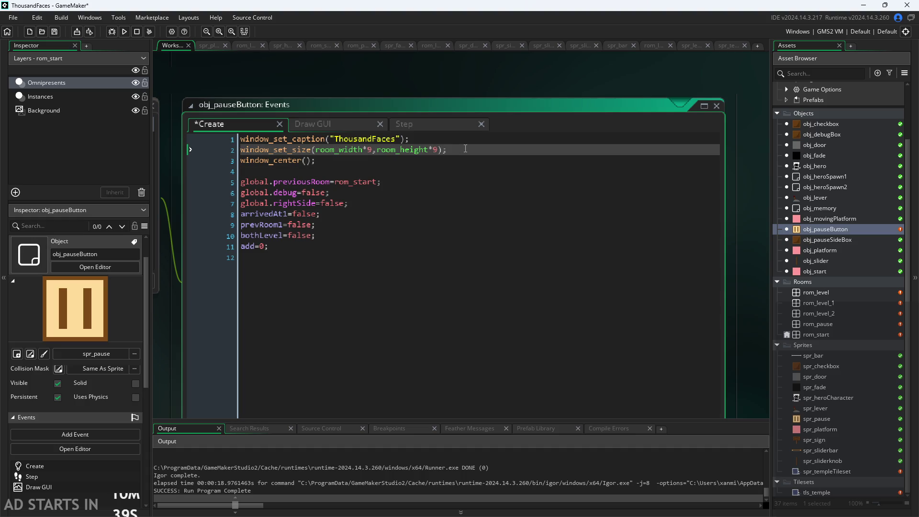
key("Up")
key("Return")
type("w")
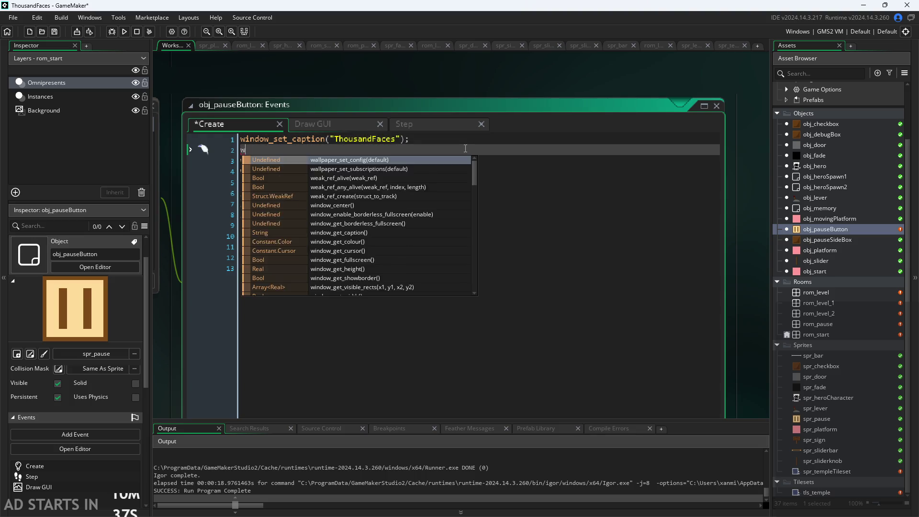
type("indow")
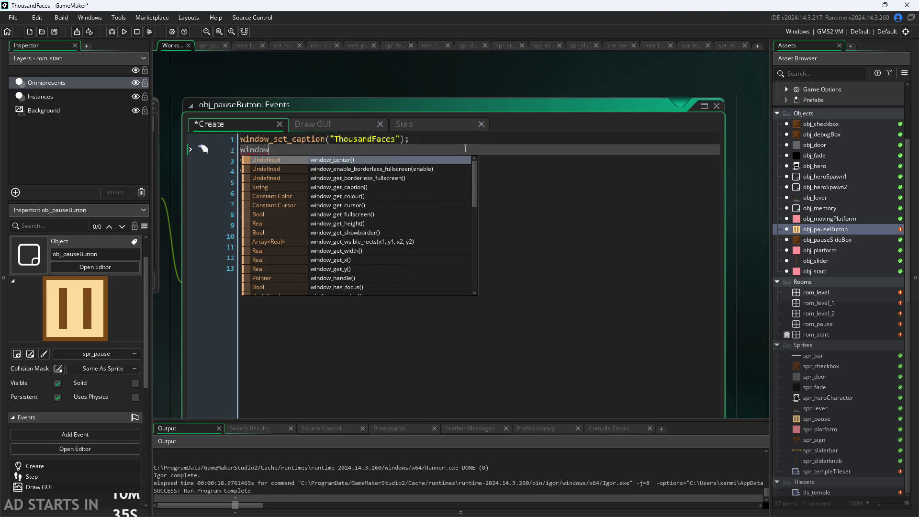
type("_set")
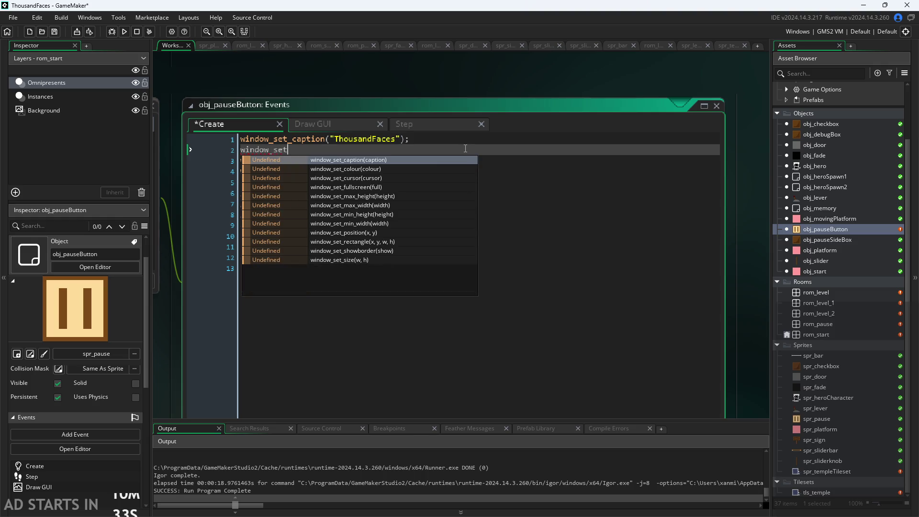
key("Down")
key("Down")
key("Down")
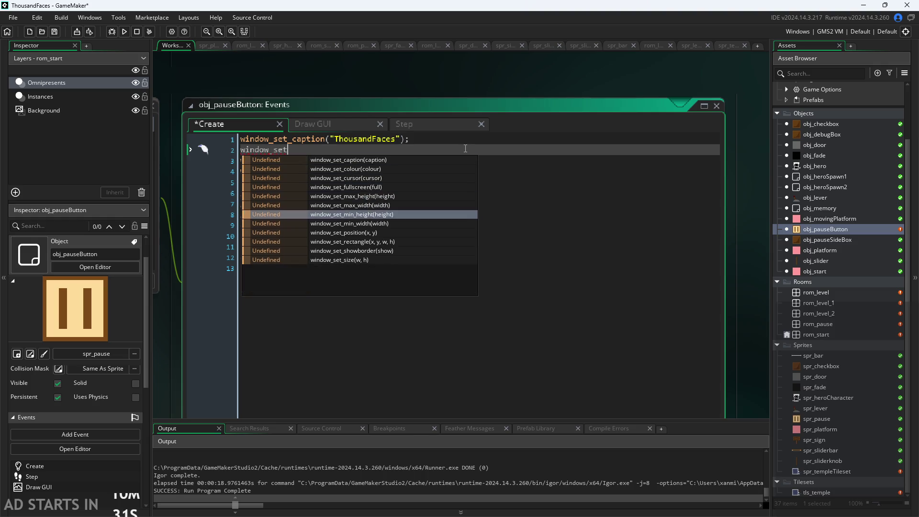
key("Down")
key("Down")
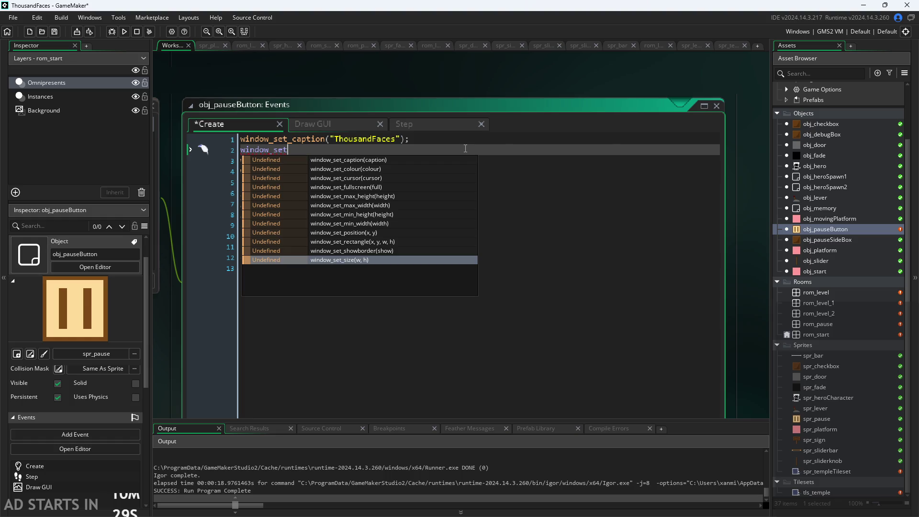
key("Up")
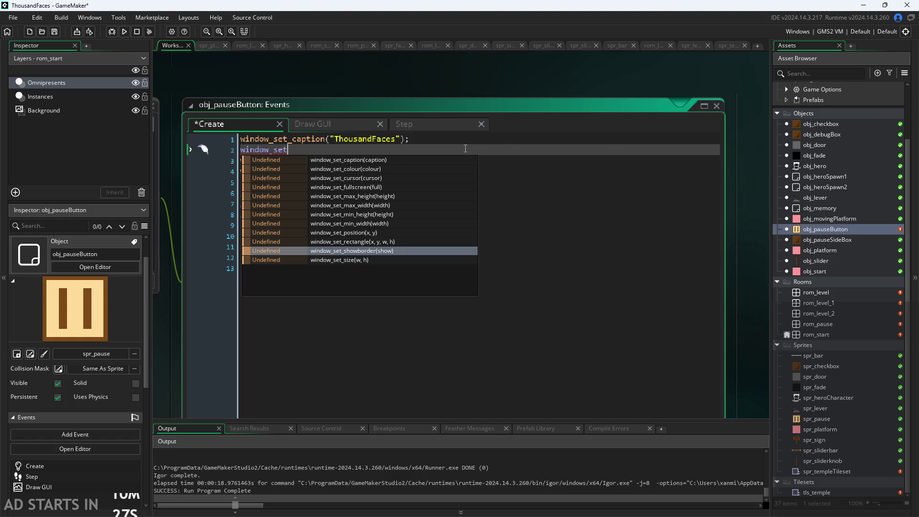
key("Return")
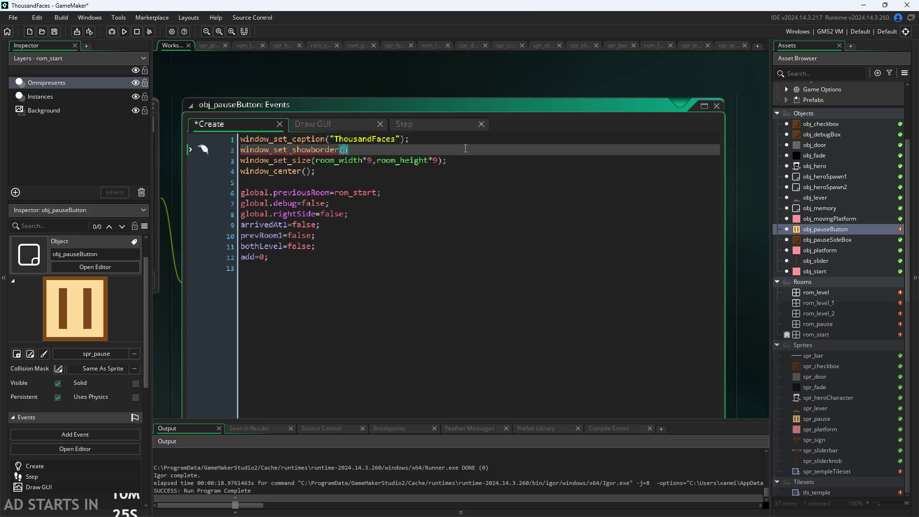
type("FALSE")
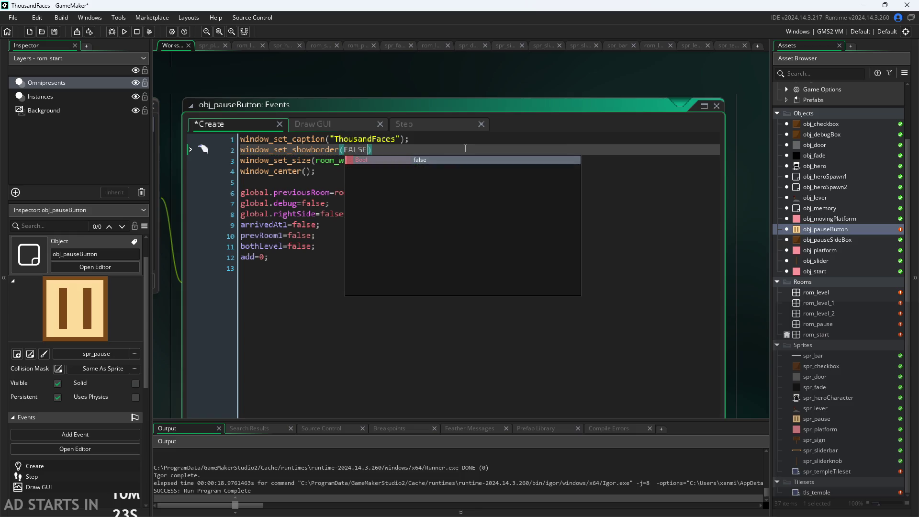
key("Return")
type(";")
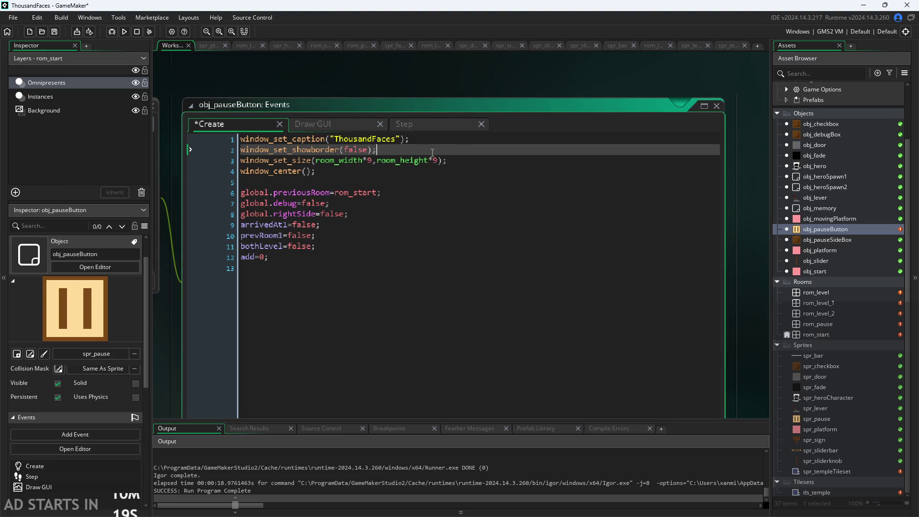
type("ed")
key("BackSpace")
key("BackSpace")
left_click(505, 57)
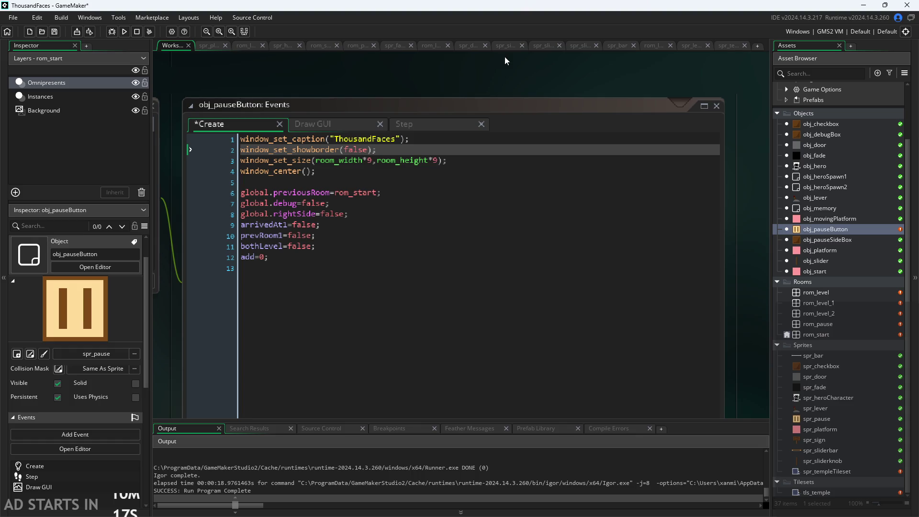
left_click(124, 32)
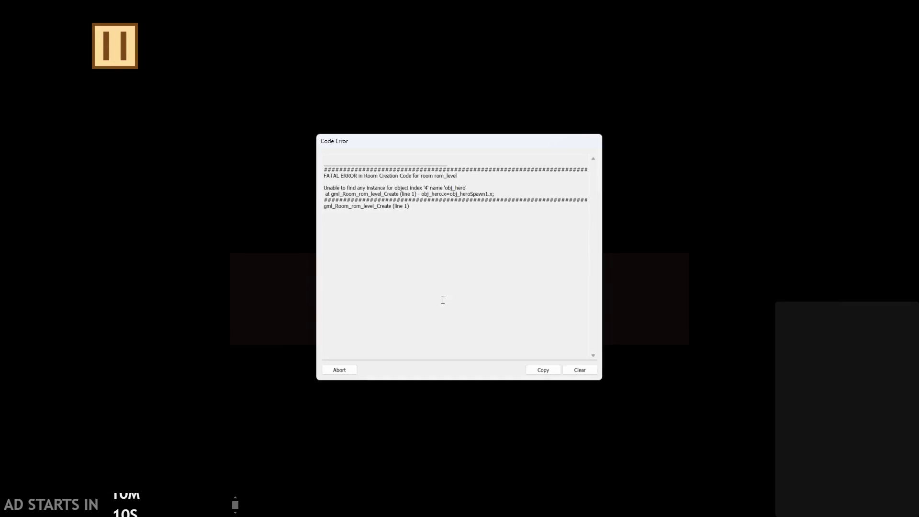
Abort the failed run after the obj_hero fatal error and return to the Create code.
left_click(337, 372)
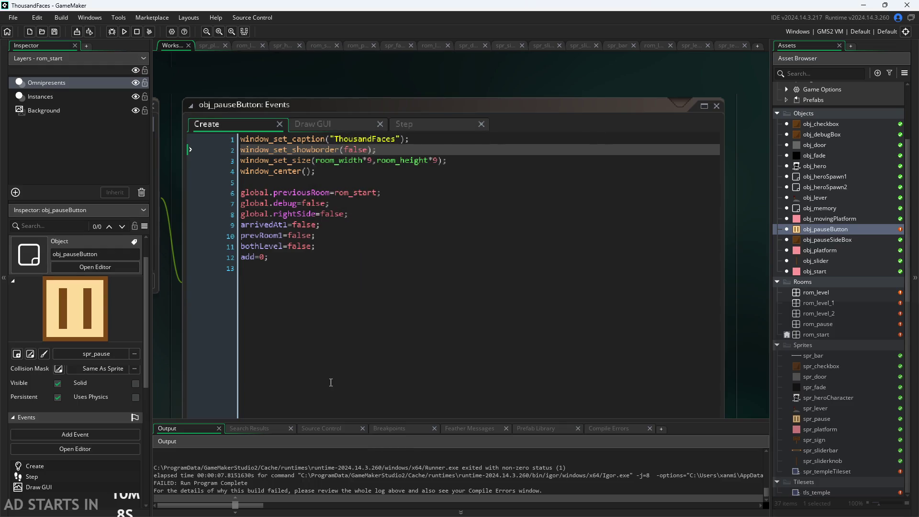
left_click(373, 161)
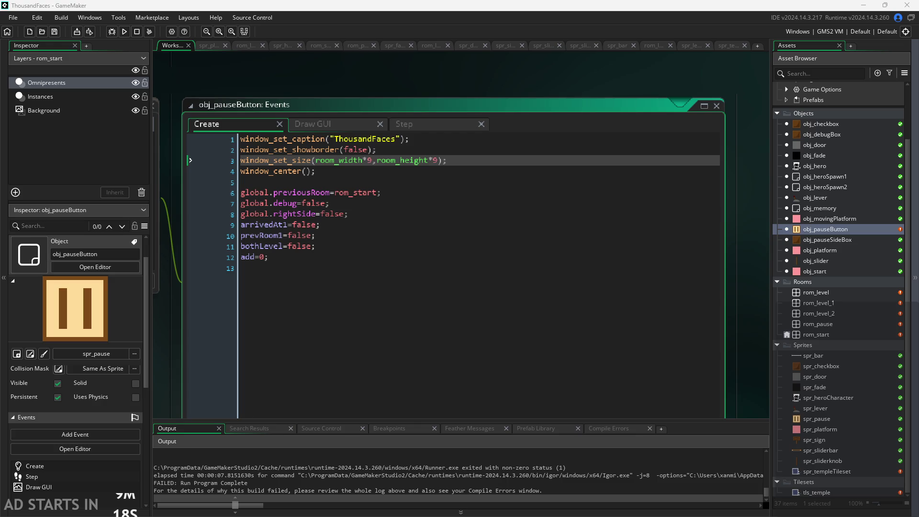
left_click(503, 280)
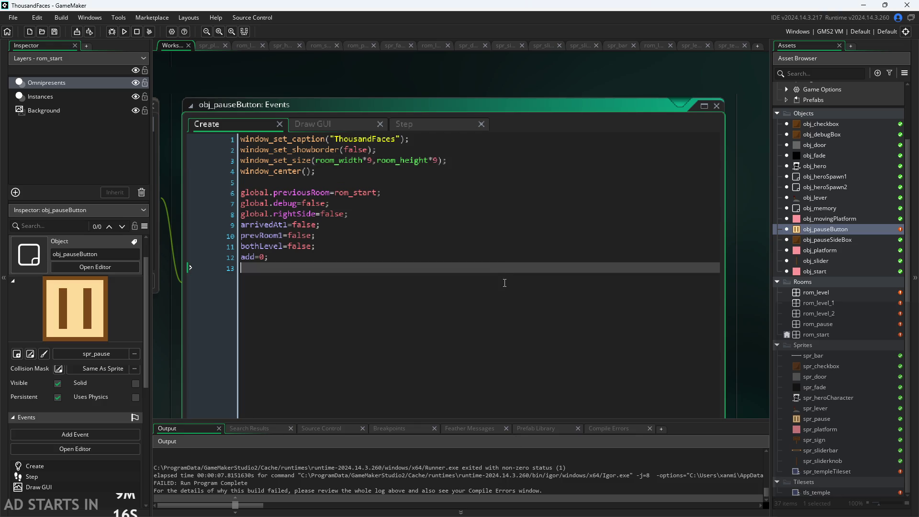
scroll(446, 201, "down", 1)
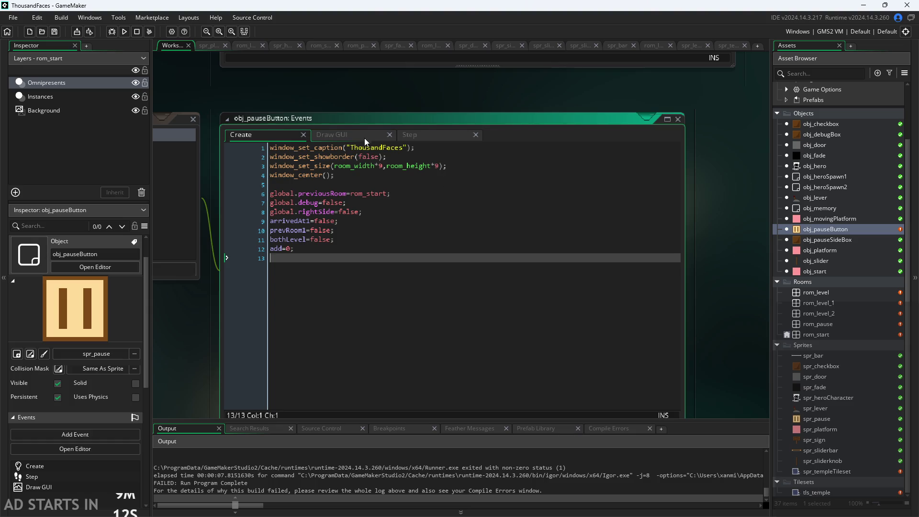
left_click(347, 175)
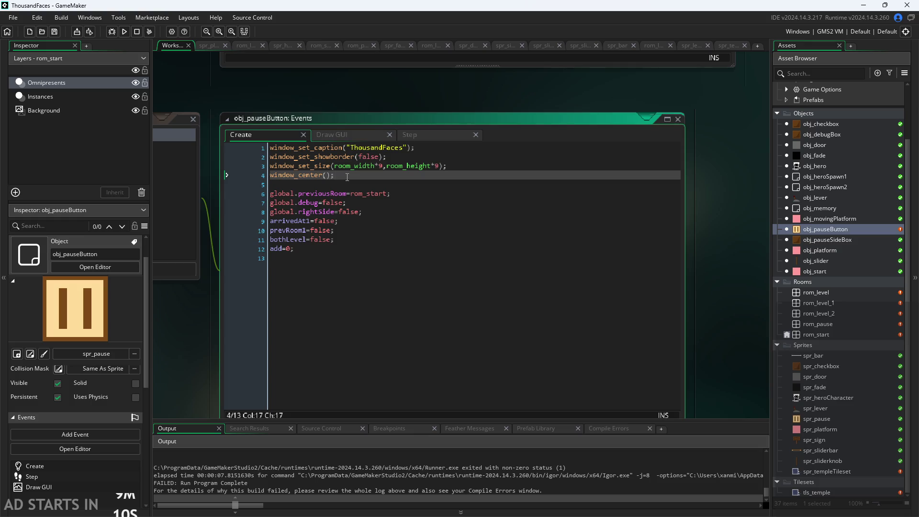
Replace window_center() with window_set_position(10,10), save, and test-run the game.
key("Return")
type("window")
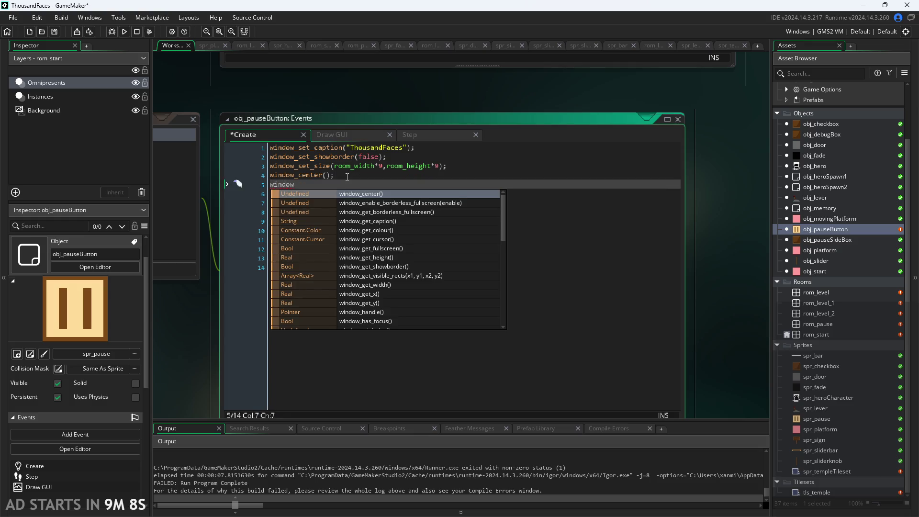
key("Down")
key("Down")
key("Down")
key("Down")
key("Down")
key("Down")
key("Down")
key("Down")
key("Down")
key("Down")
key("Down")
key("Down")
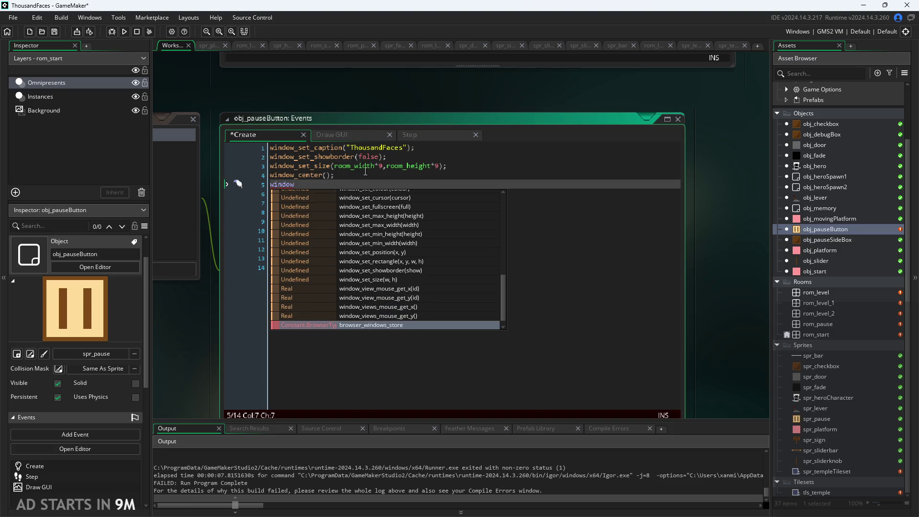
scroll(426, 296, "down", 1)
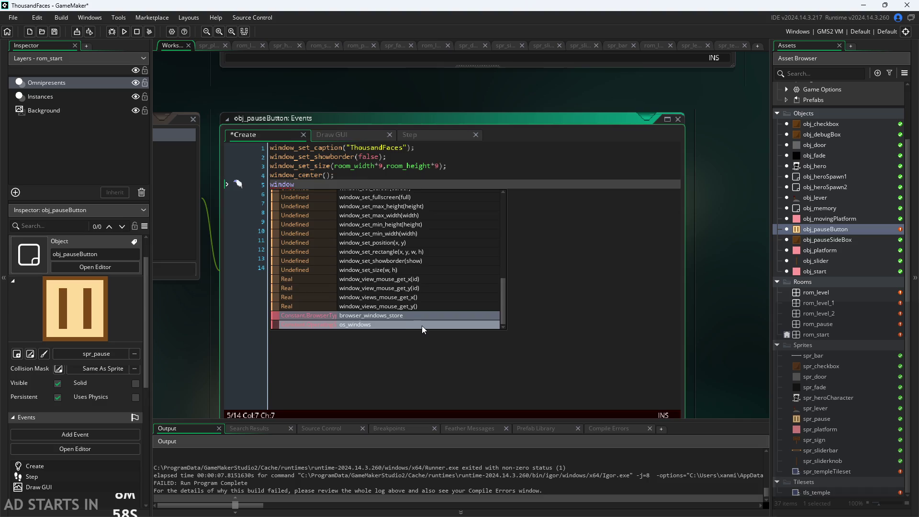
scroll(422, 326, "up", 2)
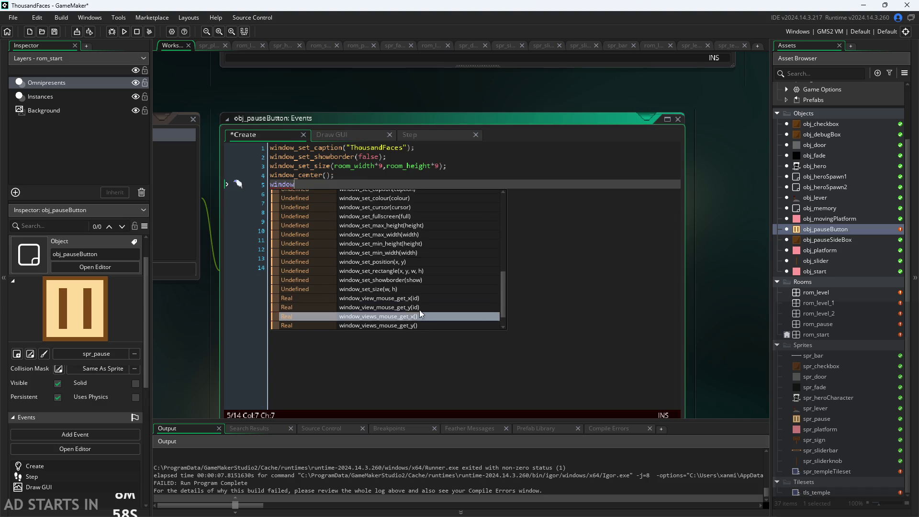
left_click(409, 266)
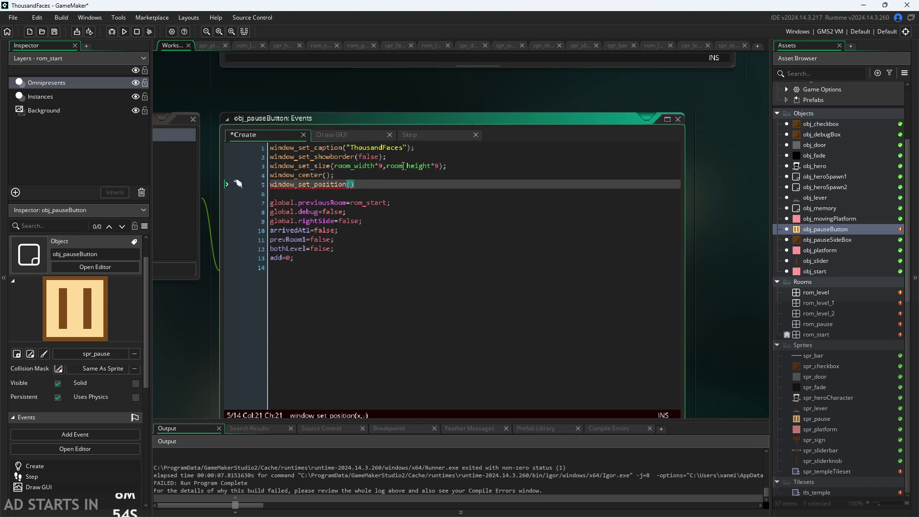
left_click_drag(407, 166, 367, 166)
left_click(341, 176)
key("shift+Home")
key("BackSpace")
left_click(351, 185)
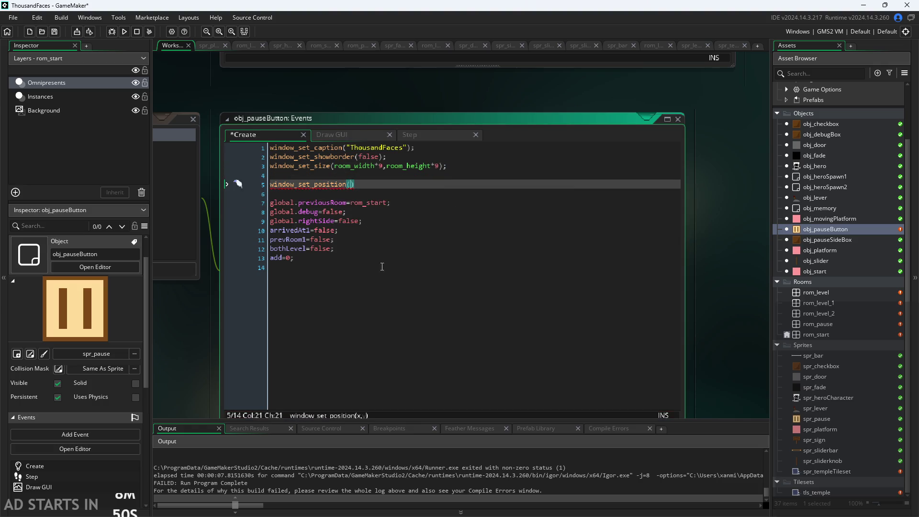
type("10,10")
type(");")
left_click(390, 70)
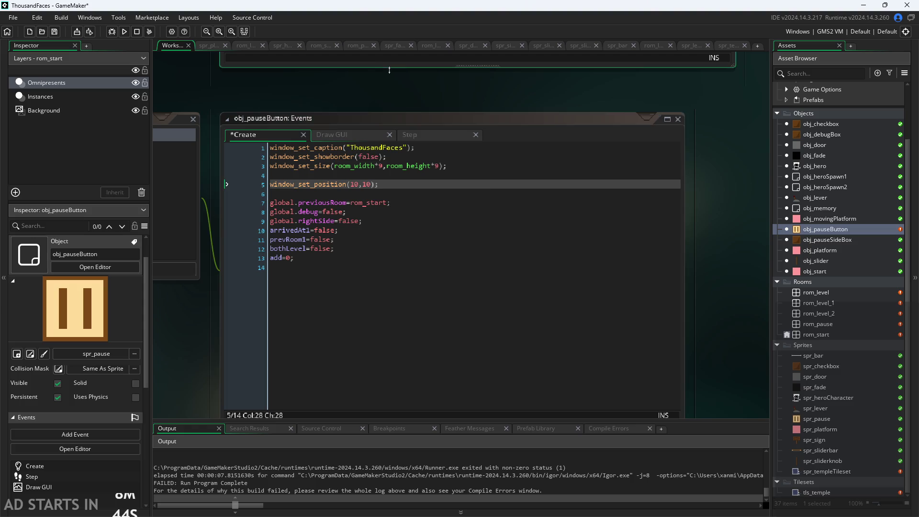
key("ctrl+s")
left_click(124, 31)
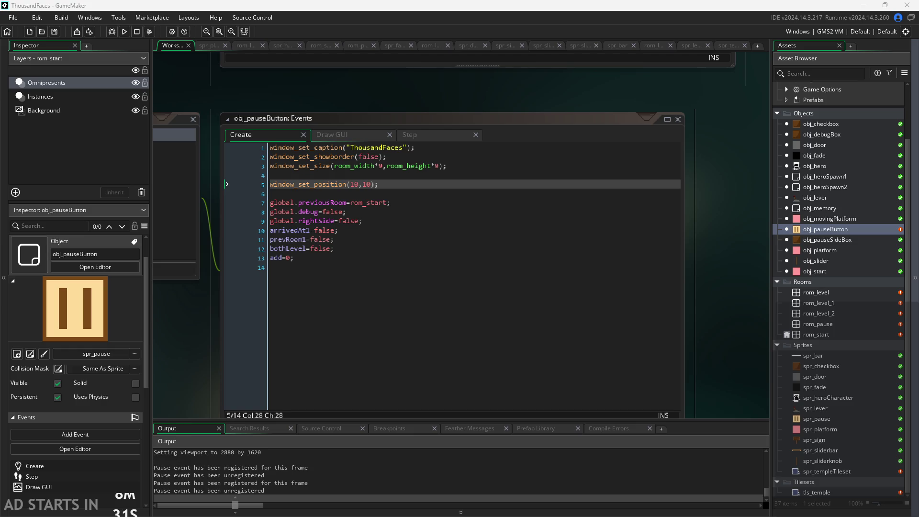
Change the window_set_position x value from 10 to -100.
left_click(355, 184)
key("BackSpace")
key("BackSpace")
type("-100")
key("Right")
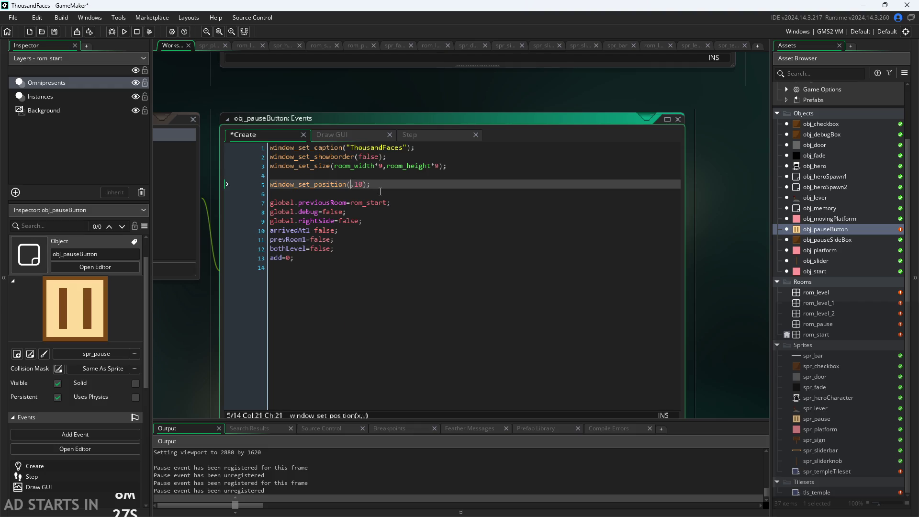
key("Right")
key("Right")
left_click(728, 220)
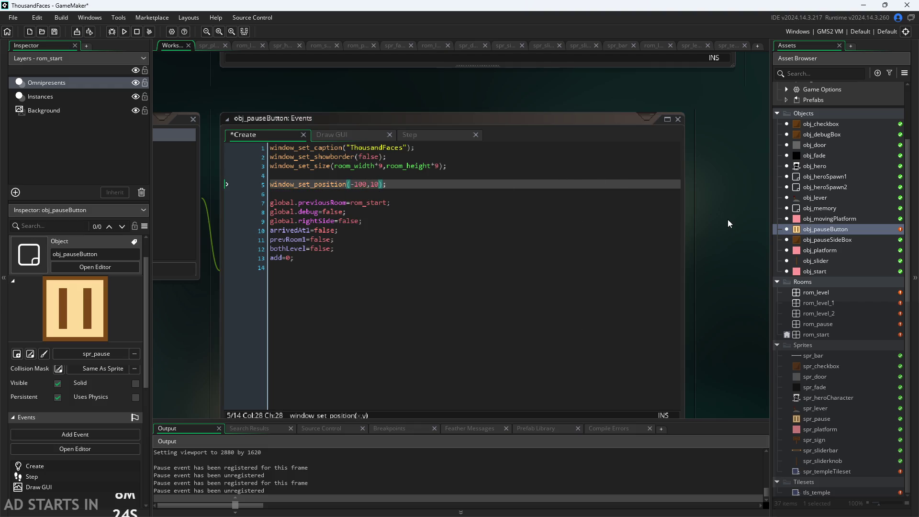
Restart the test run with the -100 x position, then close the game.
left_click(125, 32)
left_click(484, 280)
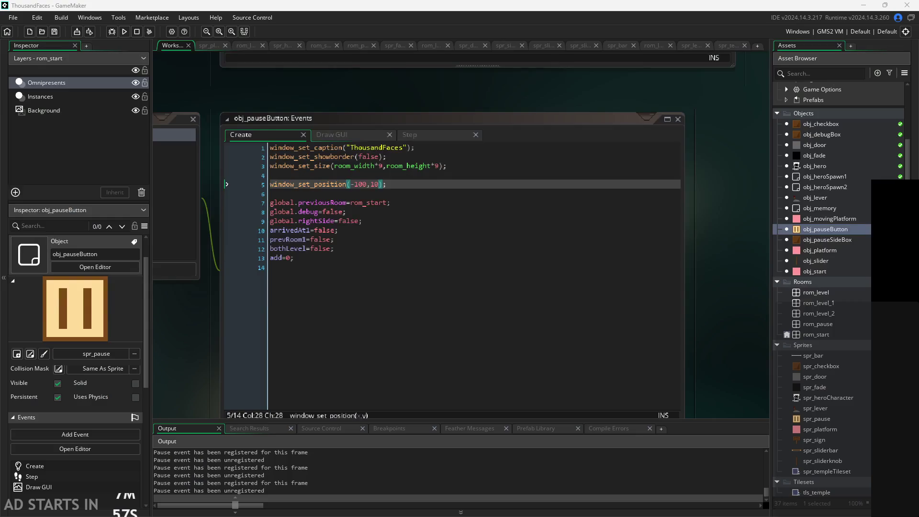
key("Escape")
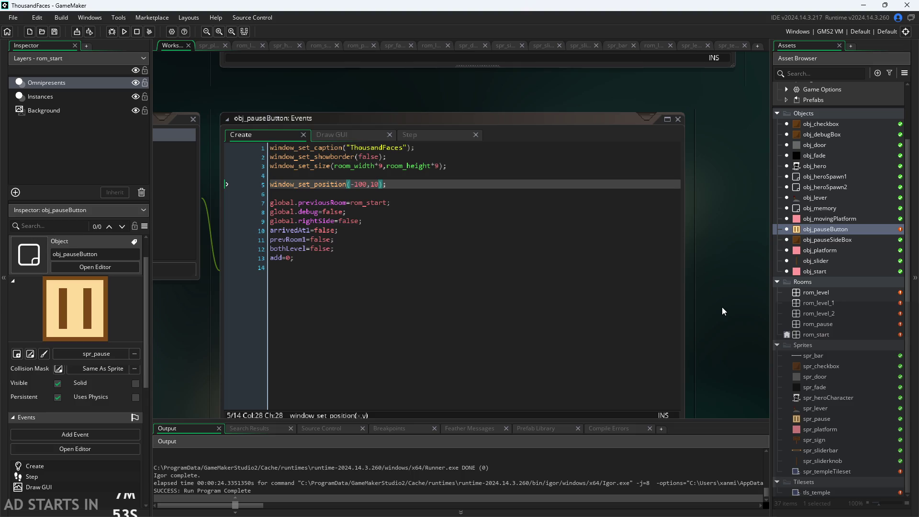
Change the x position to -1000, test-run the game, and close it.
left_click(362, 185)
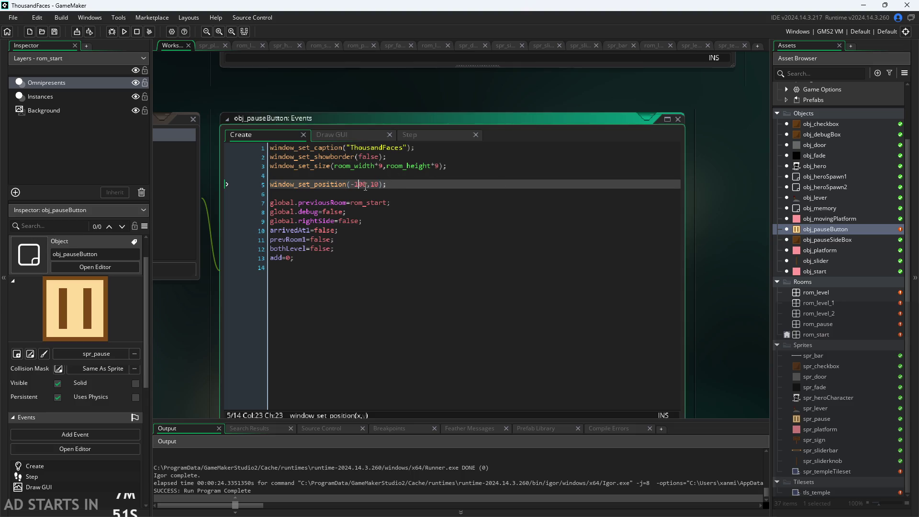
type("0")
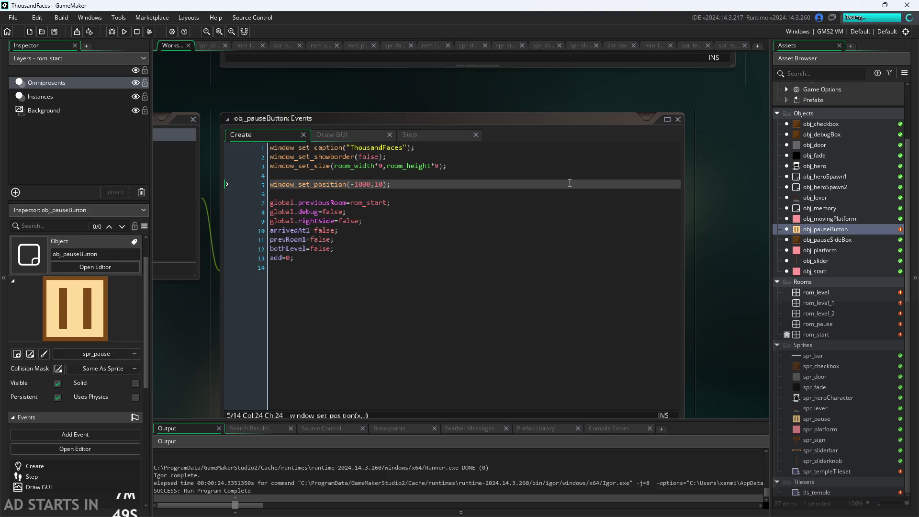
left_click(124, 32)
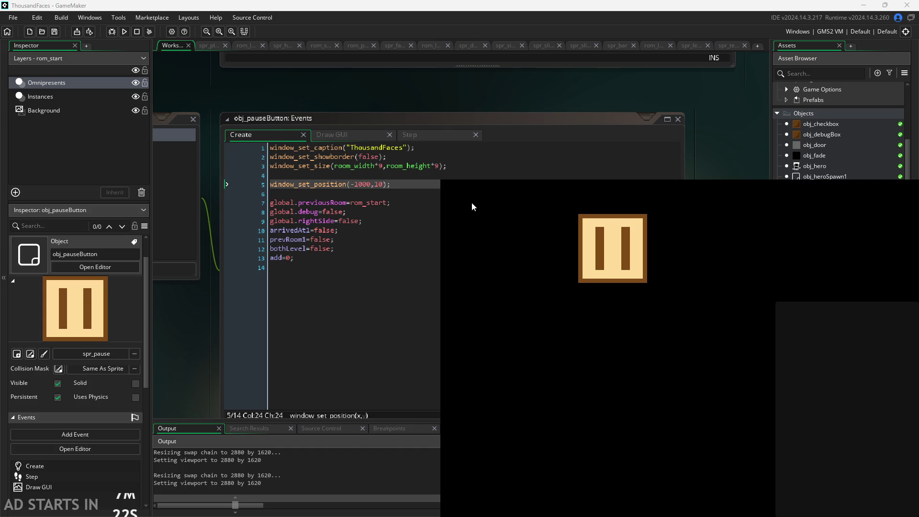
key("Escape")
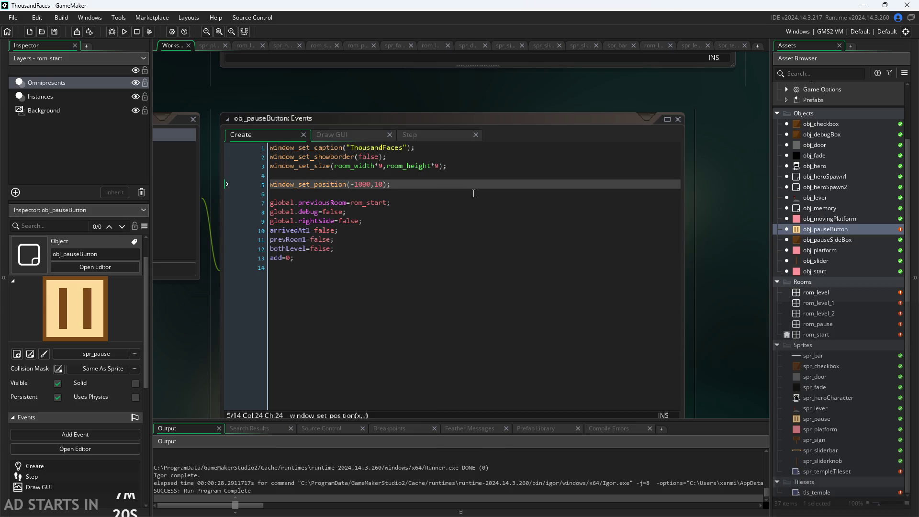
left_click(469, 184)
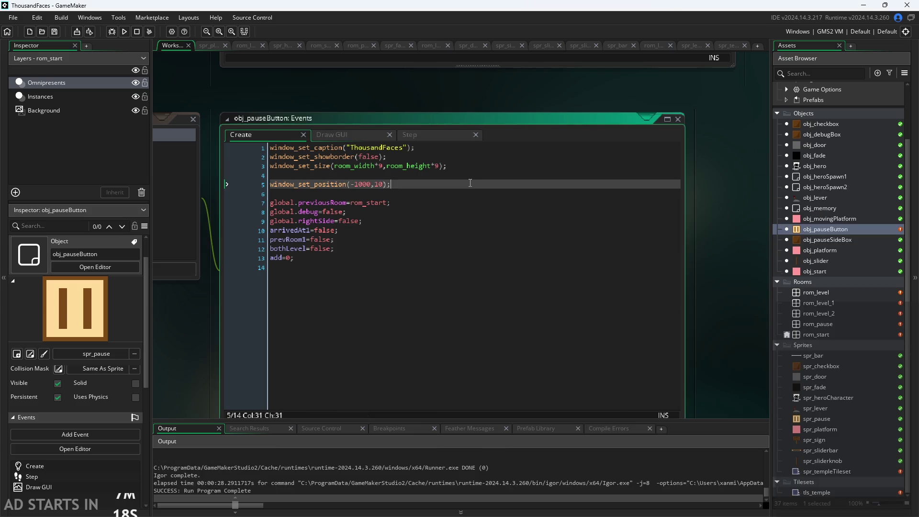
Replace -1000 on line 5 with -room_width*9, save, and test-run the game.
left_click(372, 186)
left_click(353, 191, "shift")
key("Left")
left_click_drag(336, 166, 383, 167)
key("ctrl+c")
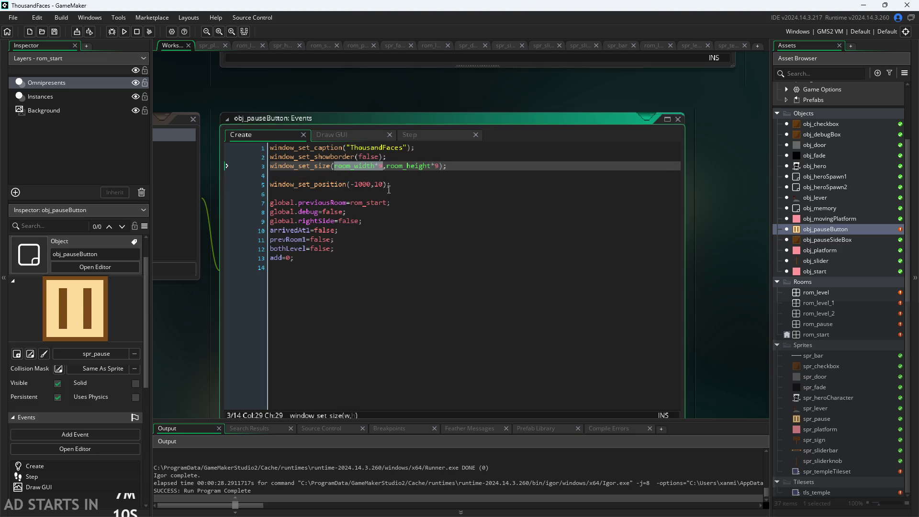
left_click_drag(349, 184, 371, 186)
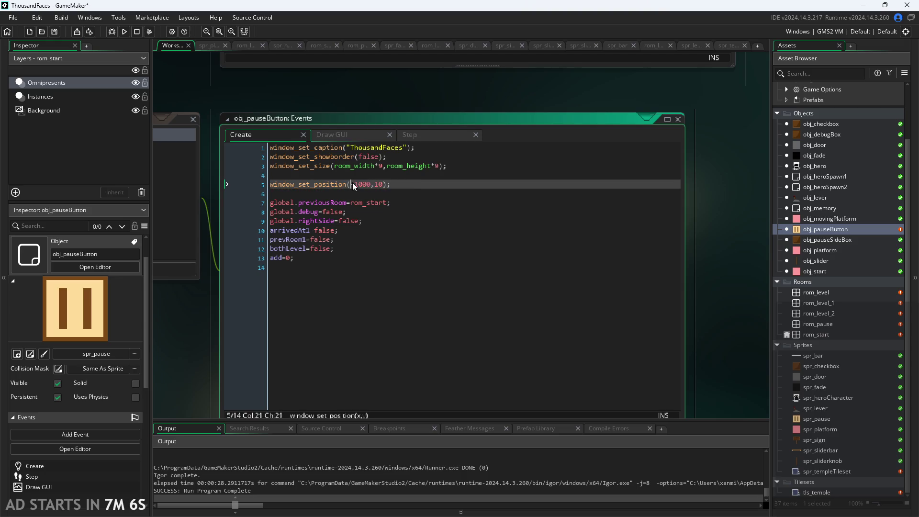
key("ctrl+v")
key("ctrl+s")
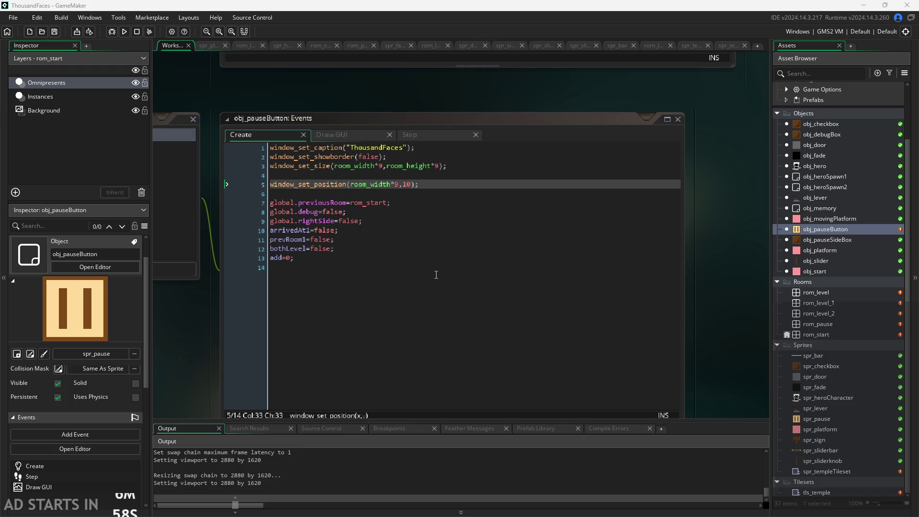
left_click(351, 184)
type("-")
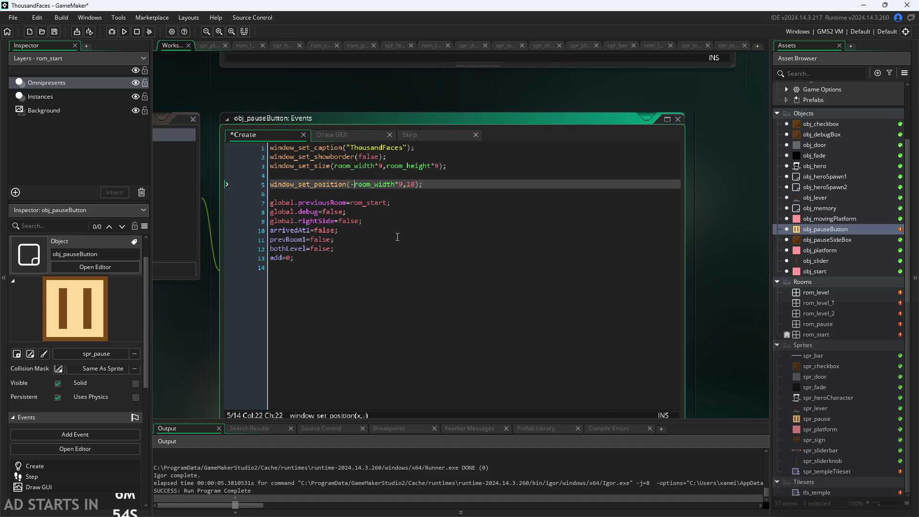
left_click(124, 31)
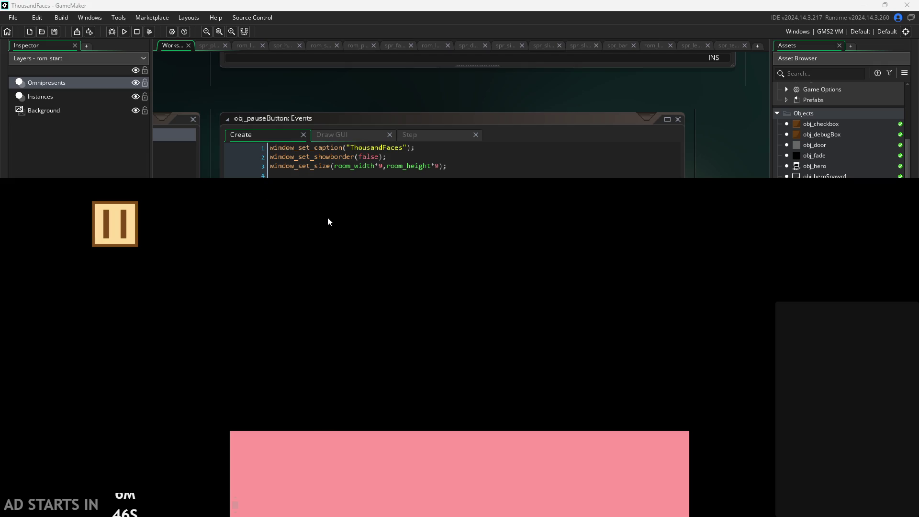
key("alt+F4")
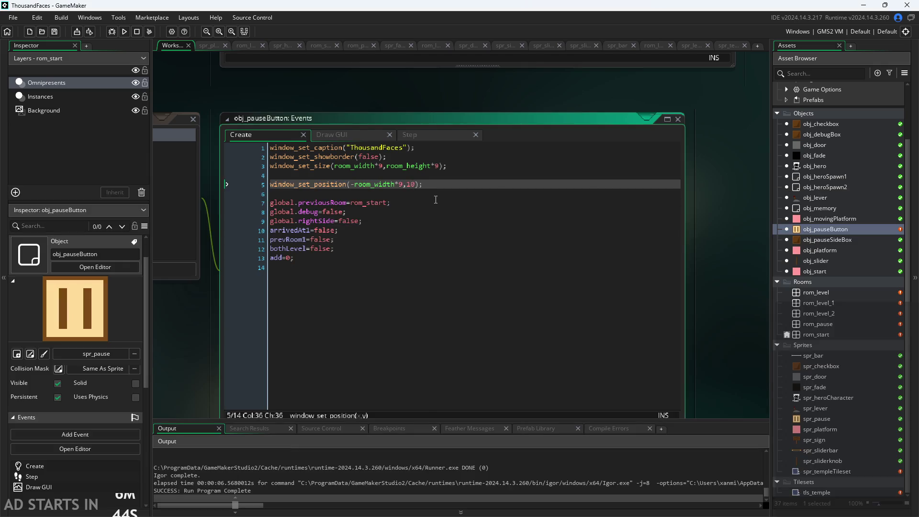
Replace the y value 10 with -room_height*9, save, and test-run the game.
key("Delete")
key("BackSpace")
type("-r")
type("oom_h")
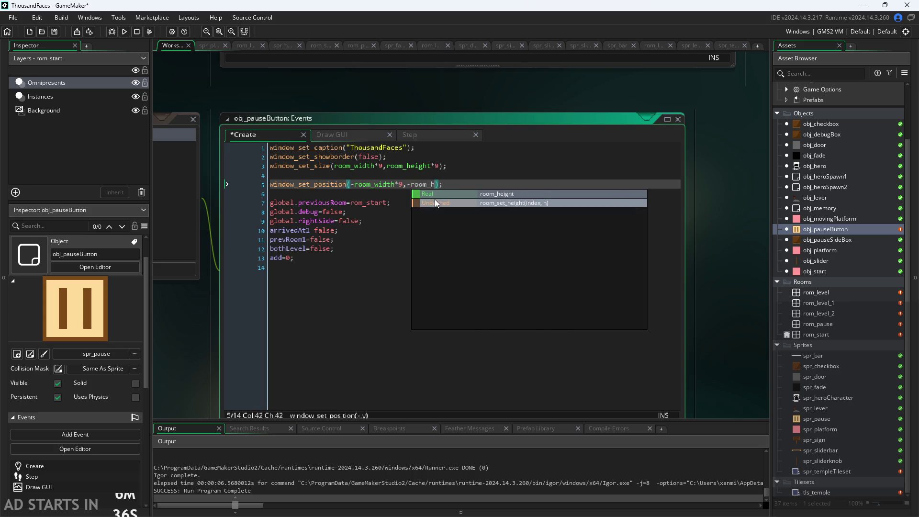
type("eight")
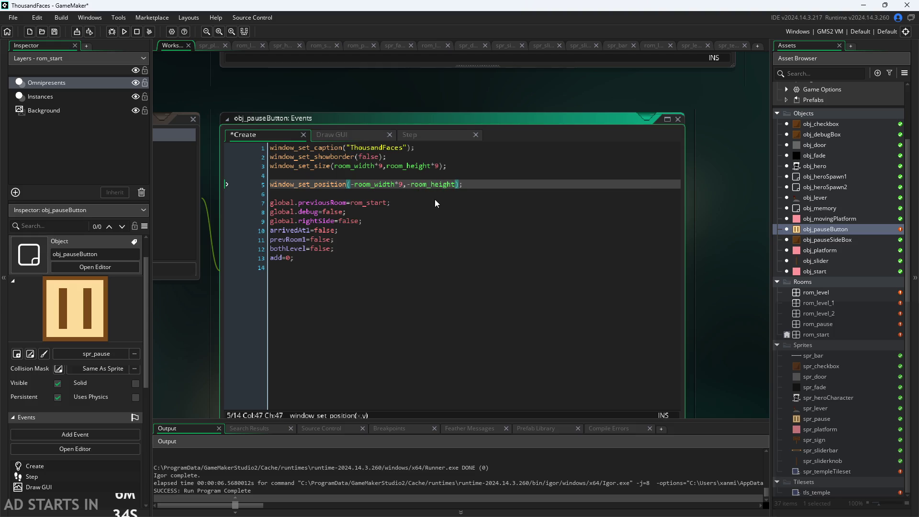
type("*9")
left_click(719, 246)
left_click(124, 32)
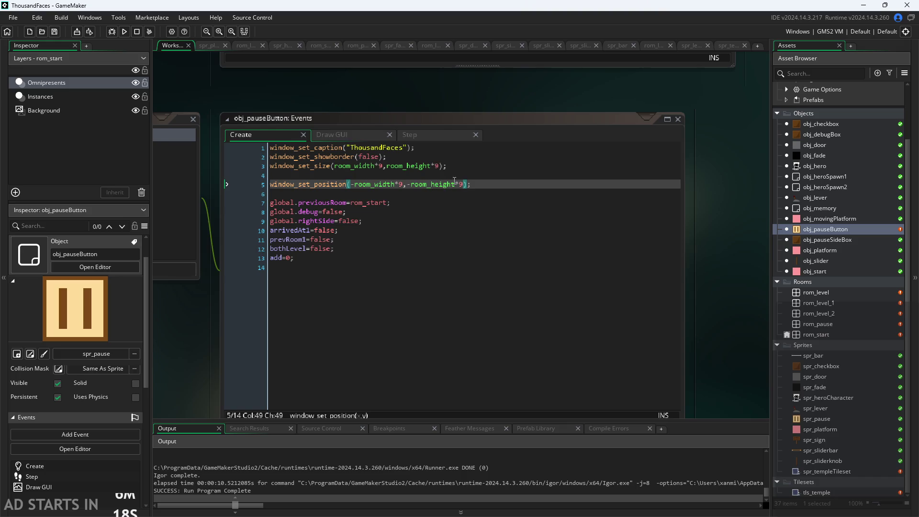
Change the room_height multiplier from *9 to *3, save, and test-run again.
left_click(462, 188)
left_click_drag(461, 188, 458, 188)
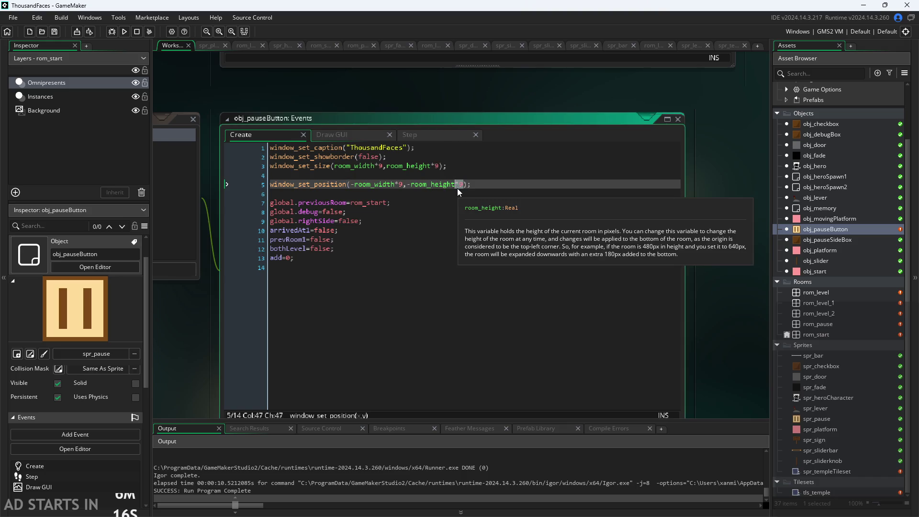
key("BackSpace")
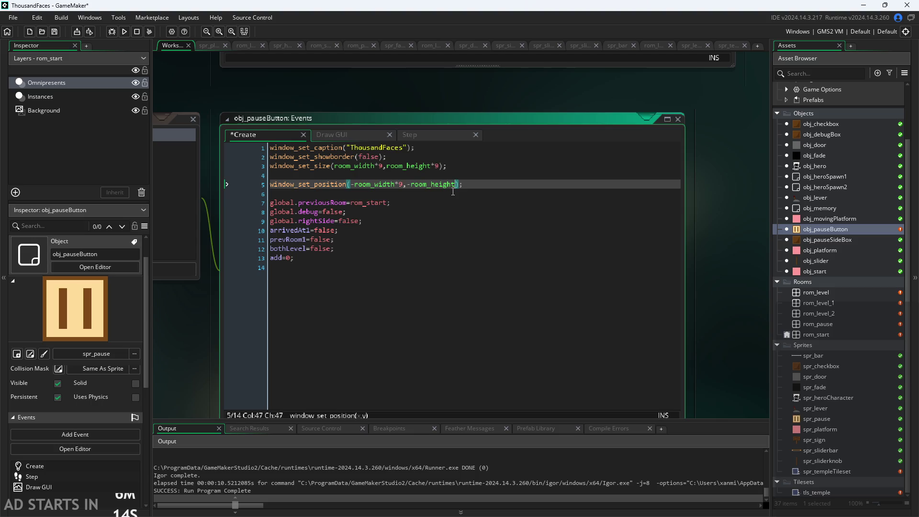
type("*3")
left_click(737, 252)
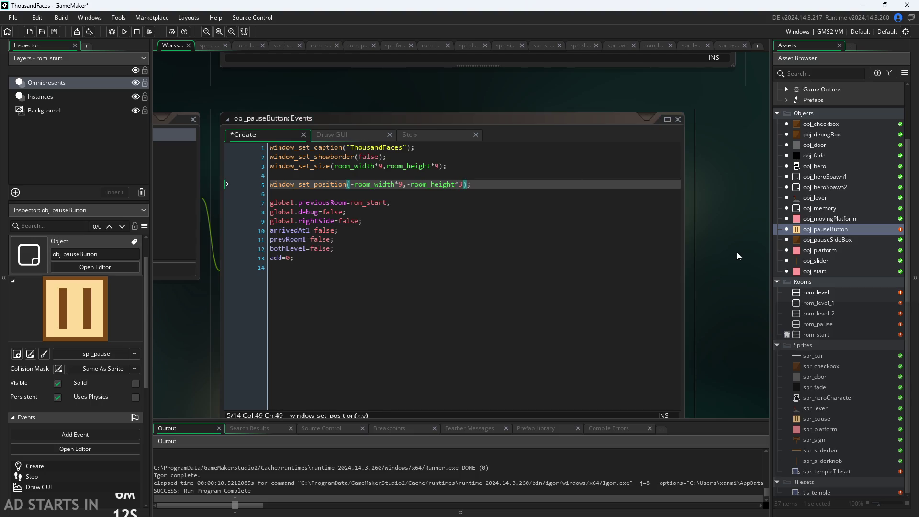
left_click(123, 31)
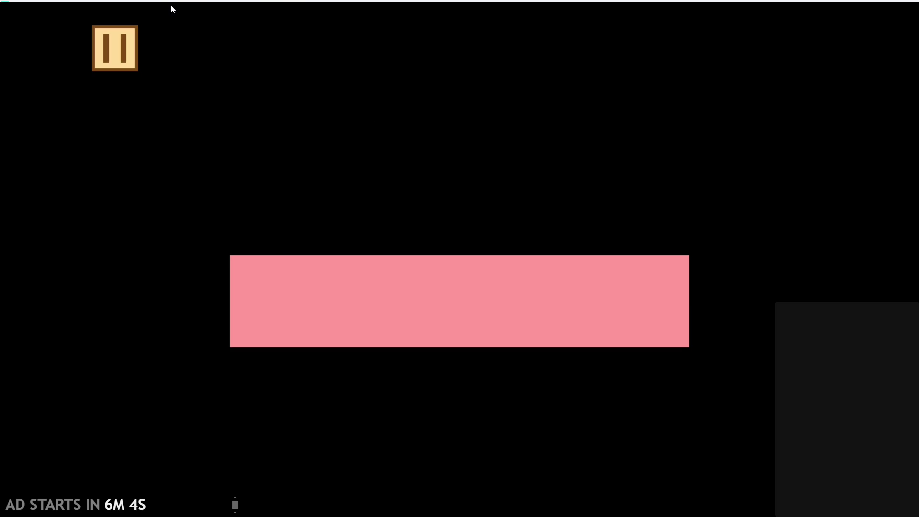
key("alt+Tab")
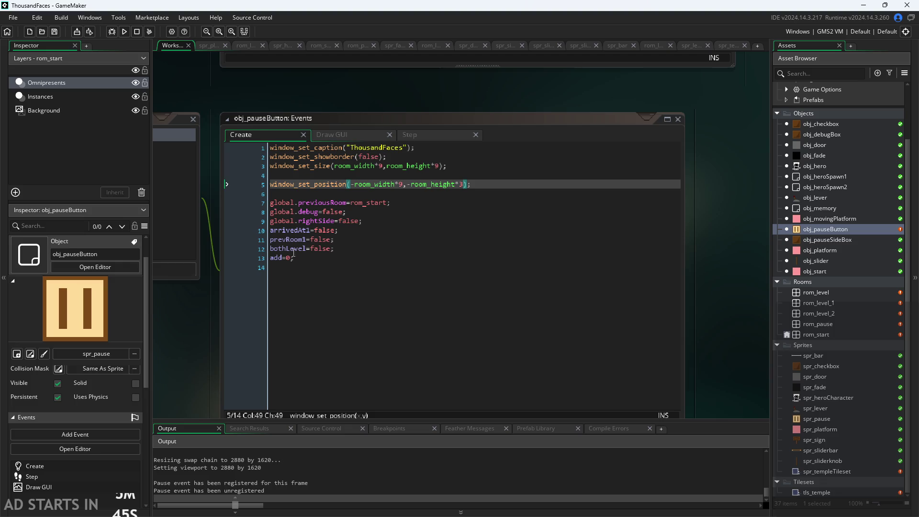
Delete the empty line 4 from obj_pauseButton's Create code.
left_click(331, 176)
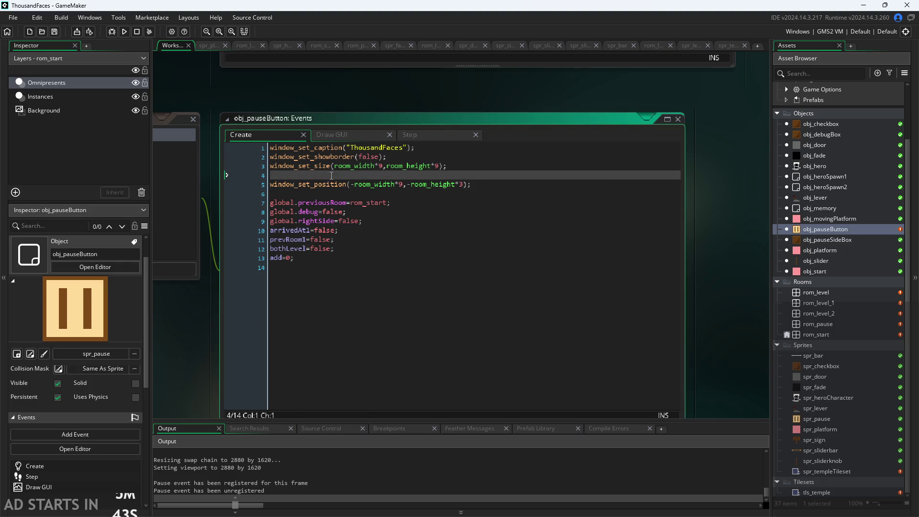
key("BackSpace")
left_click(181, 349)
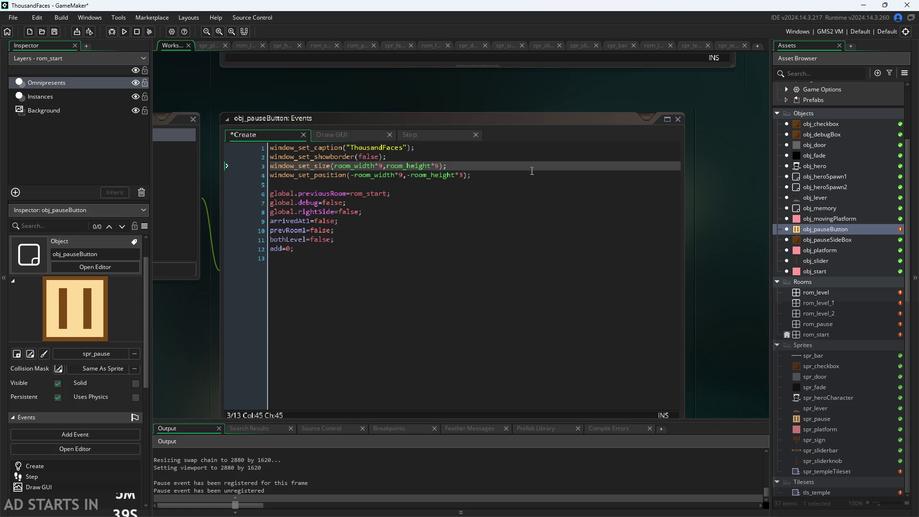
Review the Draw GUI code, then open the rom_pause room in the room editor.
left_click(332, 134)
scroll(479, 268, "down", 3)
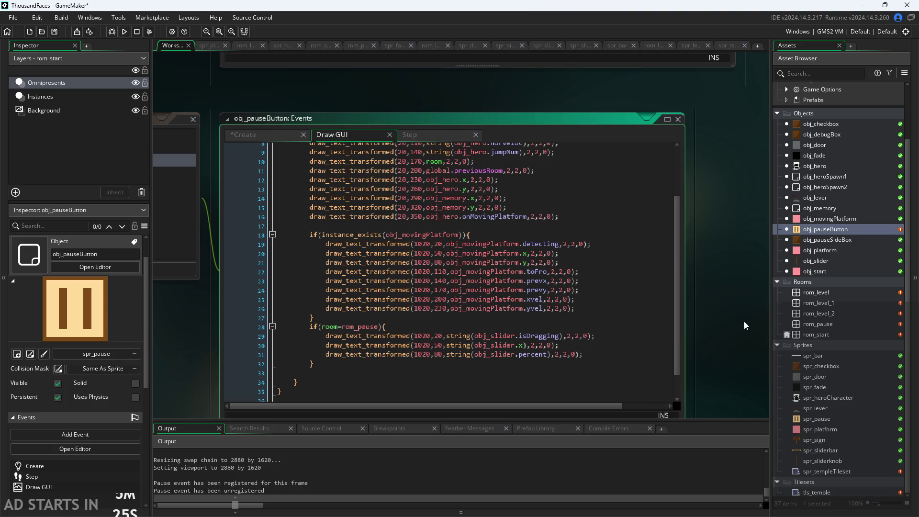
scroll(479, 268, "up", 3)
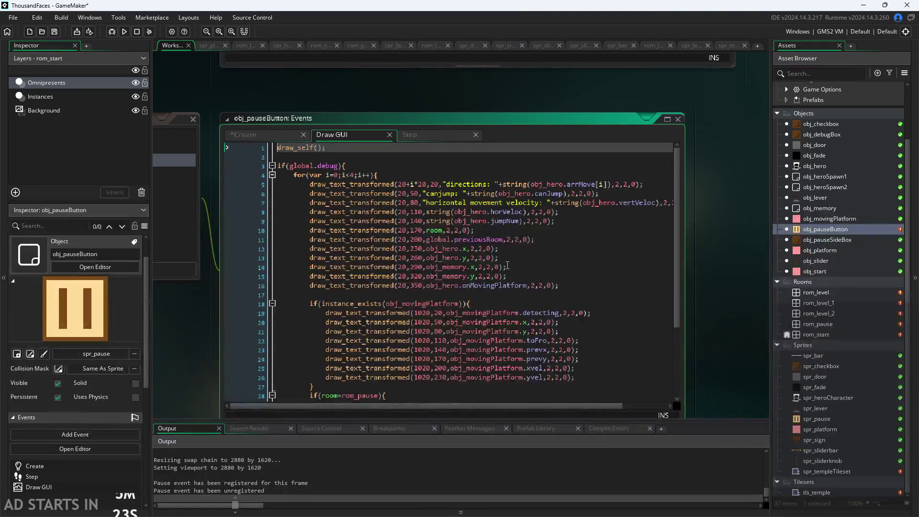
double_click(837, 323)
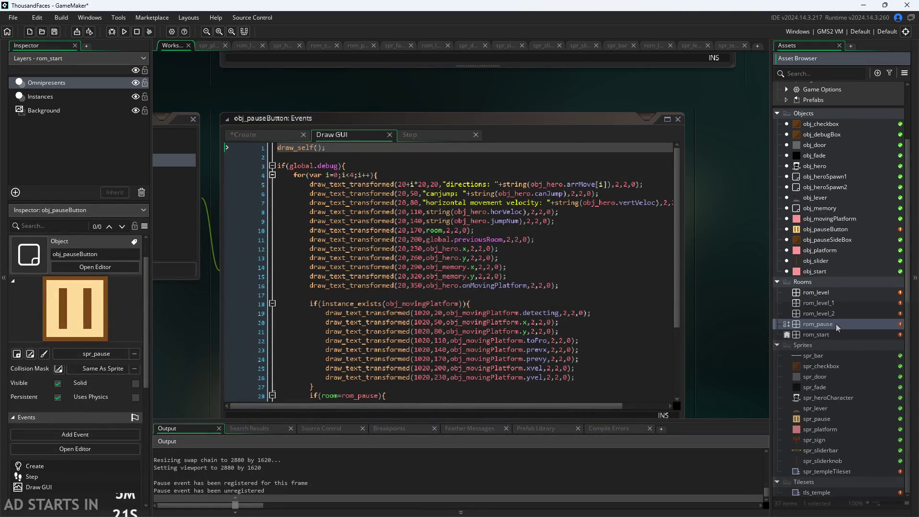
scroll(415, 279, "up", 3)
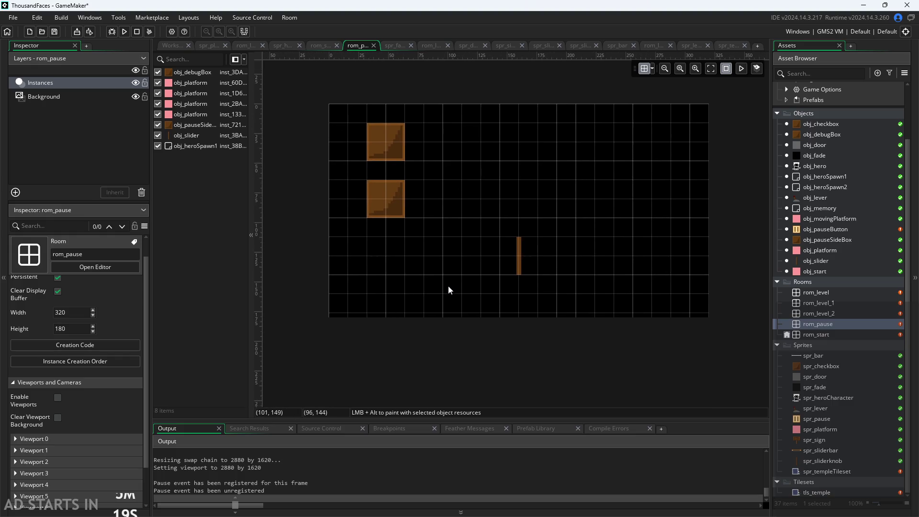
Move the obj_slider instance in rom_pause from 160, 96 to 128, 112.
mouse_move(516, 261)
left_mouse_down()
mouse_move(514, 243)
mouse_move(513, 255)
mouse_move(472, 274)
left_mouse_up()
left_click(502, 303)
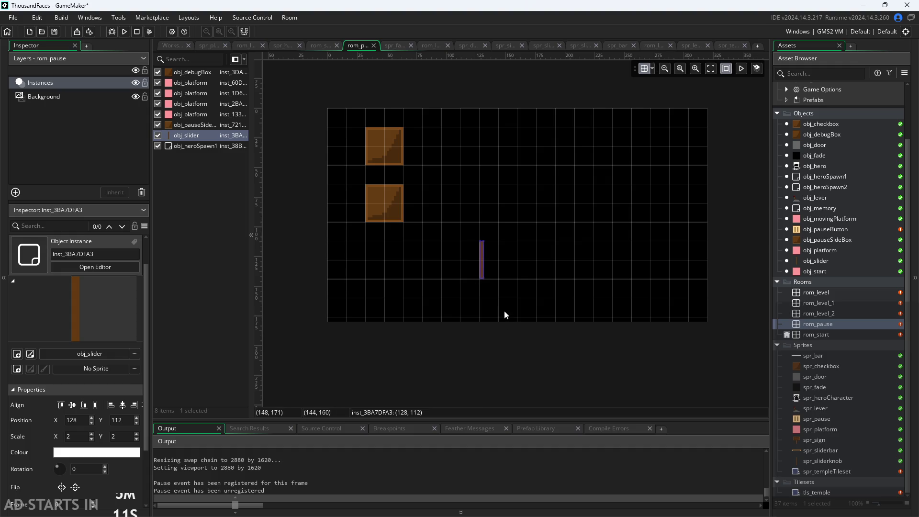
left_click(667, 286)
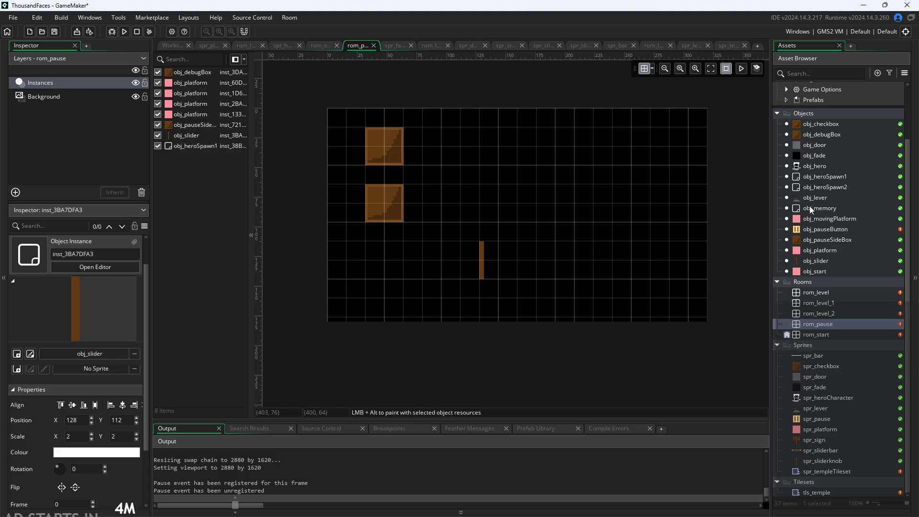
Create a new object in the Objects folder and start naming it obj_exit.
right_click(818, 116)
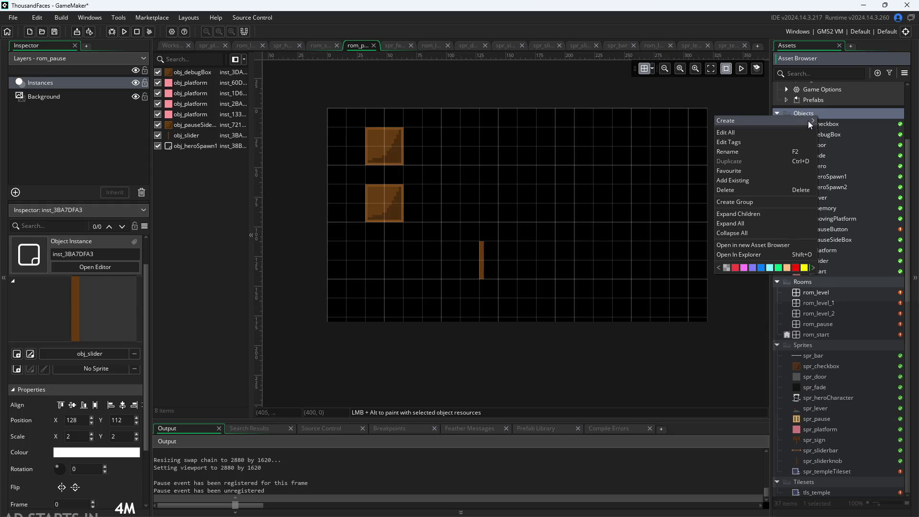
mouse_move(808, 121)
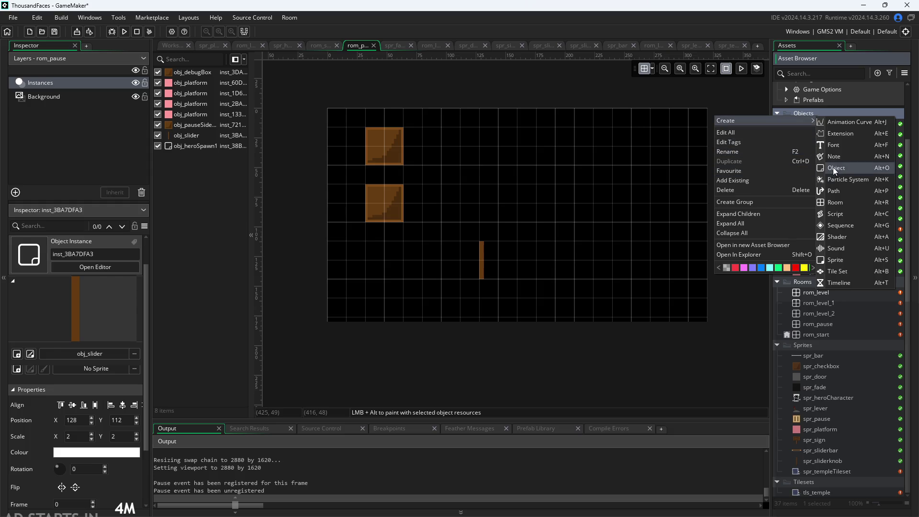
left_click(837, 167)
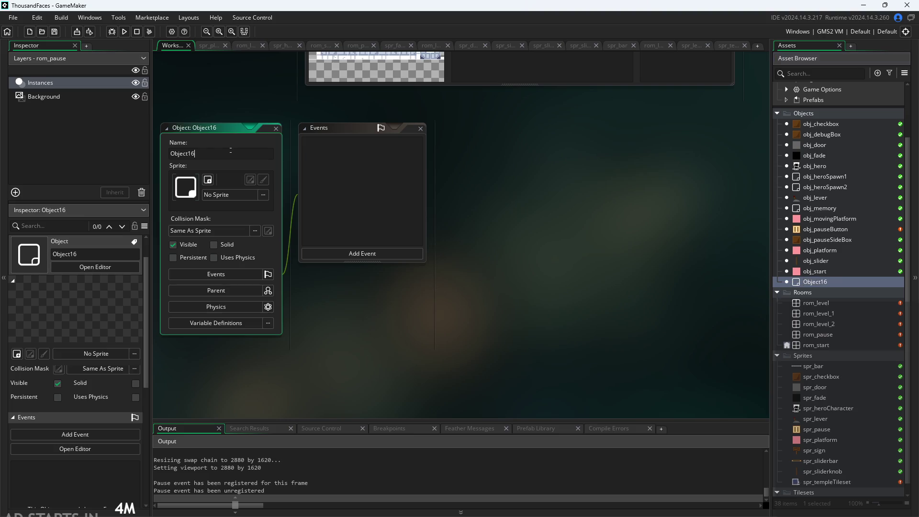
type("obj_exi")
Confirm the name obj_exit and add a Left Down mouse event, checking obj_checkbox for reference.
key("Return")
left_click(357, 254)
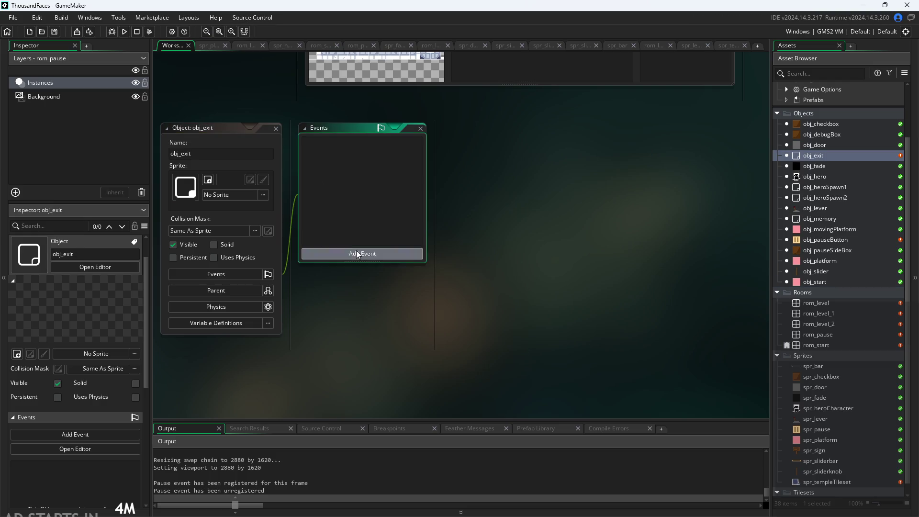
mouse_move(394, 329)
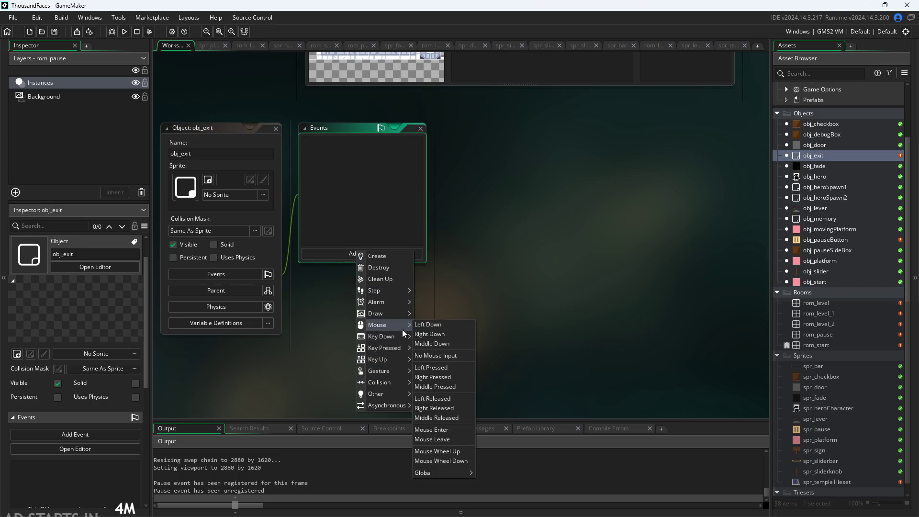
left_click(445, 324)
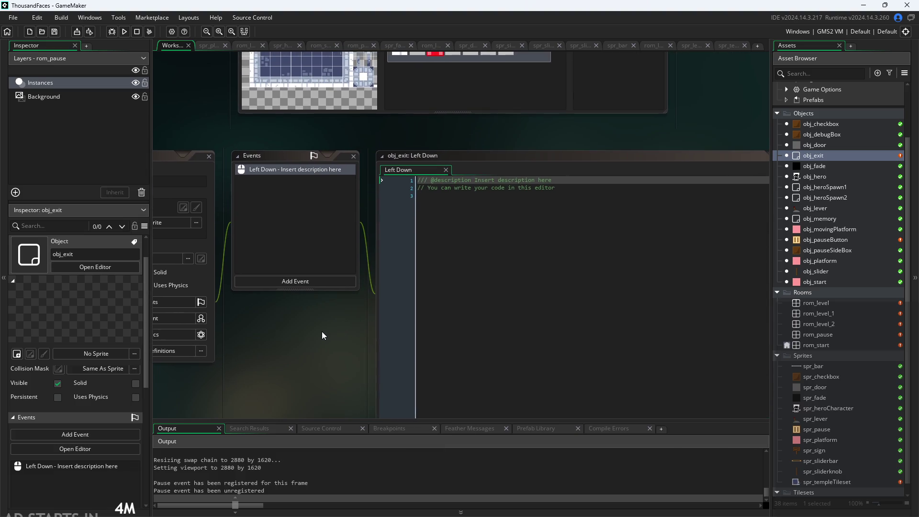
double_click(817, 123)
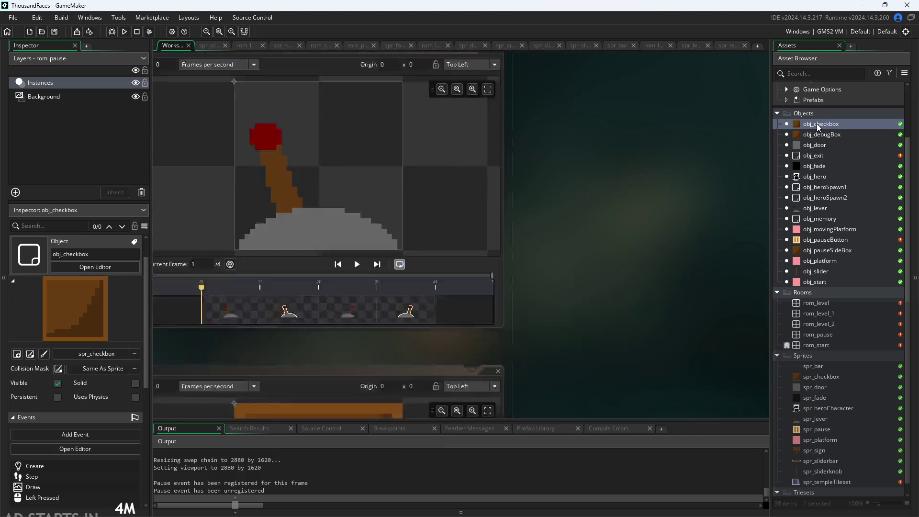
double_click(820, 156)
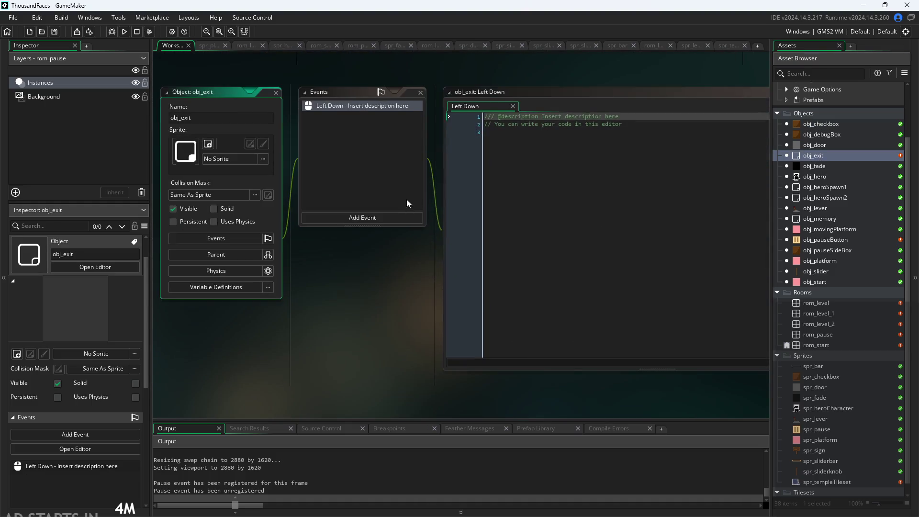
Change obj_exit's mouse event type from Left Down to Left Pressed.
right_click(390, 113)
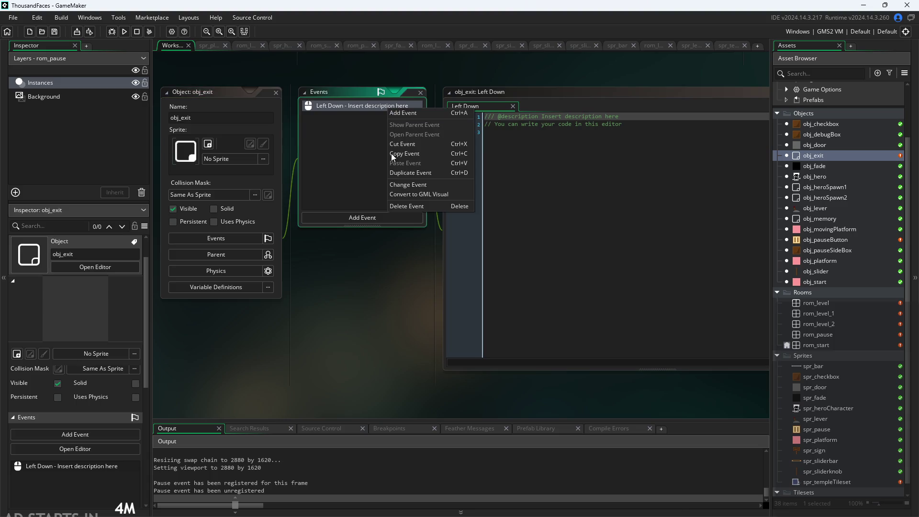
left_click(409, 189)
mouse_move(444, 266)
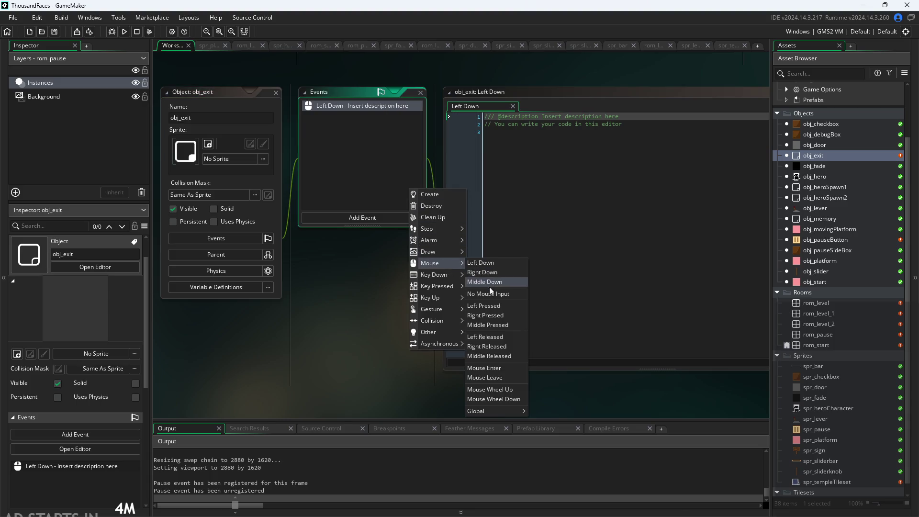
left_click(484, 306)
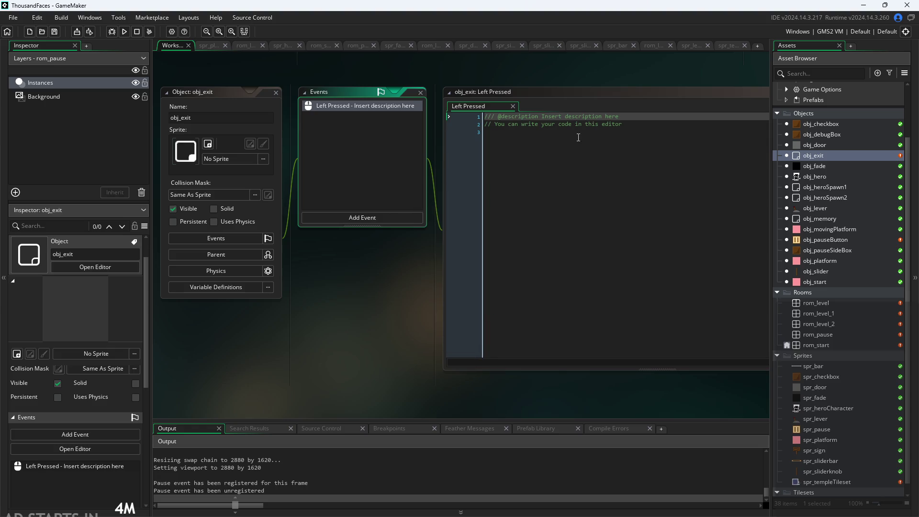
Replace the Left Pressed placeholder code with game_end(); using autocomplete.
key("ctrl+a")
key("BackSpace")
type("game")
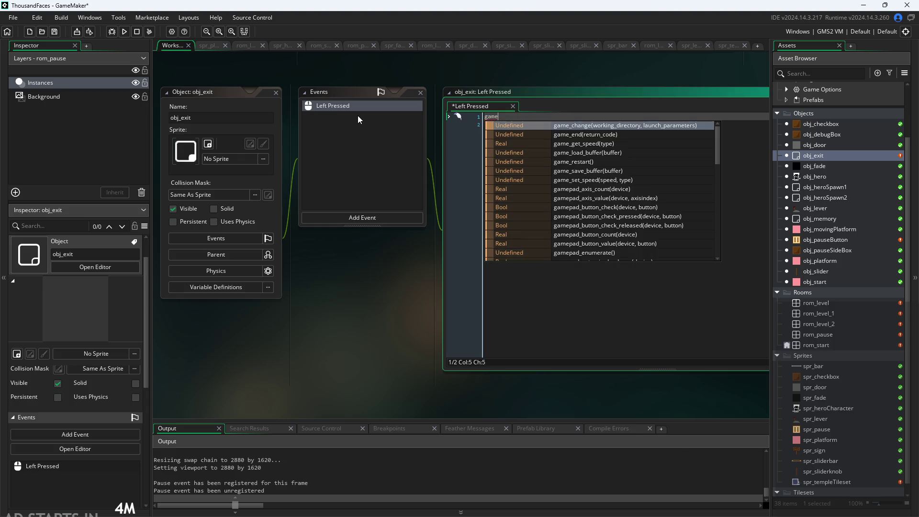
type("_c")
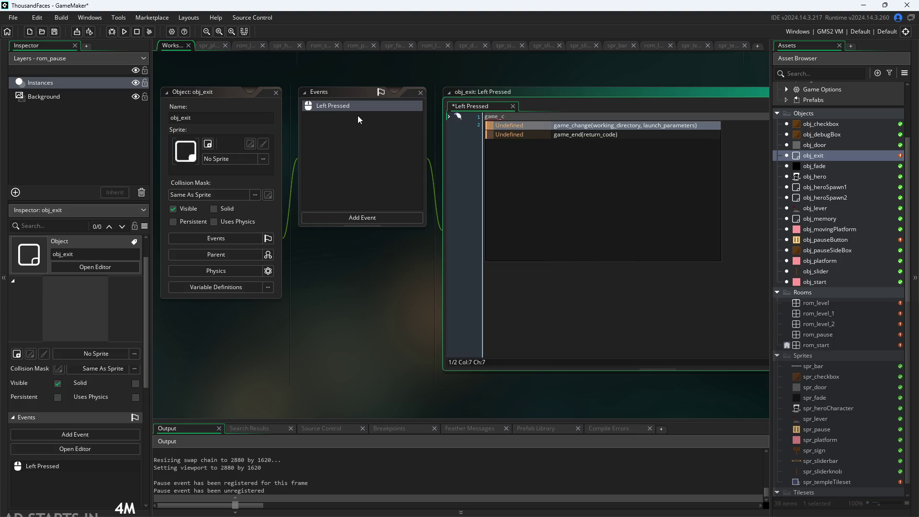
key("Down")
key("Return")
key("Right")
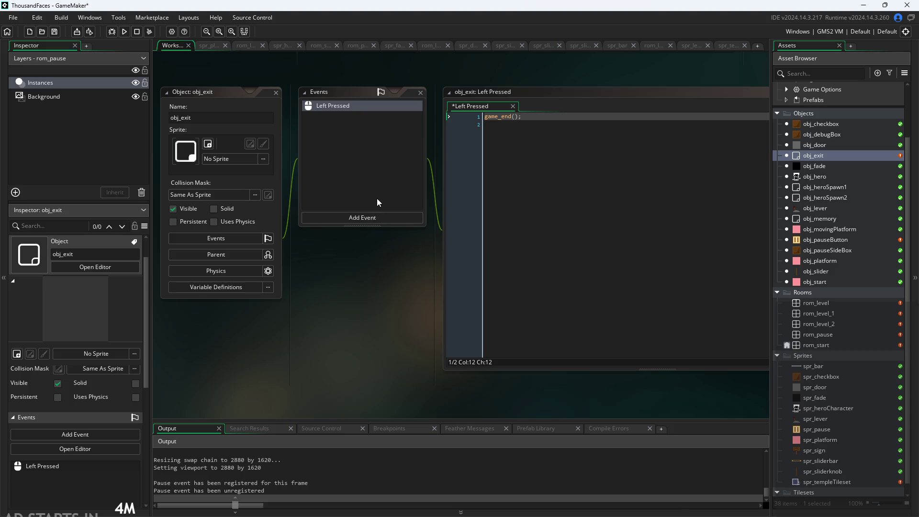
Assign the spr_platform sprite to obj_exit.
left_click(224, 158)
left_click(210, 206)
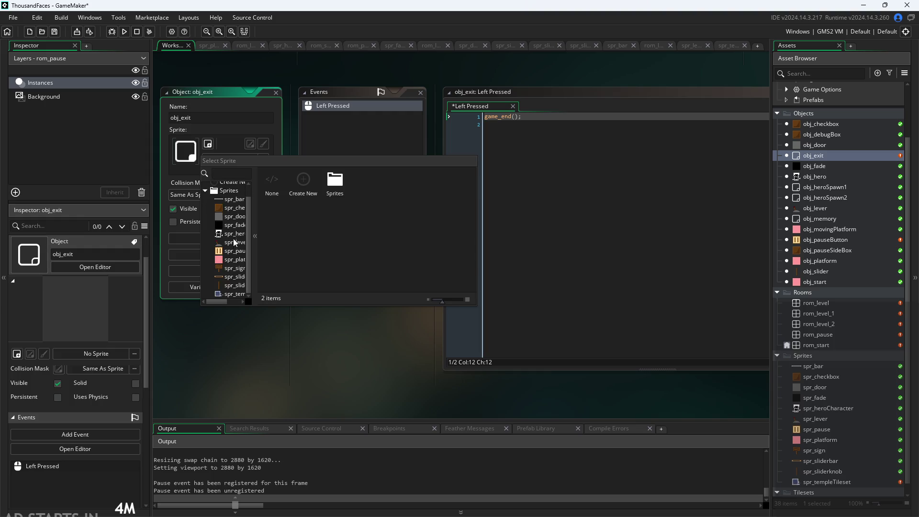
left_click(229, 261)
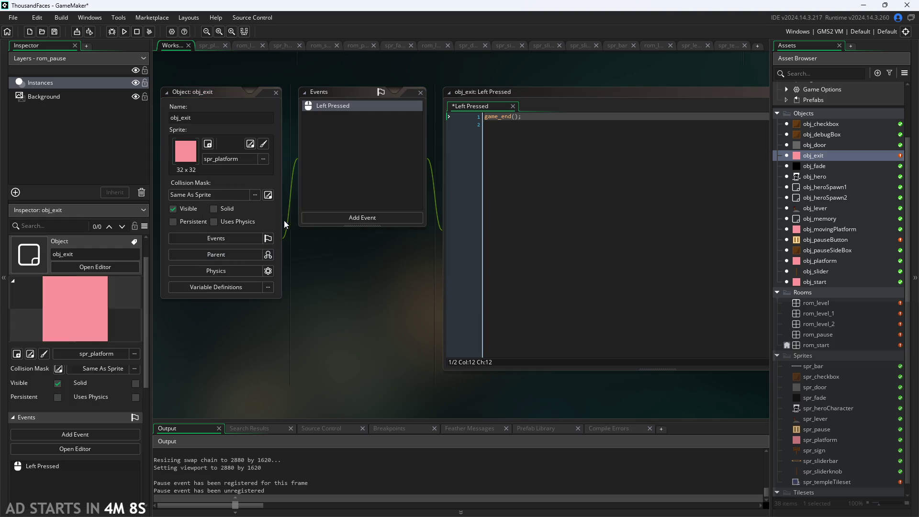
left_click(824, 336)
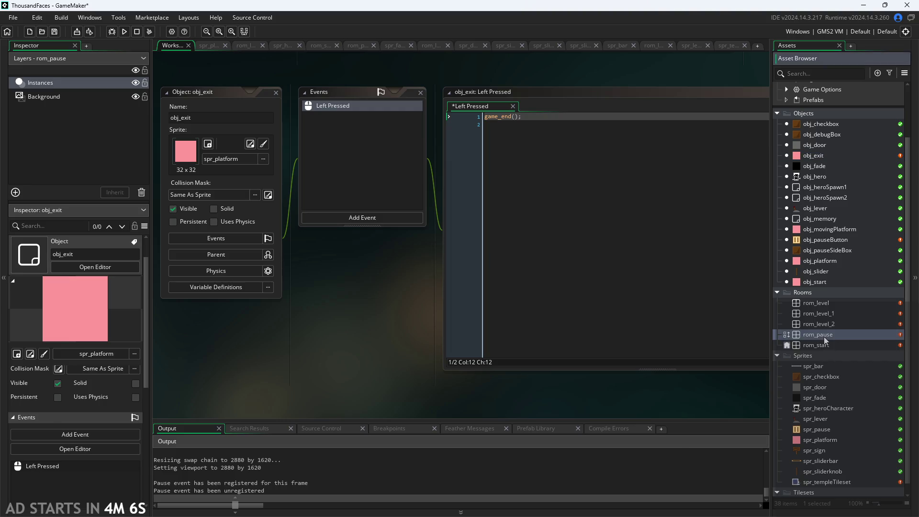
Open the rom_pause room and list the instances on its Instances layer.
double_click(824, 337)
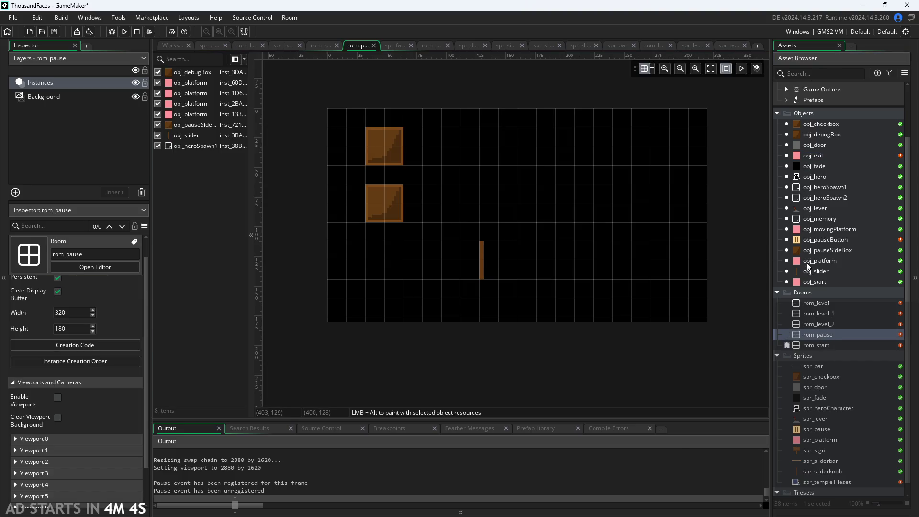
mouse_move(798, 262)
left_mouse_down()
mouse_move(680, 328)
mouse_move(637, 304)
mouse_move(828, 264)
left_mouse_up()
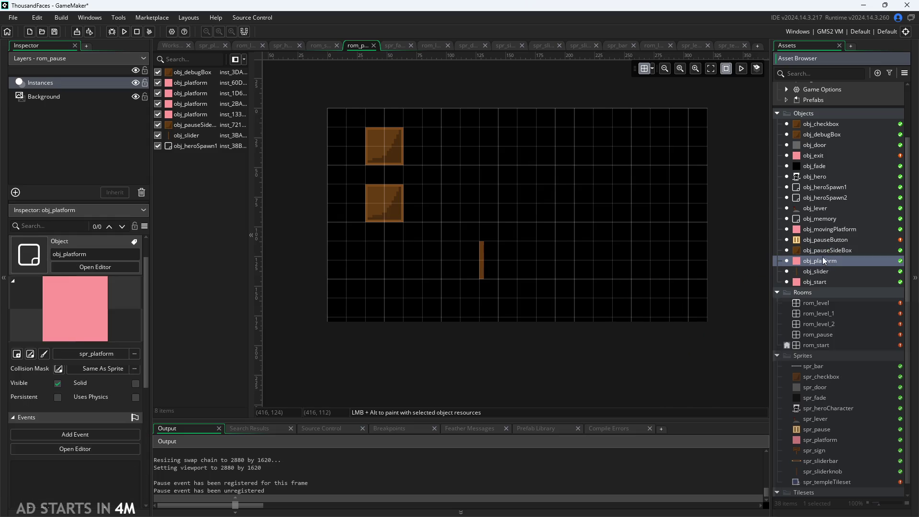
left_click_drag(767, 278, 680, 286)
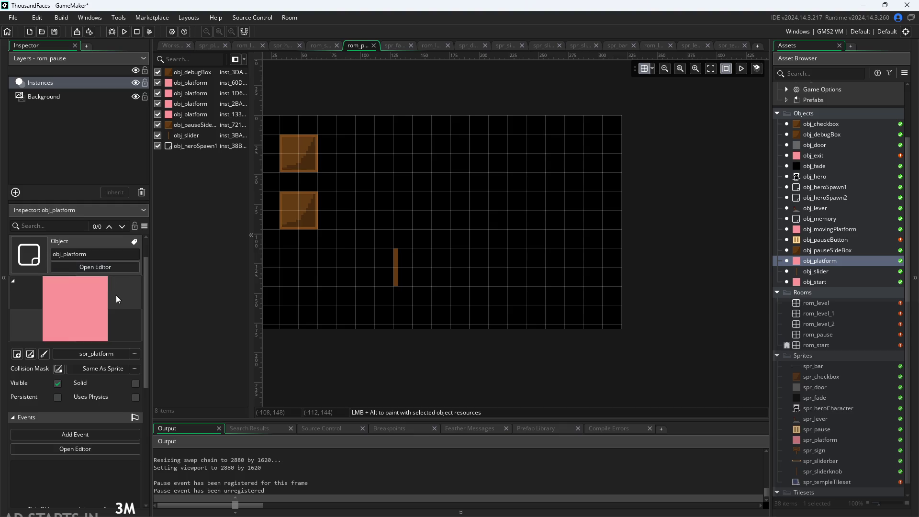
scroll(592, 294, "down", 2)
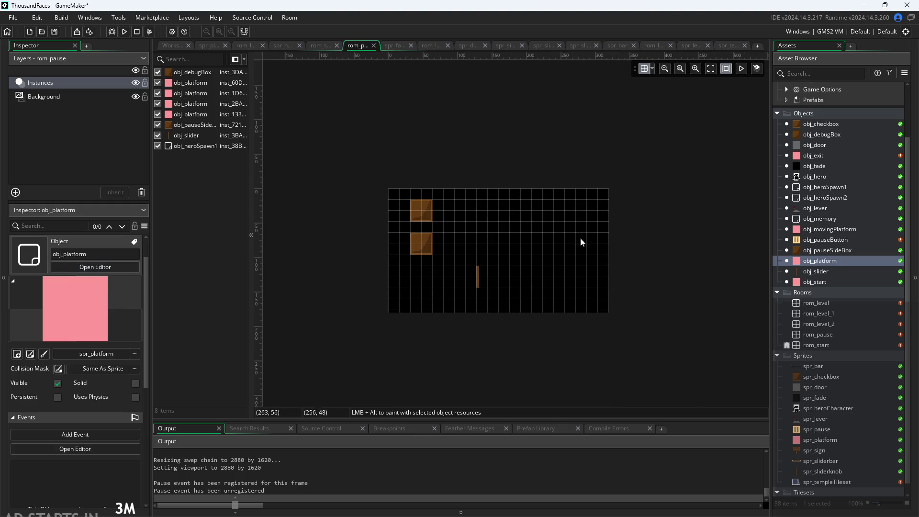
scroll(580, 283, "up", 2)
left_click(70, 97)
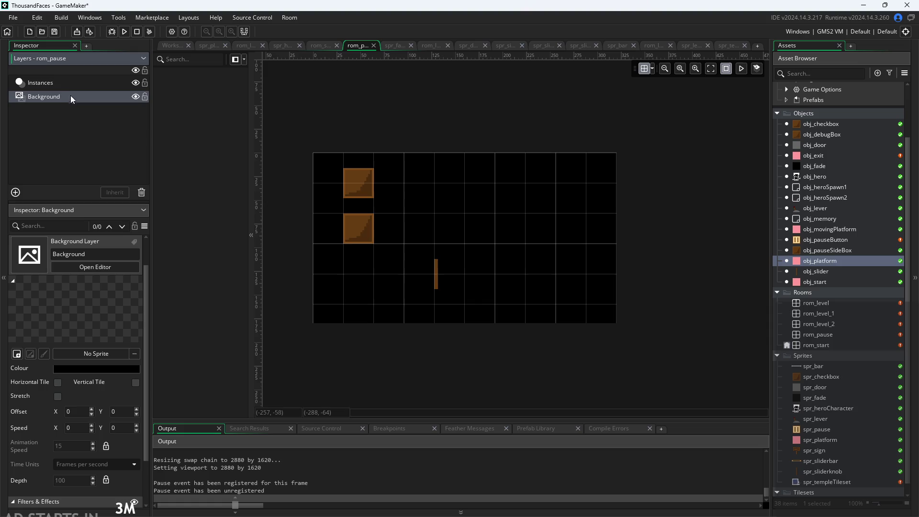
left_click(78, 85)
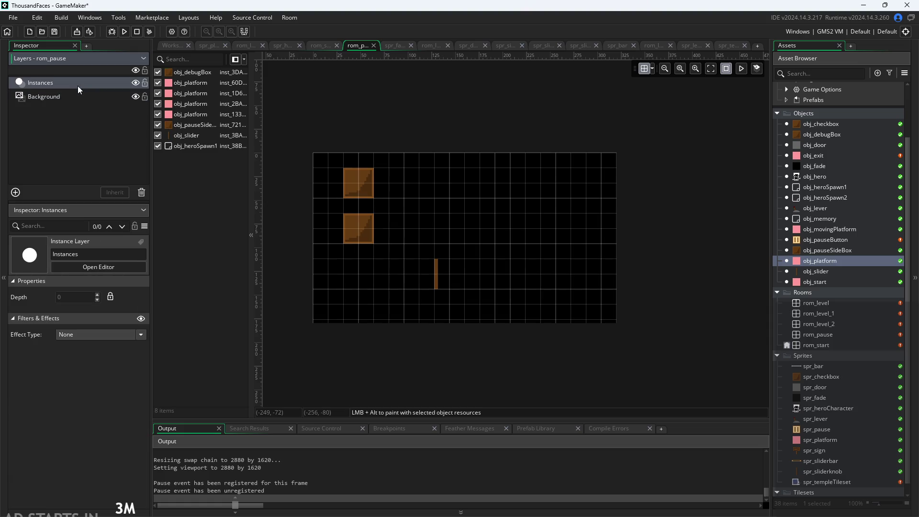
Delete every obj_platform instance and the hero spawn point from rom_pause.
left_click(193, 85)
scroll(576, 264, "down", 6)
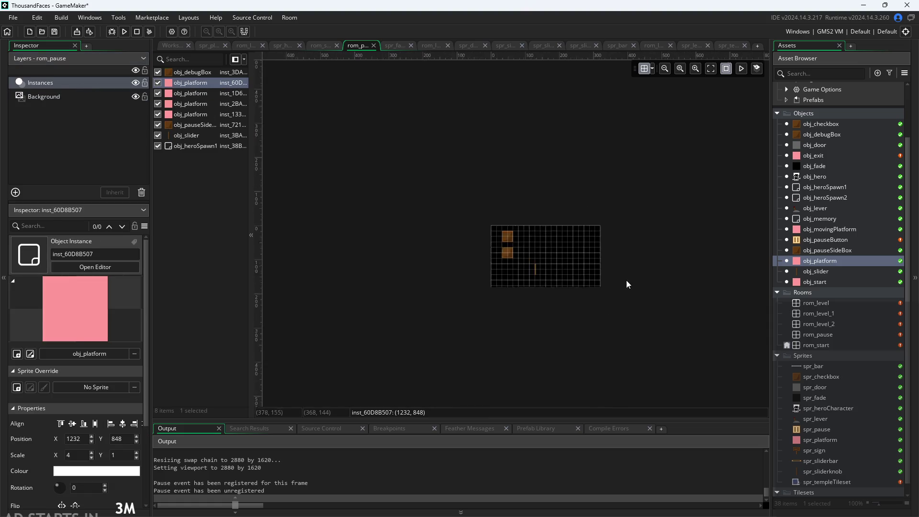
scroll(582, 301, "up", 5)
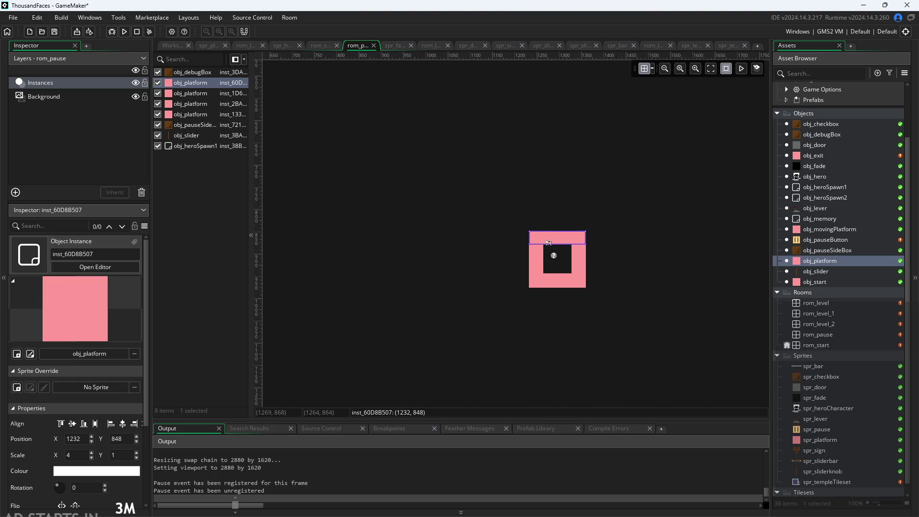
key("Delete")
left_click(538, 252)
key("Delete")
left_click(553, 256)
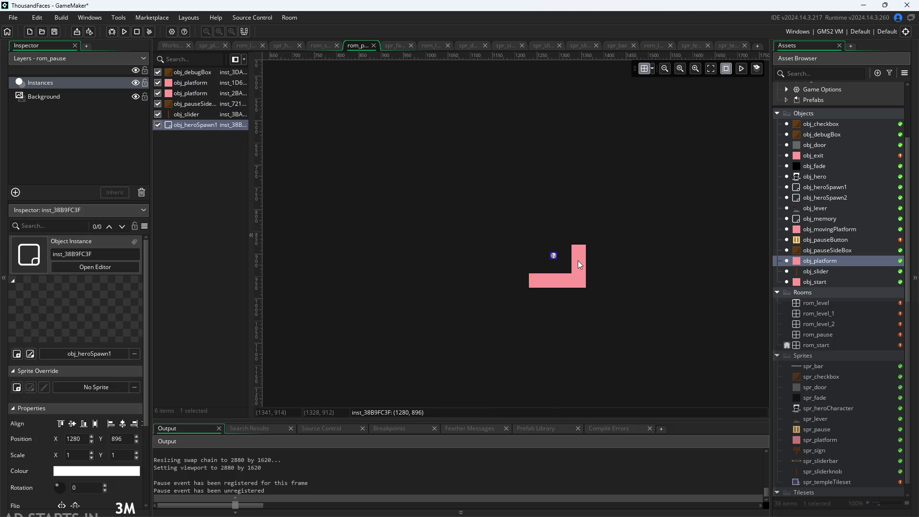
key("Delete")
left_click(579, 261)
key("Delete")
left_click(562, 286)
key("Delete")
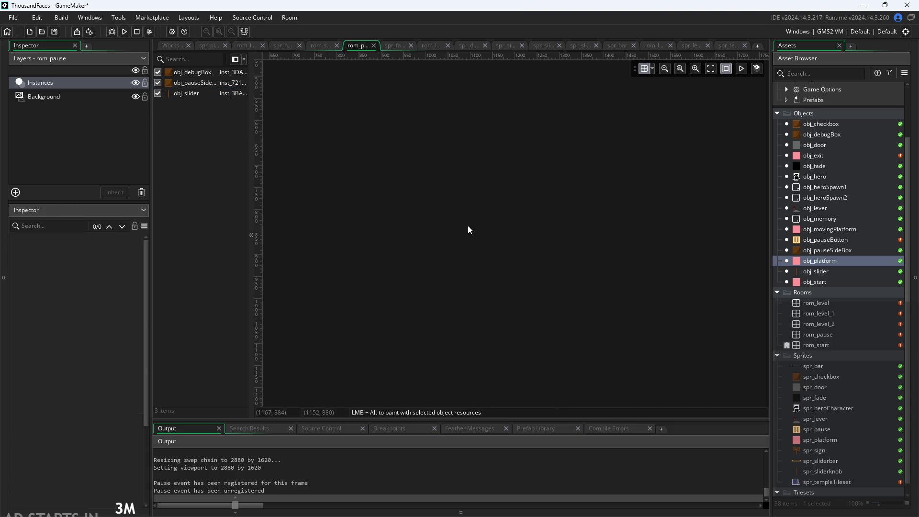
key("ctrl+0")
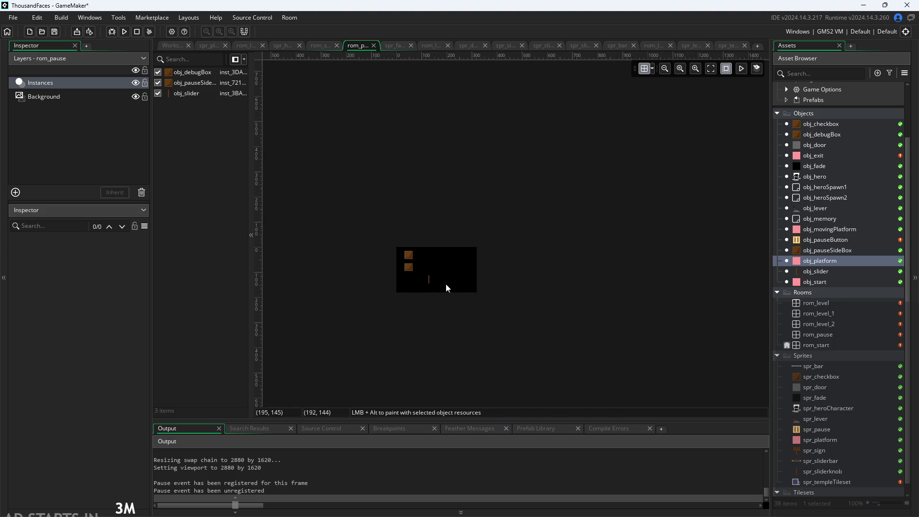
scroll(445, 263, "up", 3)
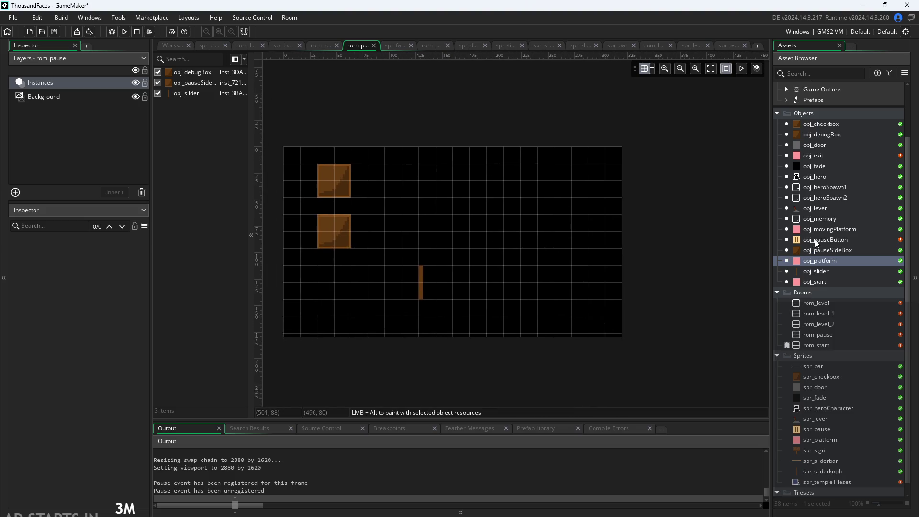
Place an obj_exit instance at rom_pause's bottom right and stretch it to Scale X 2.
mouse_move(814, 157)
left_mouse_down()
mouse_move(546, 322)
mouse_move(587, 314)
mouse_move(605, 333)
mouse_move(605, 315)
mouse_move(607, 322)
left_mouse_up()
left_click(550, 325)
left_click(591, 280)
key("ctrl+z")
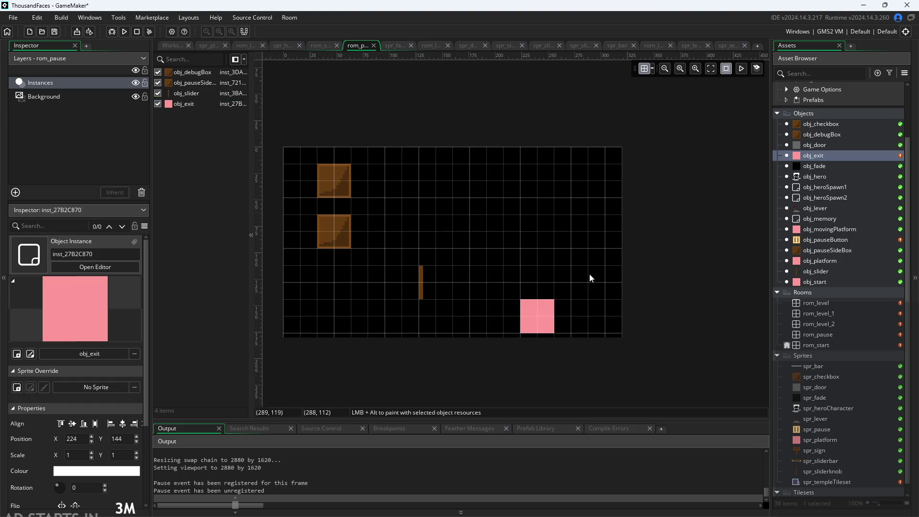
left_click(538, 326)
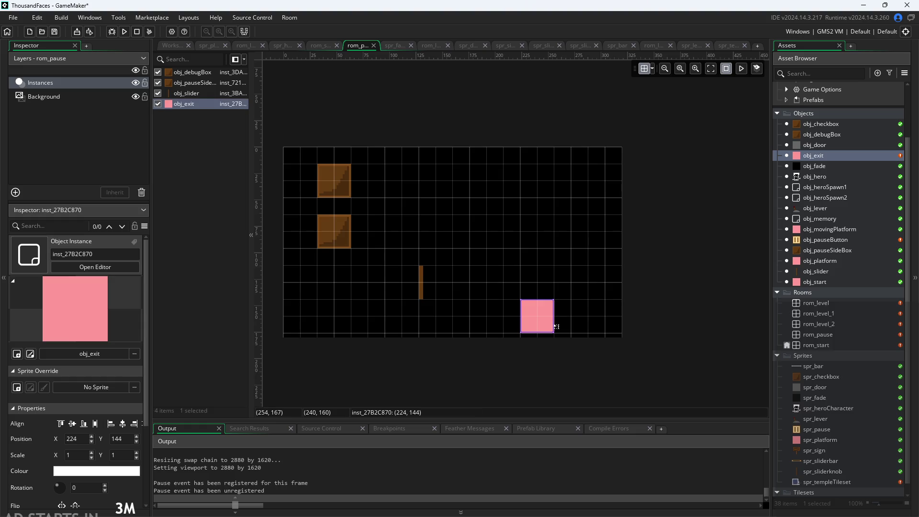
mouse_move(555, 324)
left_mouse_down()
mouse_move(589, 324)
mouse_move(575, 321)
mouse_move(589, 308)
mouse_move(581, 311)
mouse_move(601, 315)
mouse_move(606, 331)
mouse_move(601, 308)
mouse_move(568, 309)
left_mouse_up()
Shift the exit instance right to 240, 144, then open obj_pauseButton.
left_click(574, 266)
scroll(619, 337, "up", 3)
left_click(595, 224)
scroll(471, 201, "down", 3)
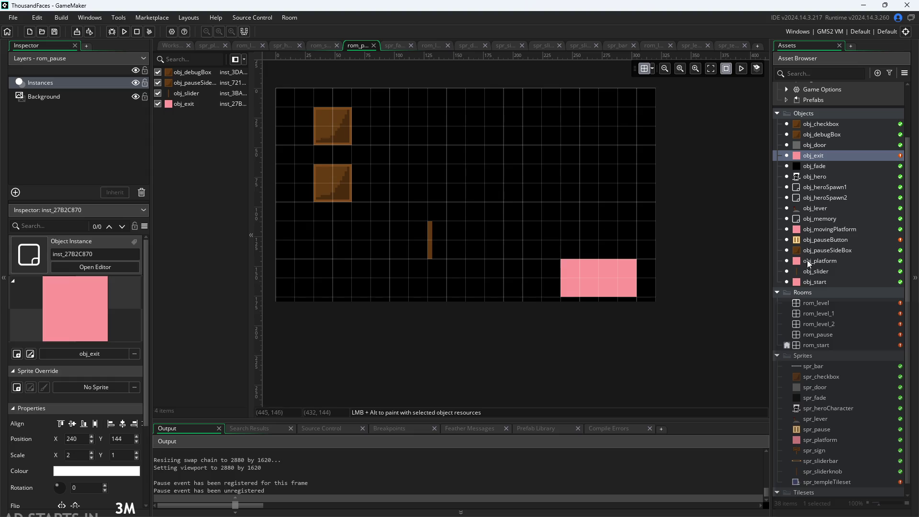
double_click(818, 240)
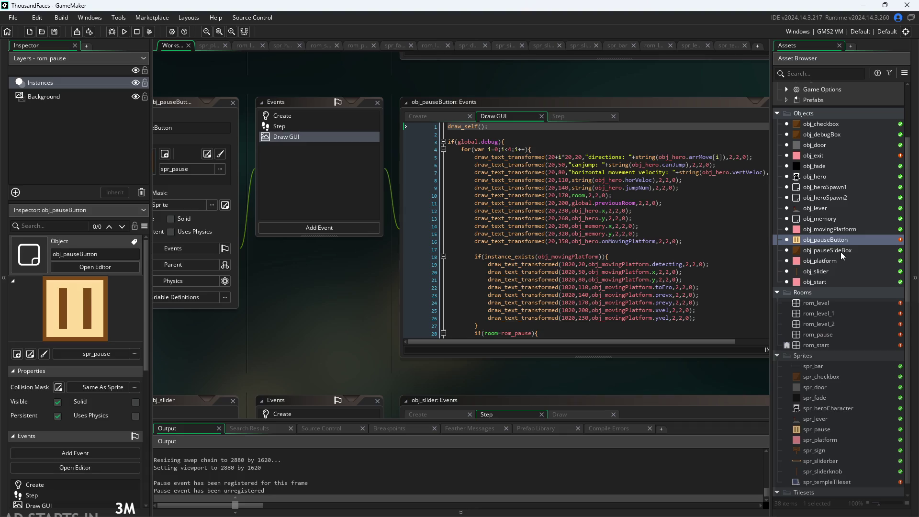
Look over the rom_start room, then view obj_hero's End Step movement code.
double_click(824, 289)
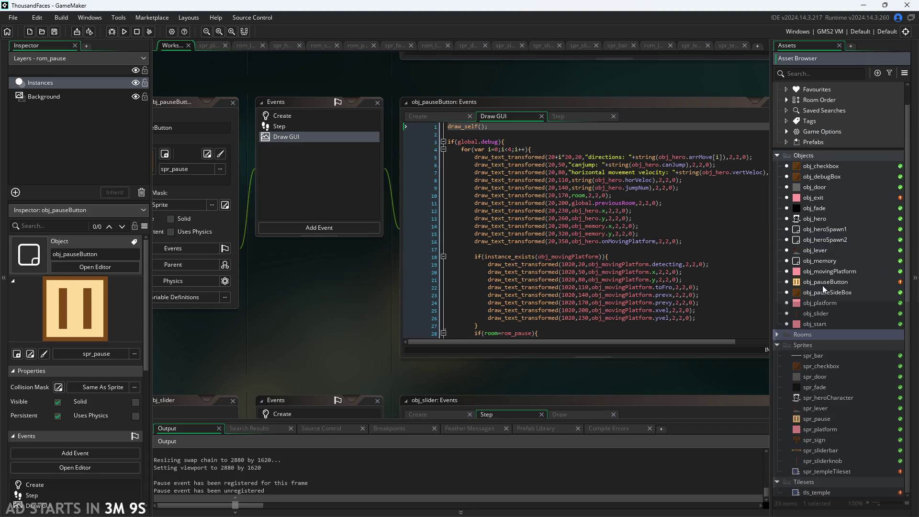
double_click(798, 334)
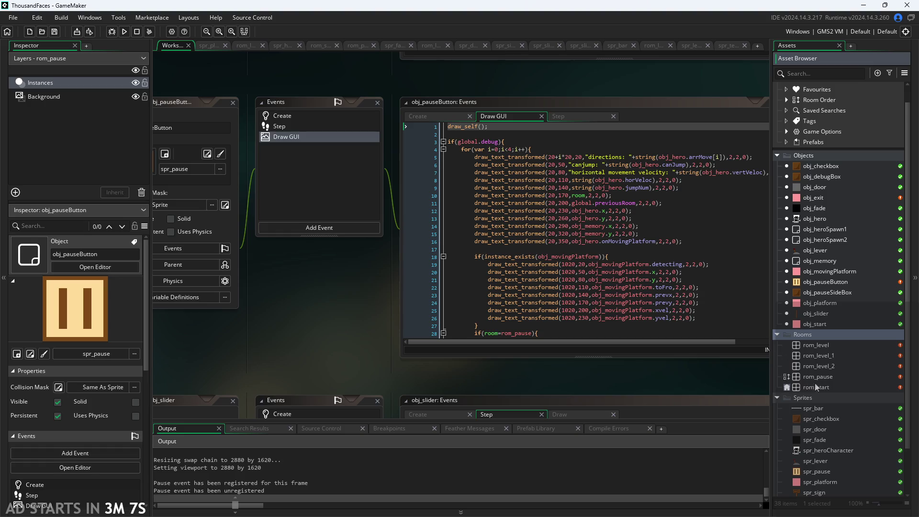
double_click(817, 387)
scroll(522, 328, "up", 2)
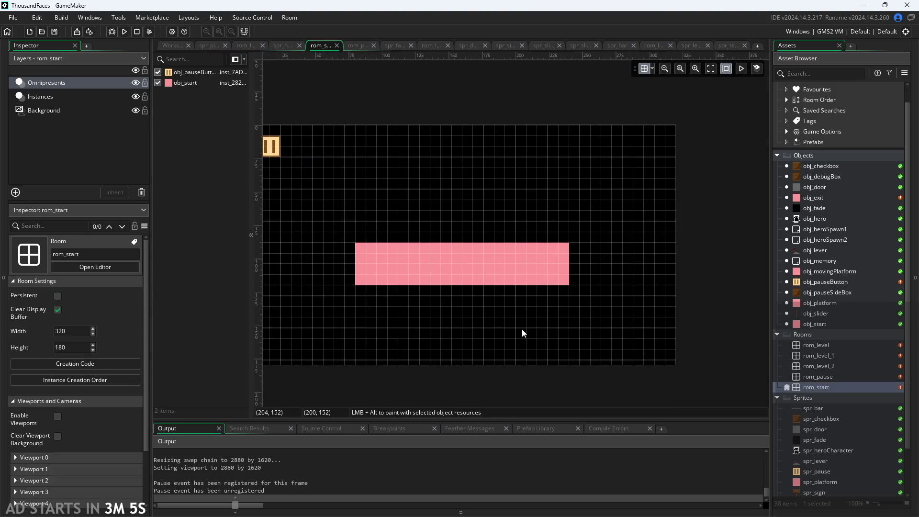
scroll(557, 312, "down", 1)
left_click_drag(558, 312, 552, 304)
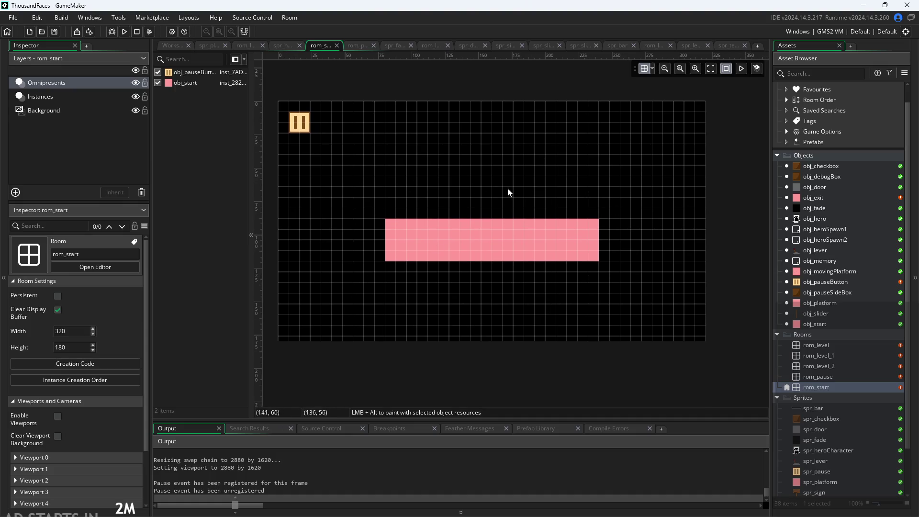
double_click(823, 219)
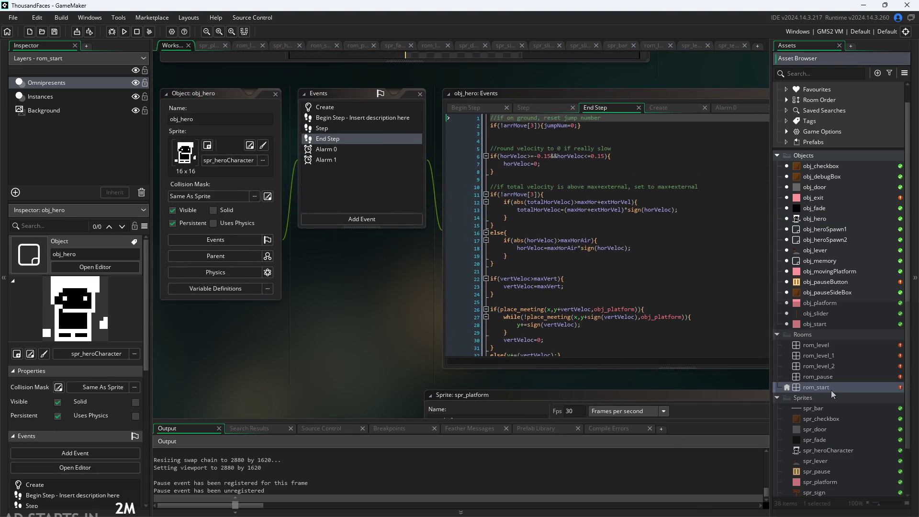
double_click(832, 388)
Add an obj_hero instance to rom_start, just below the room, and check the hero sprite.
mouse_move(803, 218)
left_mouse_down()
mouse_move(688, 416)
mouse_move(672, 365)
left_mouse_up()
scroll(672, 366, "up", 1)
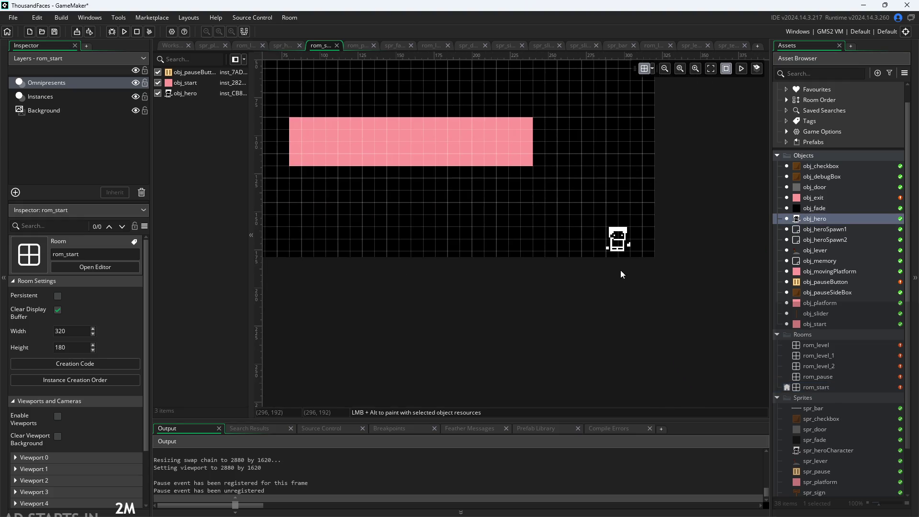
left_click_drag(617, 240, 642, 313)
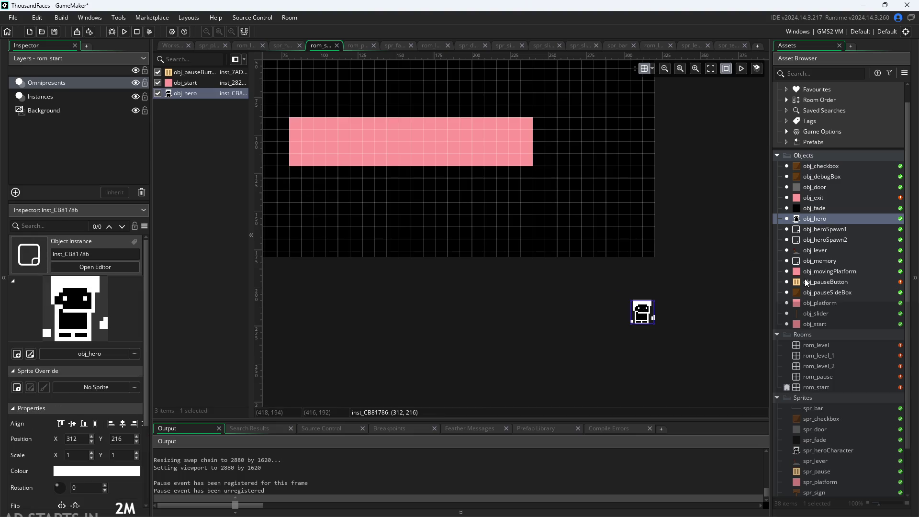
double_click(820, 452)
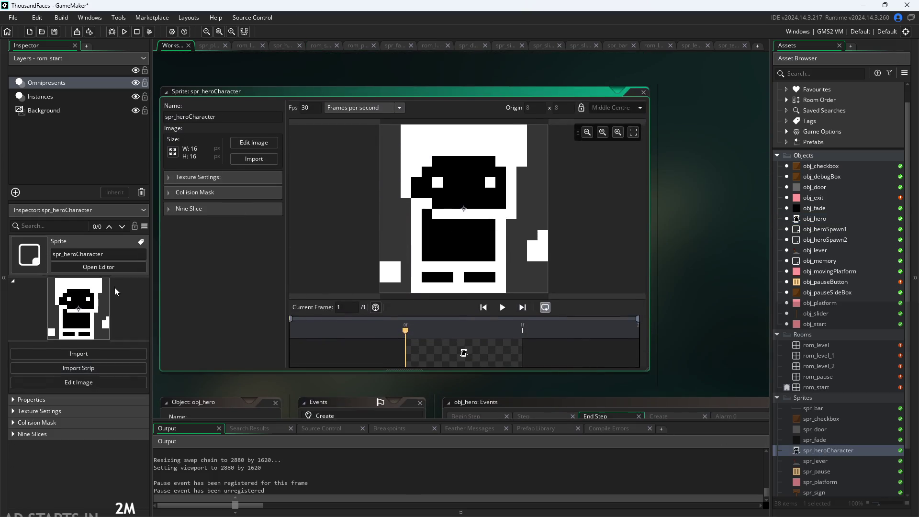
double_click(816, 387)
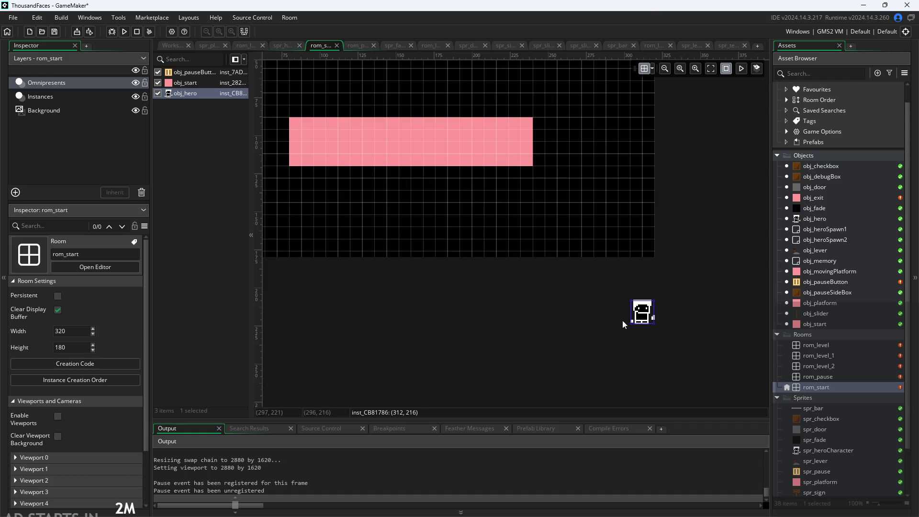
Try placing then delete a platform instance, and open spr_platform's resize settings.
scroll(458, 307, "down", 1)
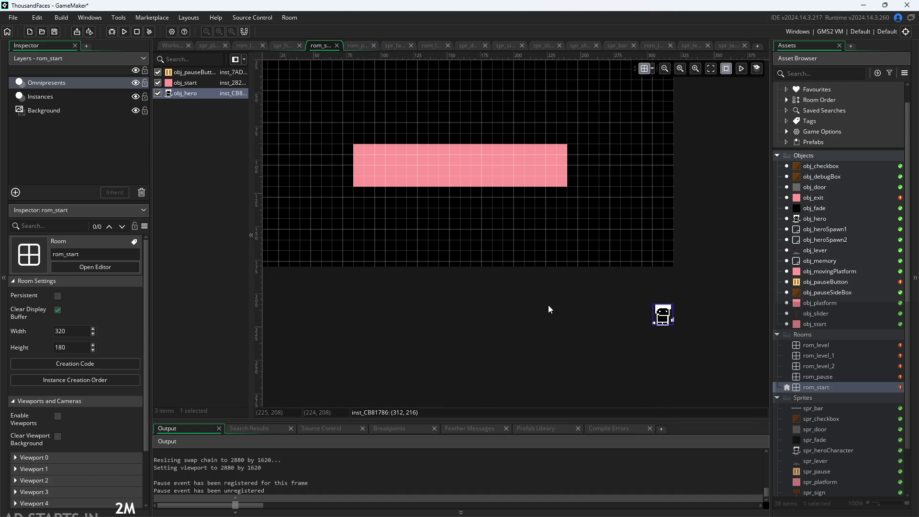
scroll(687, 332, "up", 2)
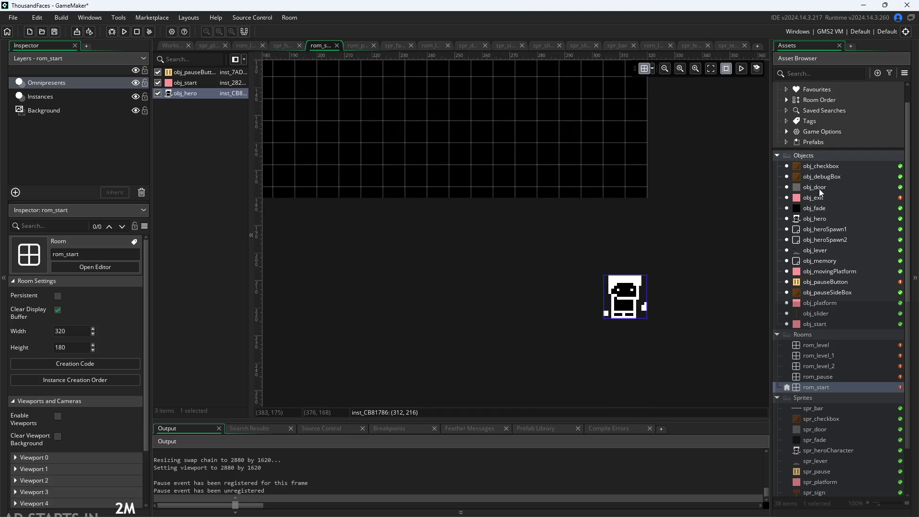
mouse_move(823, 315)
left_mouse_down()
mouse_move(785, 335)
mouse_move(607, 223)
left_mouse_up()
key("Delete")
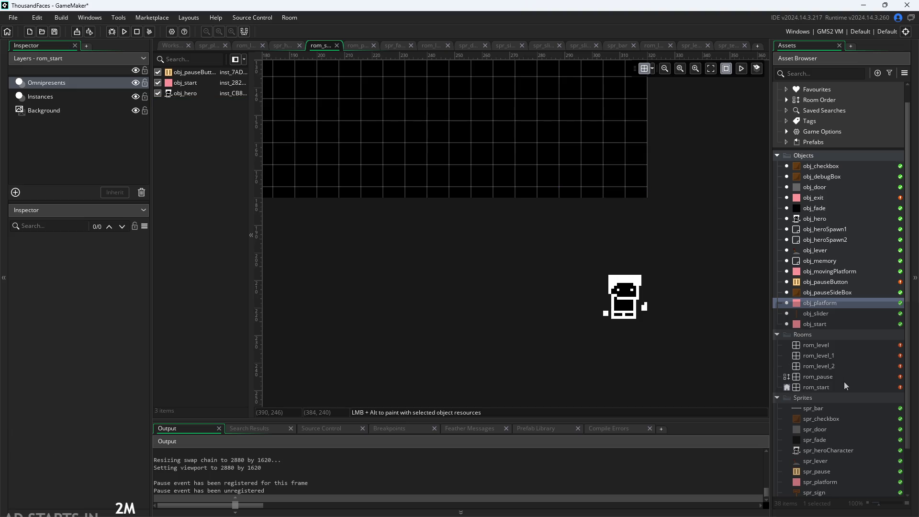
scroll(844, 381, "down", 2)
double_click(834, 430)
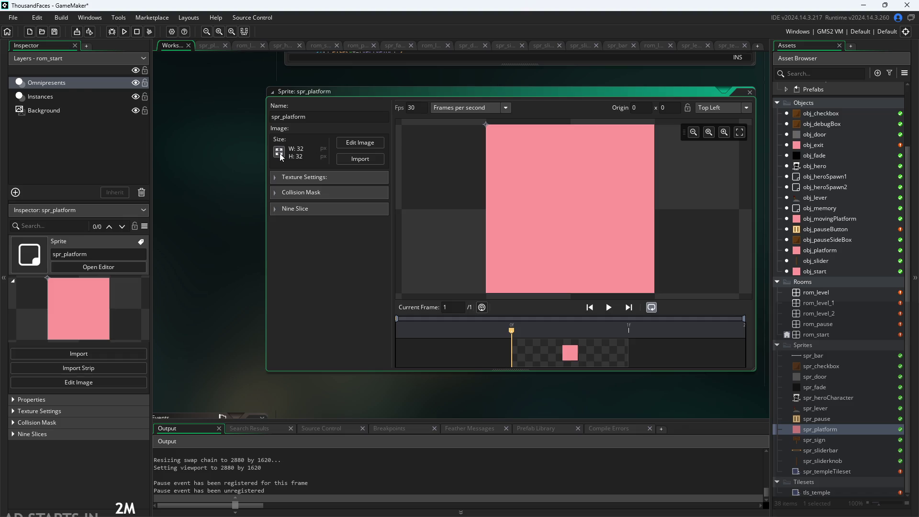
left_click(279, 153)
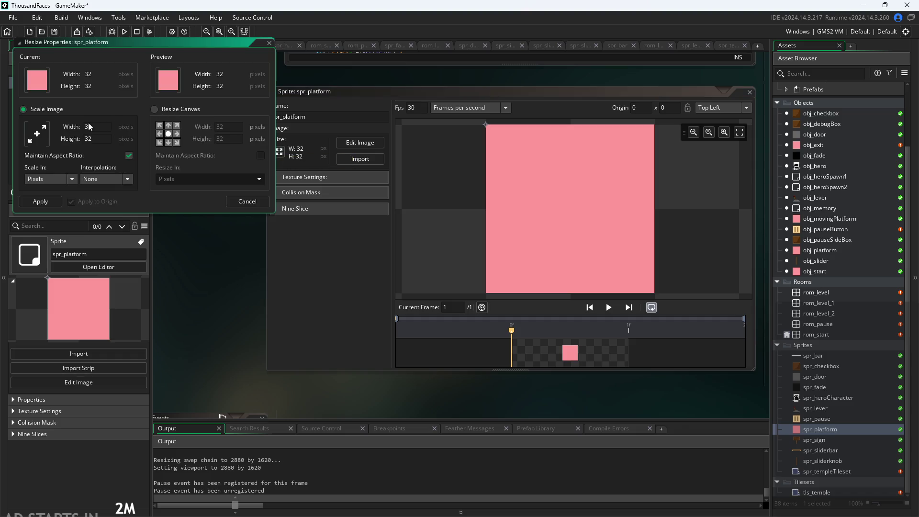
Scale spr_platform down from 32×32 to 16×16 pixels and apply it.
type("16")
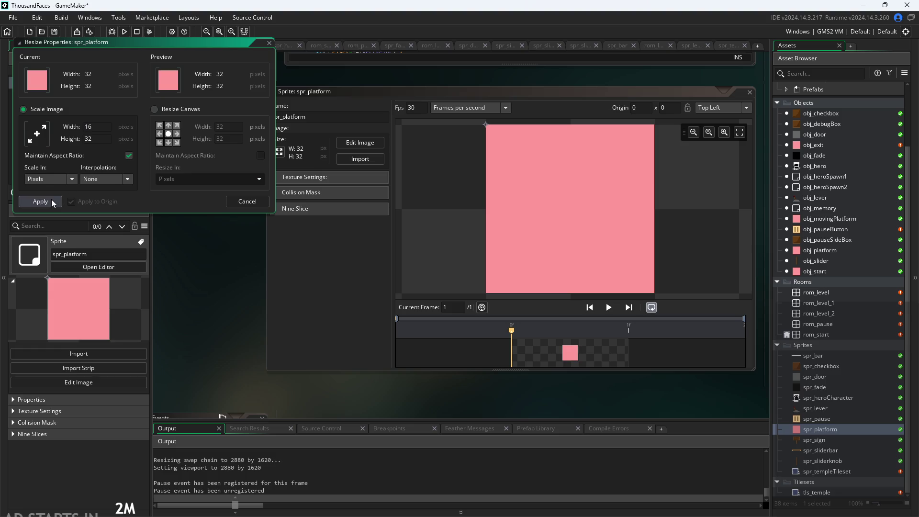
left_click(142, 146)
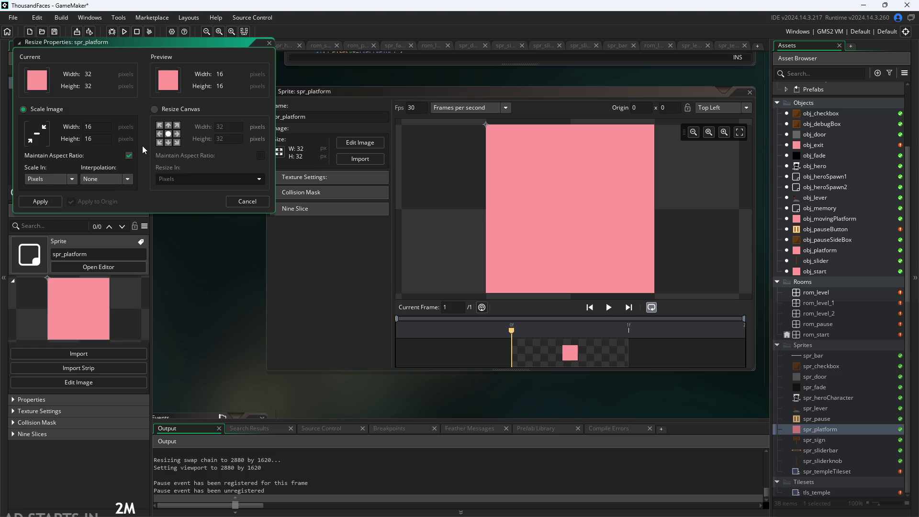
left_click(43, 202)
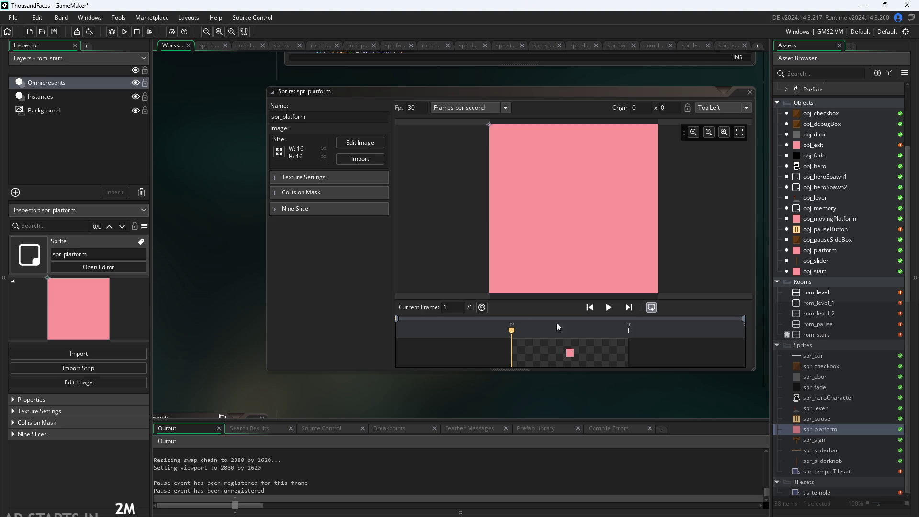
double_click(836, 333)
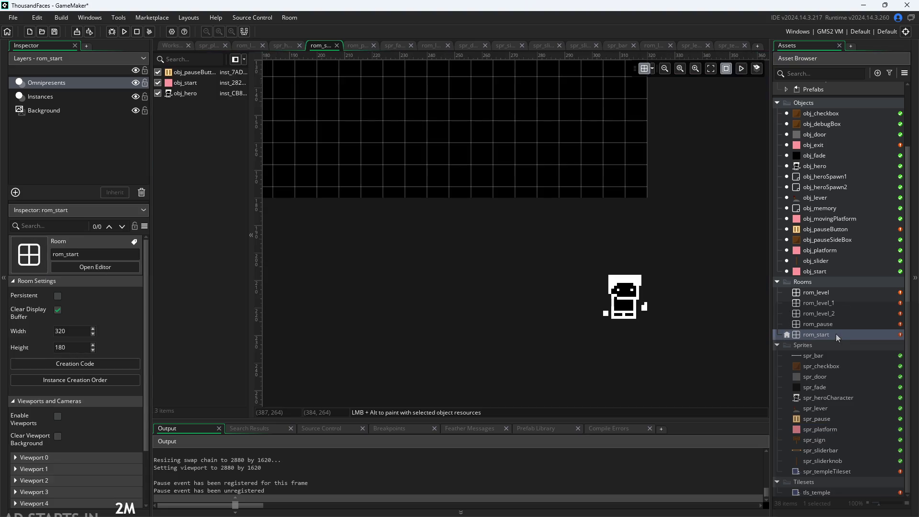
Place an obj_platform above the hero and a taller, stretched one to its right.
mouse_move(813, 252)
left_mouse_down()
mouse_move(634, 250)
mouse_move(580, 264)
mouse_move(684, 264)
left_mouse_up()
mouse_move(791, 249)
left_mouse_down()
mouse_move(772, 267)
mouse_move(711, 288)
mouse_move(668, 290)
left_mouse_up()
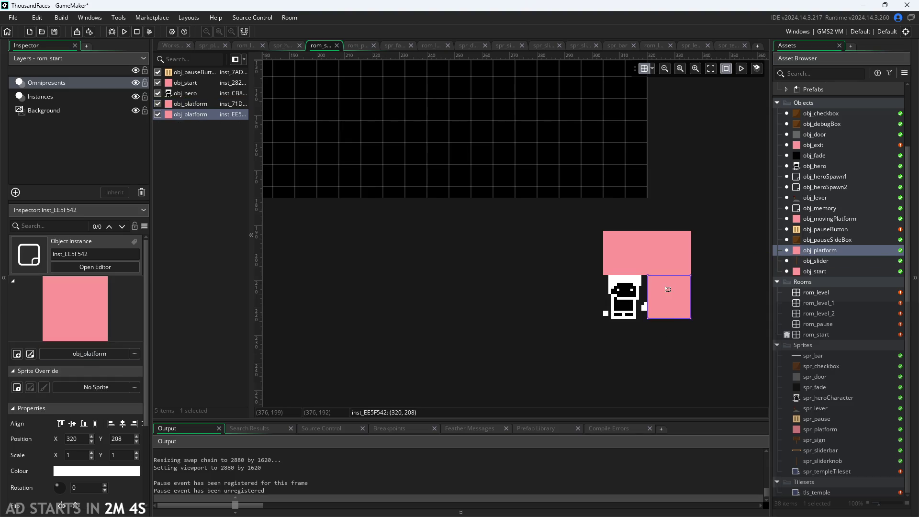
left_click_drag(674, 321, 676, 364)
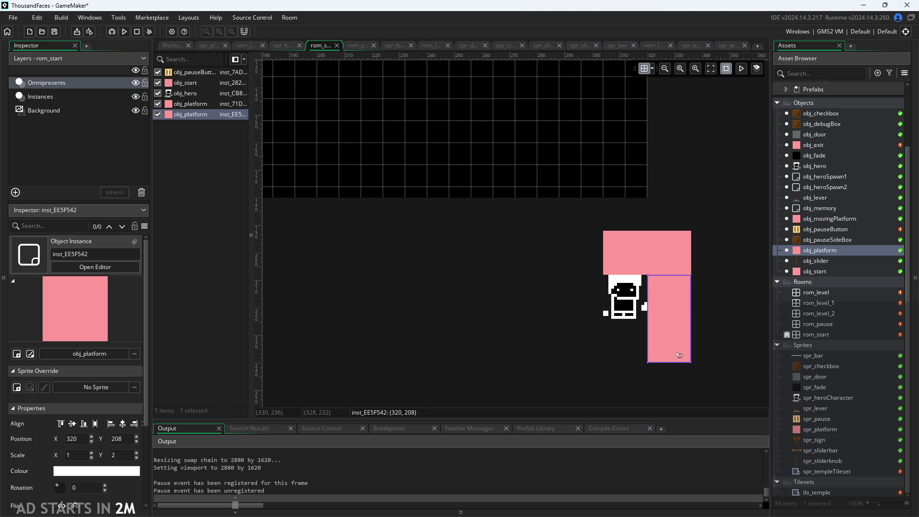
Duplicate the top and vertical platforms, putting the vertical copy left of the hero.
left_click(652, 251)
key("ctrl+c")
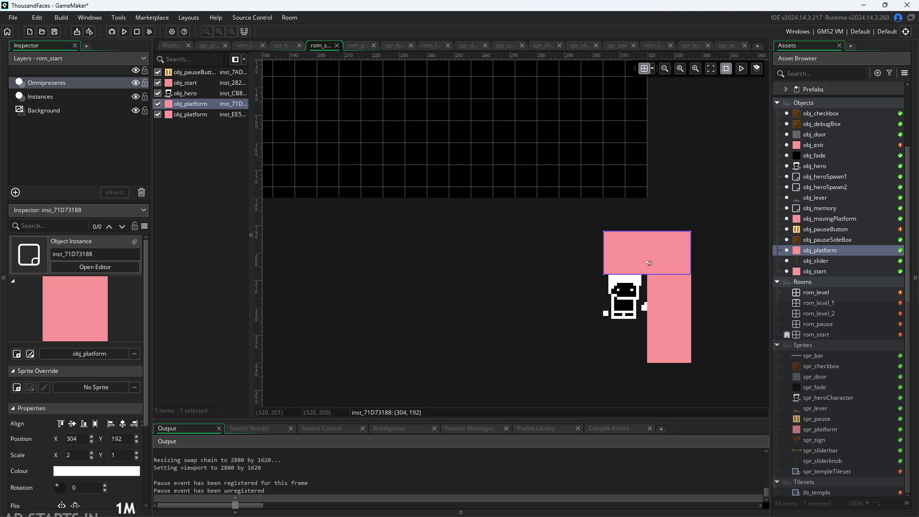
key("ctrl+v")
left_click(670, 337)
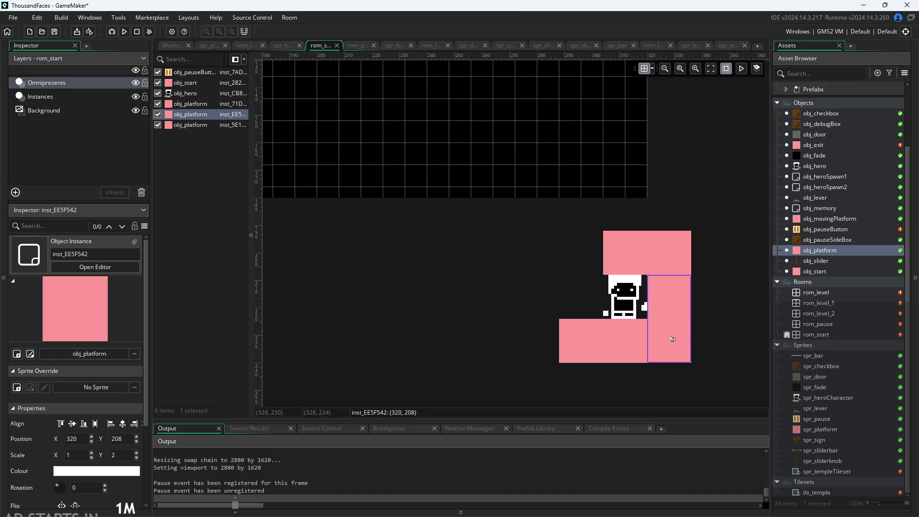
key("ctrl+c")
key("ctrl+v")
left_click(571, 280)
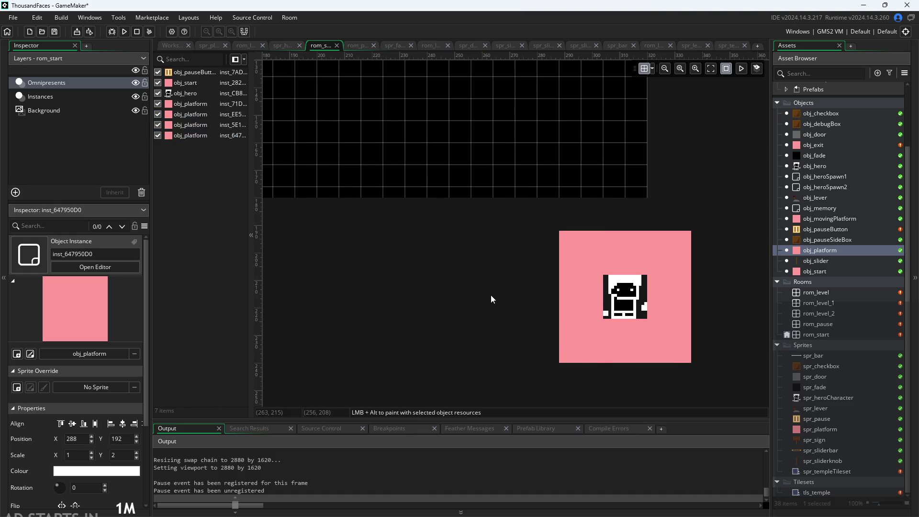
scroll(487, 289, "down", 3)
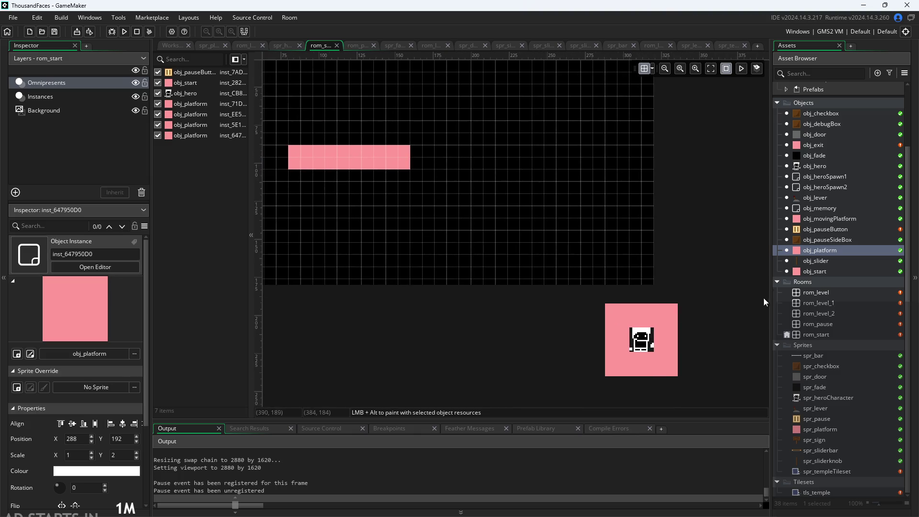
double_click(815, 166)
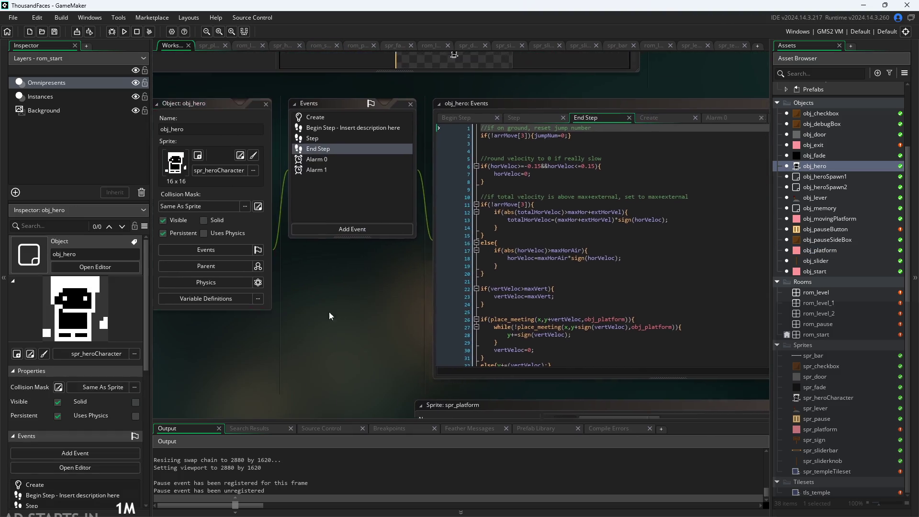
Delete the first three lines of obj_hero's Create code that set image_xscale and image_yscale to 4.
left_click(580, 162)
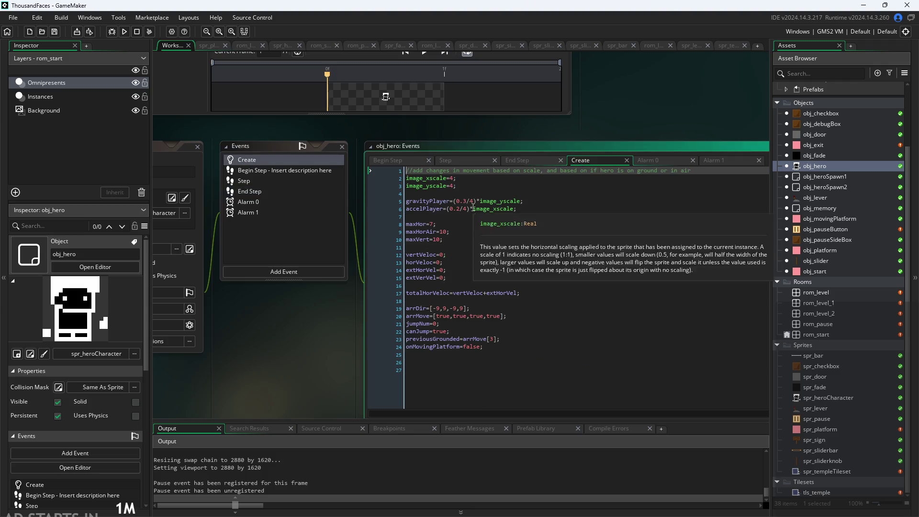
left_click(484, 193)
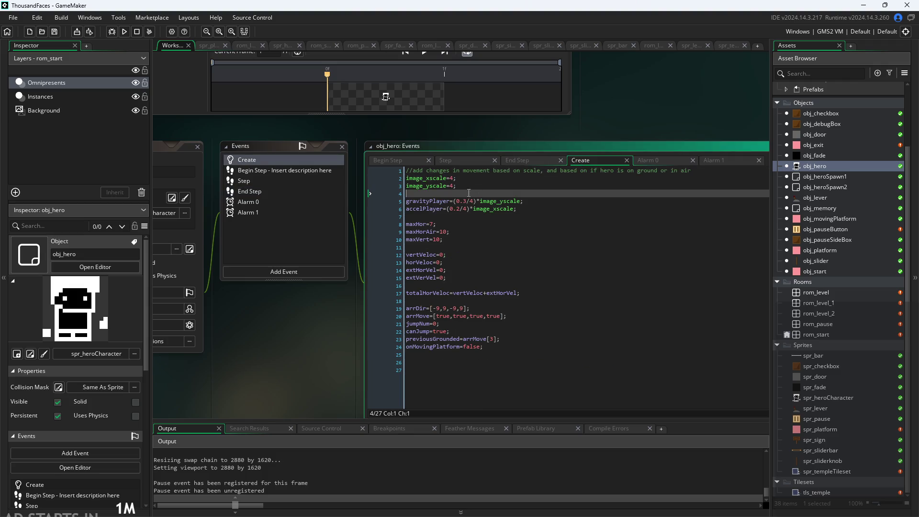
left_click_drag(469, 193, 274, 162)
key("Delete")
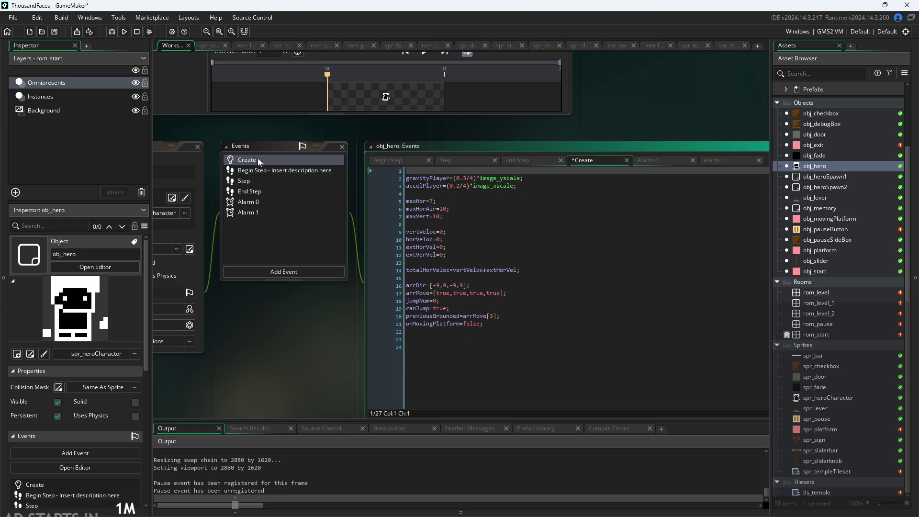
key("Delete")
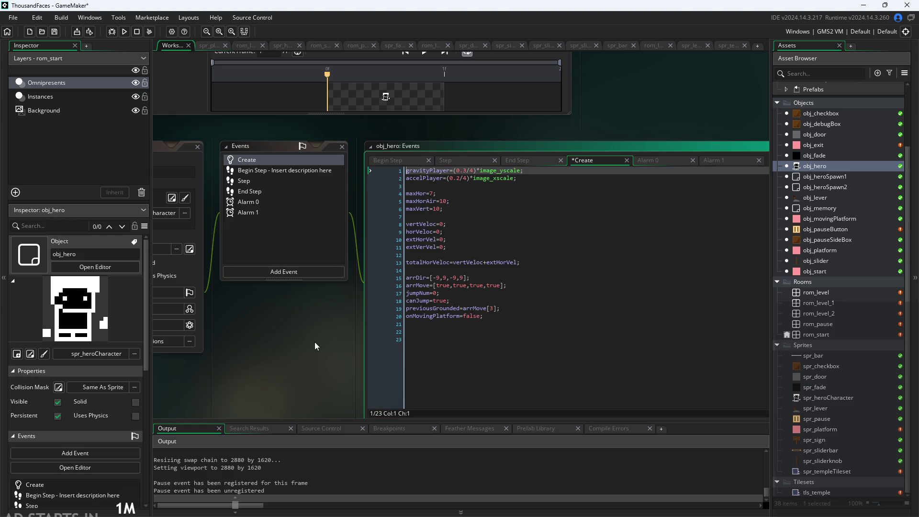
left_click(306, 350)
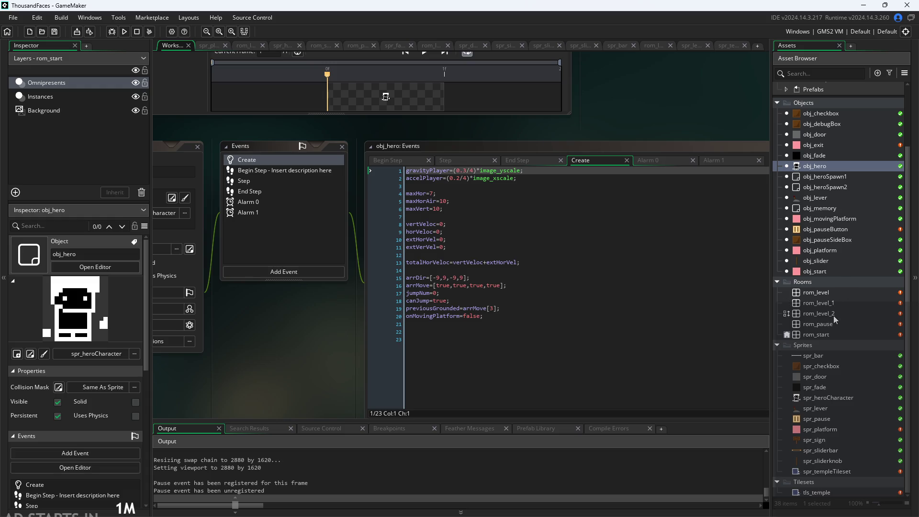
double_click(834, 333)
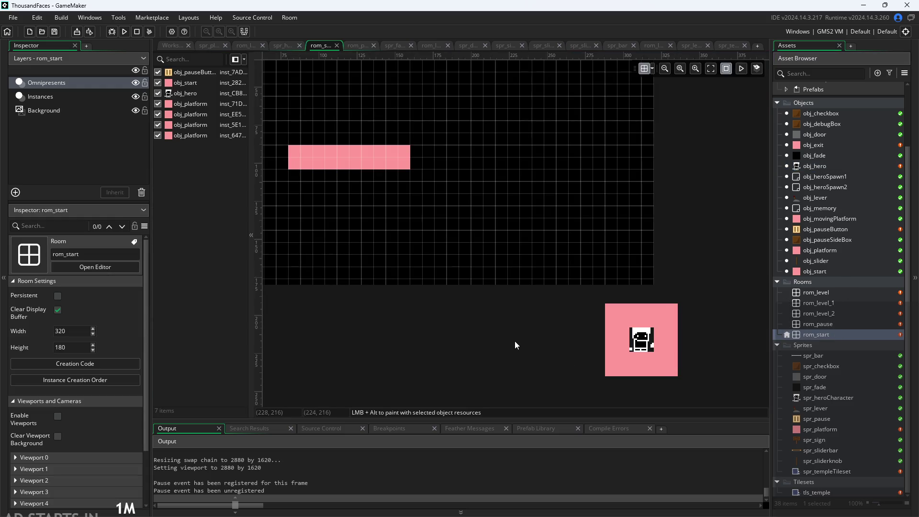
Review the Create code of obj_movingPlatform and obj_pauseSideBox, and open obj_pauseButton.
double_click(834, 220)
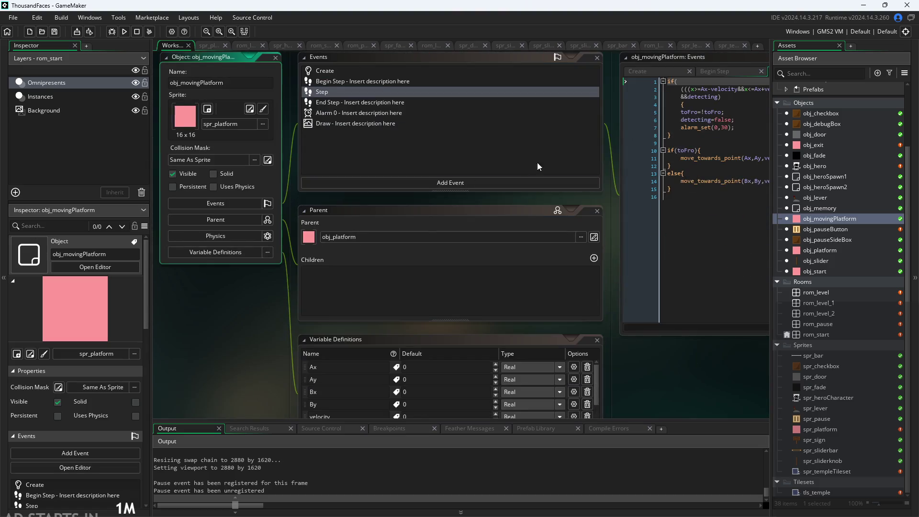
left_click_drag(615, 150, 428, 212)
left_click(462, 152)
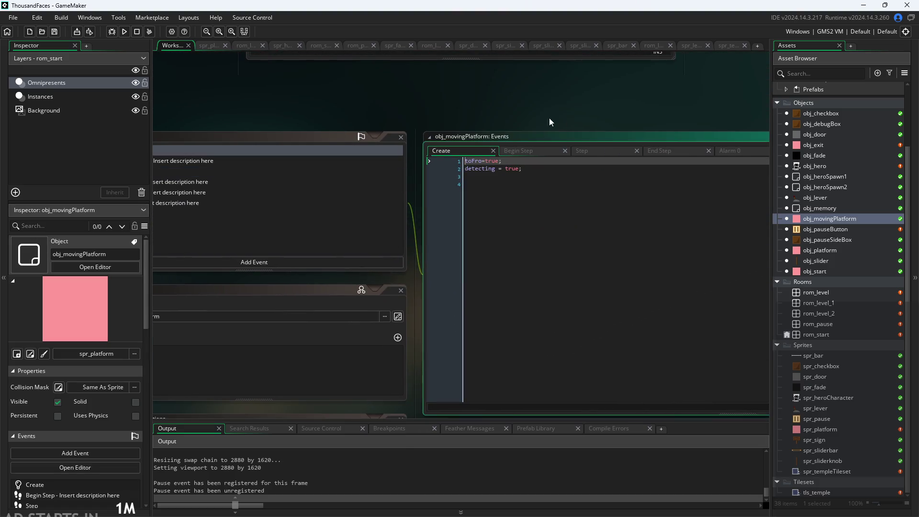
double_click(825, 237)
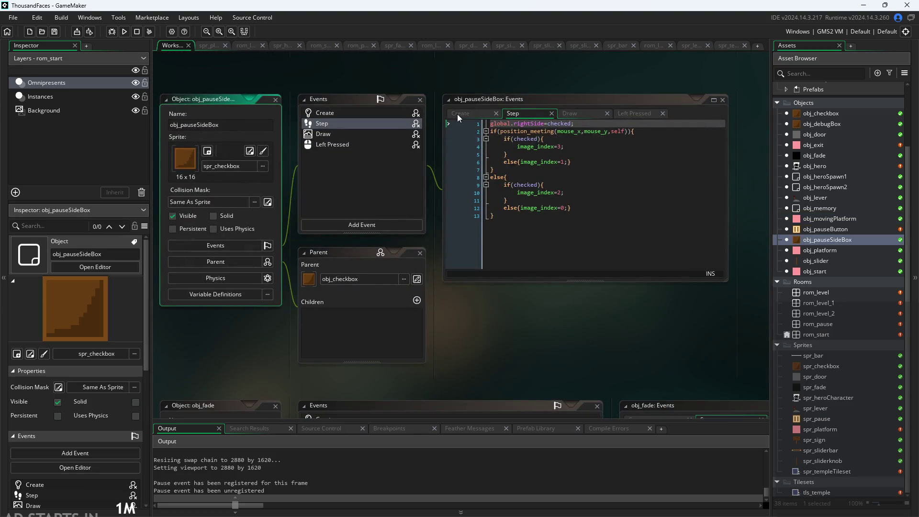
left_click(457, 116)
double_click(820, 230)
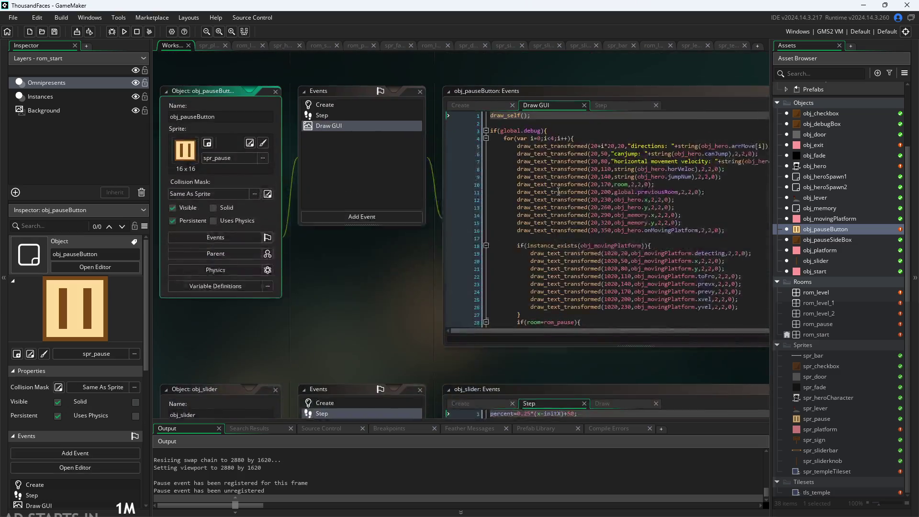
Look over obj_platform and obj_slider's Step code, then open the rom_pause room.
double_click(832, 249)
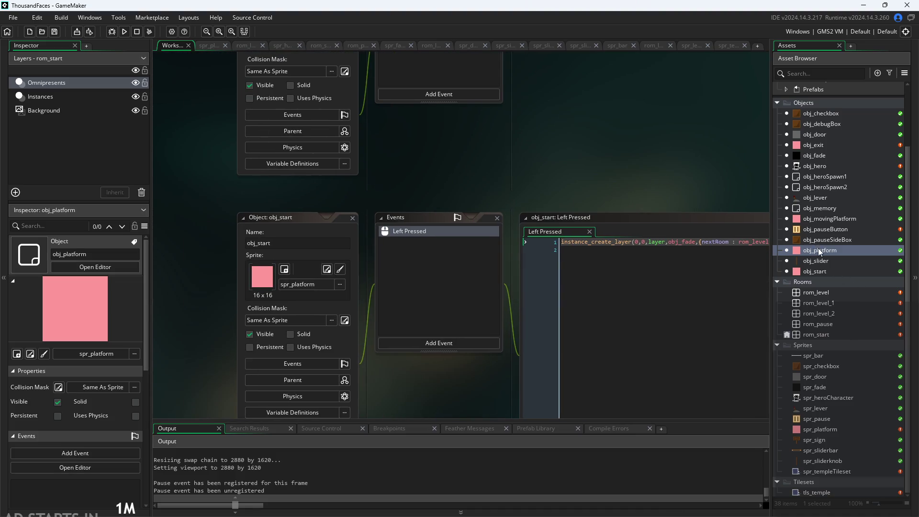
double_click(819, 249)
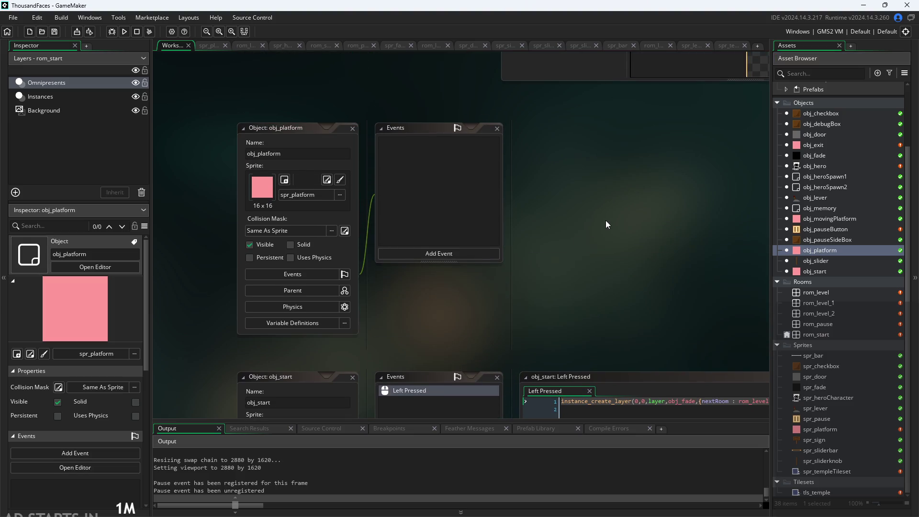
double_click(820, 260)
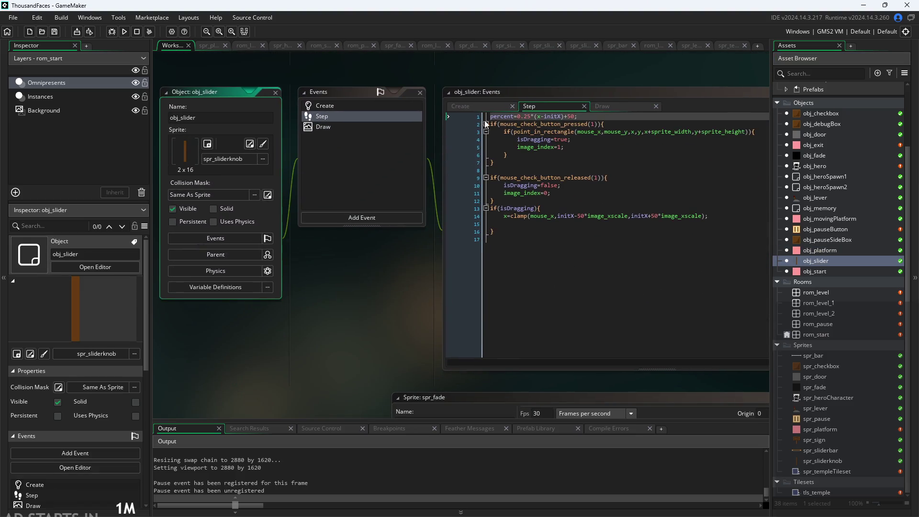
left_click(549, 107)
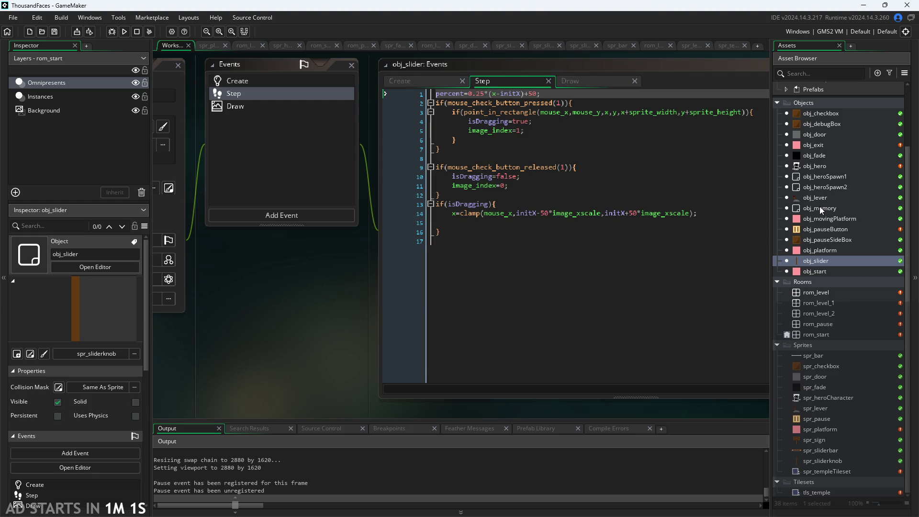
double_click(829, 325)
scroll(582, 346, "down", 2)
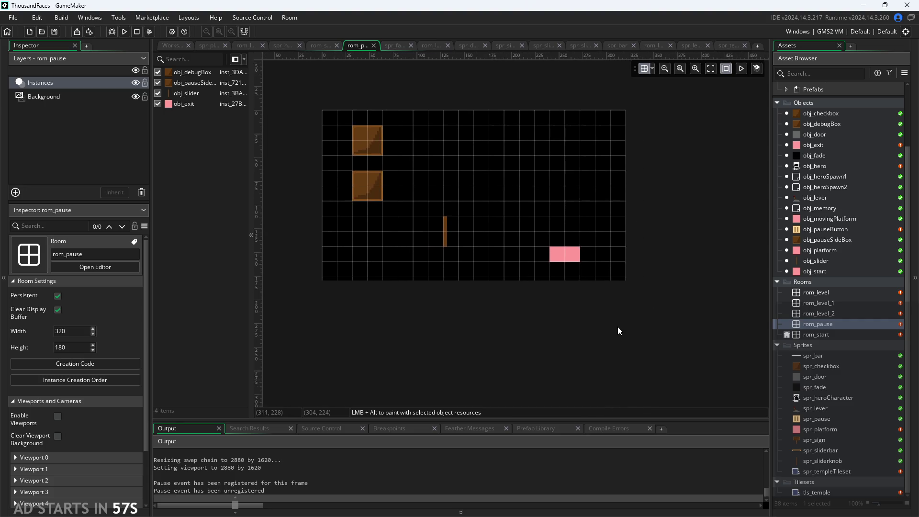
Place an obj_platform and obj_heroSpawn1 in rom_pause, stretching the platform to double width.
scroll(618, 327, "up", 3)
left_click_drag(817, 253, 535, 301)
scroll(535, 289, "up", 3)
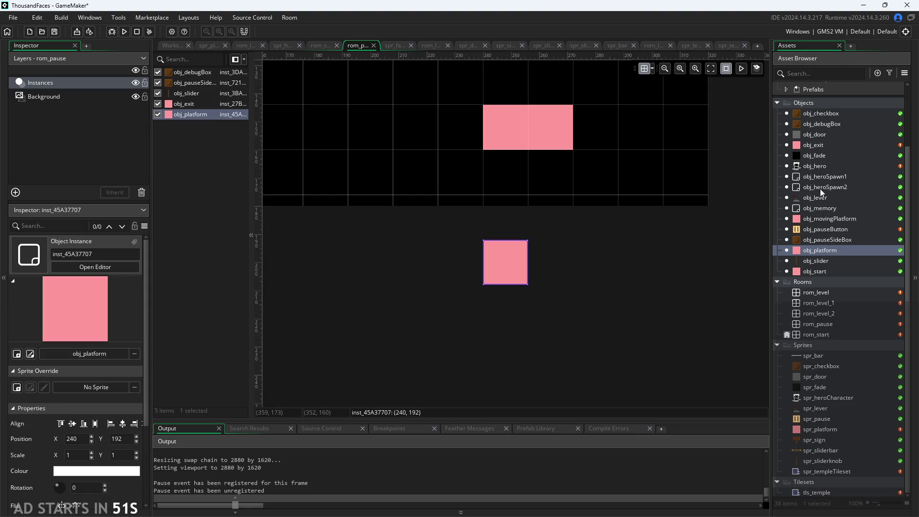
mouse_move(815, 177)
left_mouse_down()
mouse_move(550, 308)
mouse_move(506, 308)
left_mouse_up()
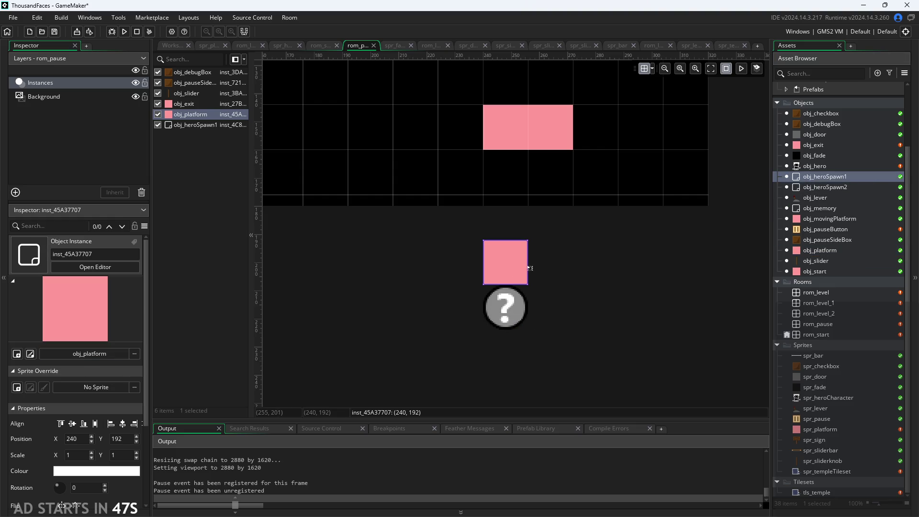
mouse_move(529, 267)
left_mouse_down()
mouse_move(569, 269)
mouse_move(575, 312)
mouse_move(536, 359)
mouse_move(500, 363)
left_mouse_up()
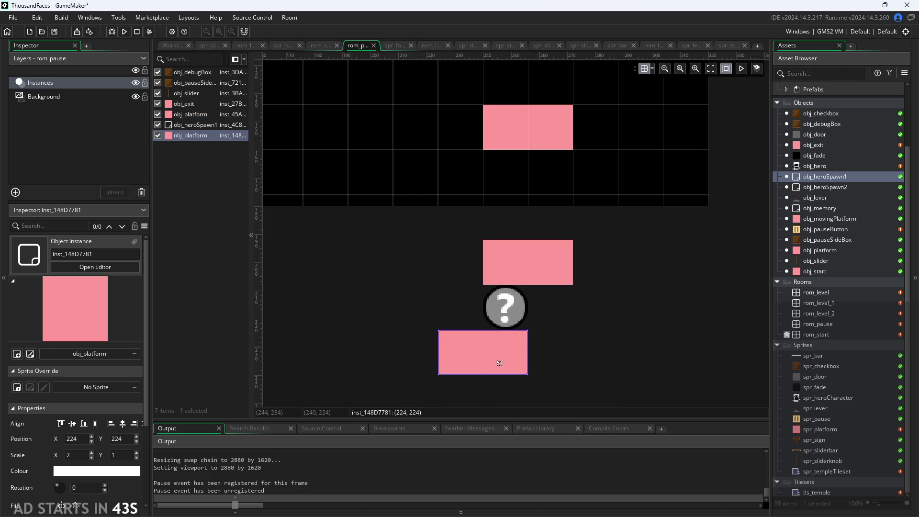
Duplicate the platform, rotate the copy upright, and copy it beside the bottom platform.
key("ctrl+v")
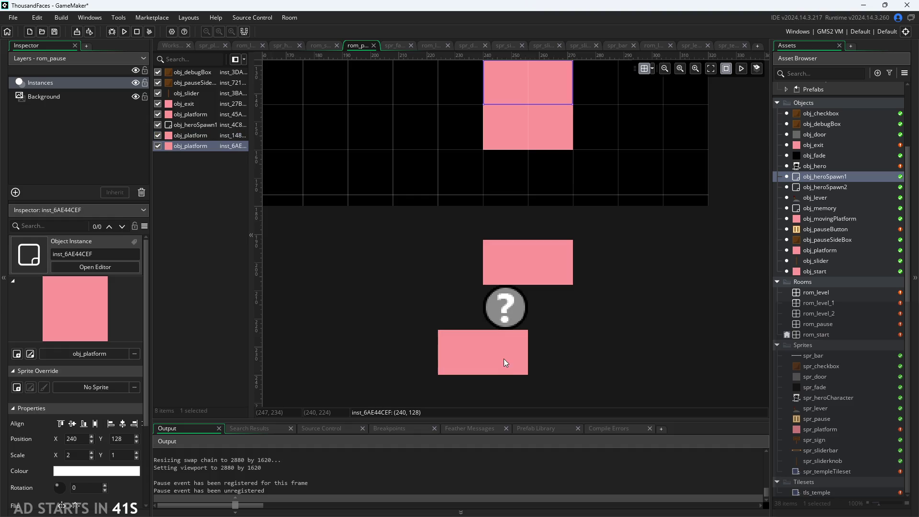
left_click(523, 131)
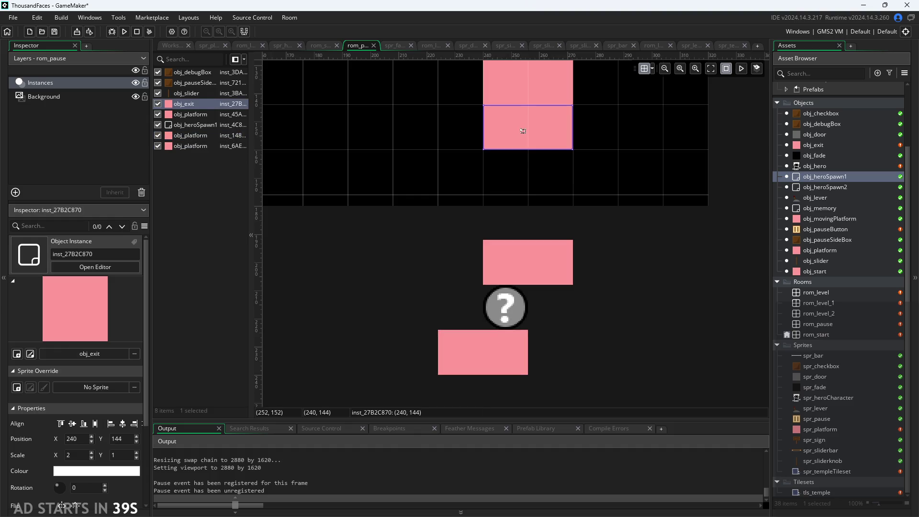
left_click(519, 90)
mouse_move(519, 90)
left_mouse_down()
mouse_move(375, 302)
mouse_move(400, 286)
left_mouse_up()
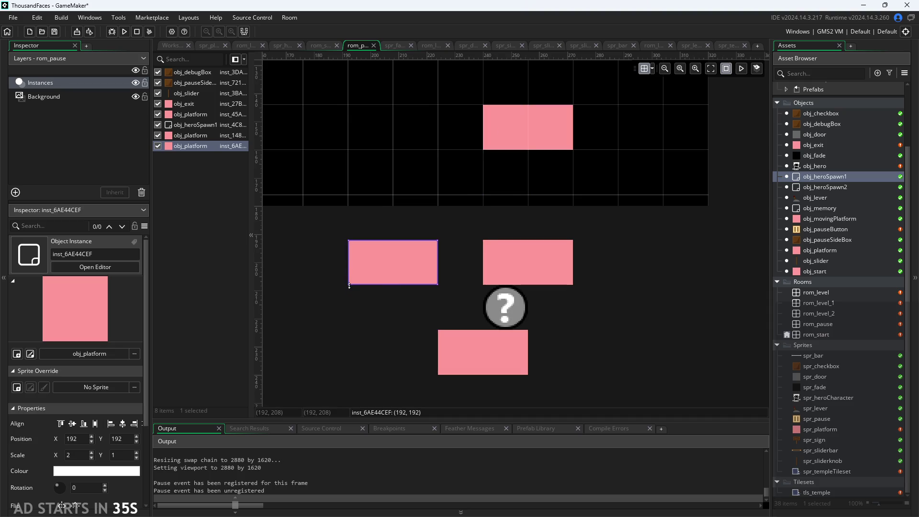
mouse_move(343, 277)
left_mouse_down()
mouse_move(365, 312)
mouse_move(470, 297)
mouse_move(504, 256)
left_mouse_up()
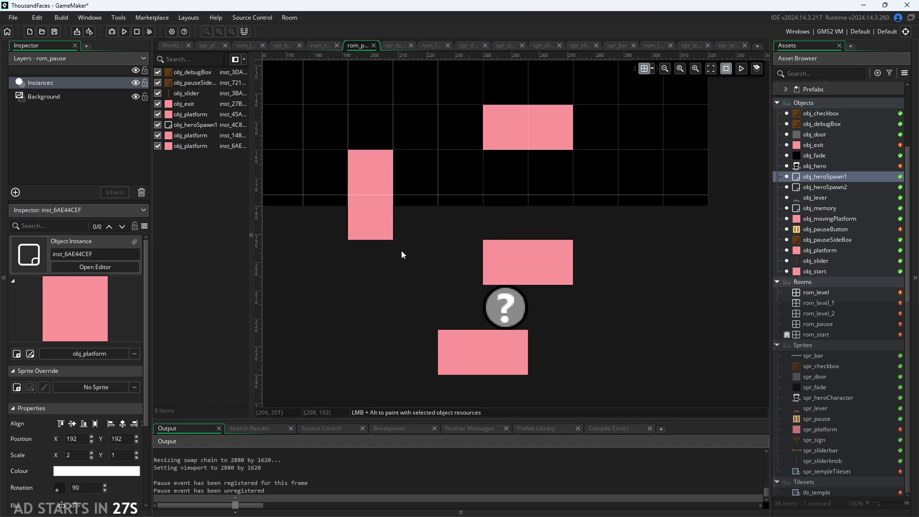
mouse_move(373, 221)
left_mouse_down()
mouse_move(446, 292)
mouse_move(575, 338)
left_mouse_up()
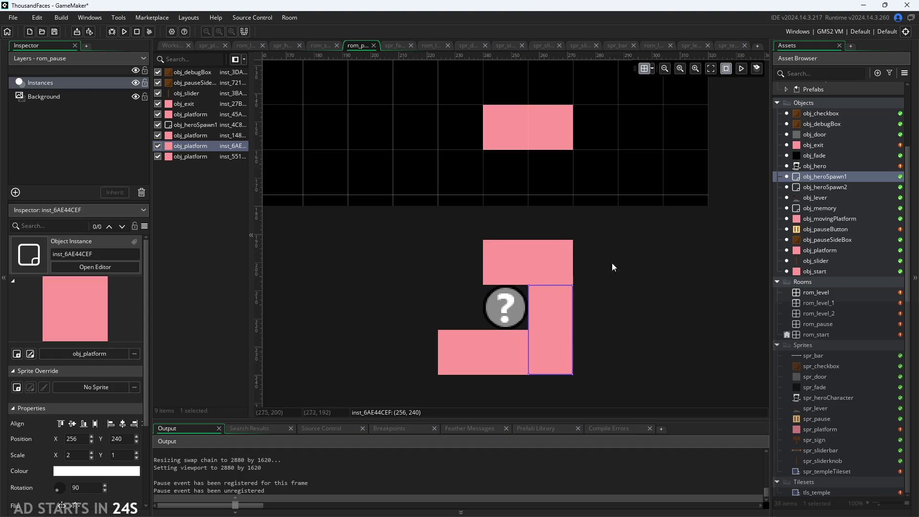
Move the left wall down to close the four-platform square around the hero spawn.
scroll(671, 274, "down", 3)
left_click_drag(598, 150, 581, 267)
left_click(525, 272)
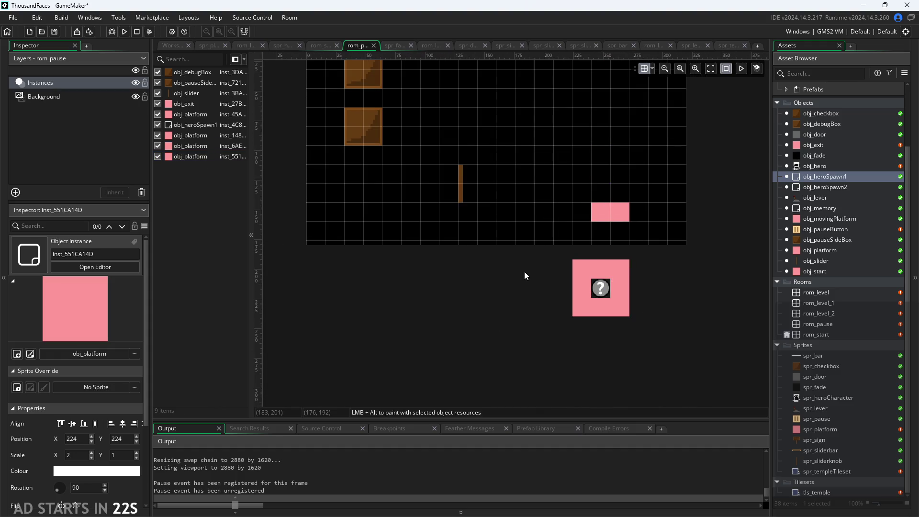
scroll(527, 280, "up", 2)
left_click(573, 247)
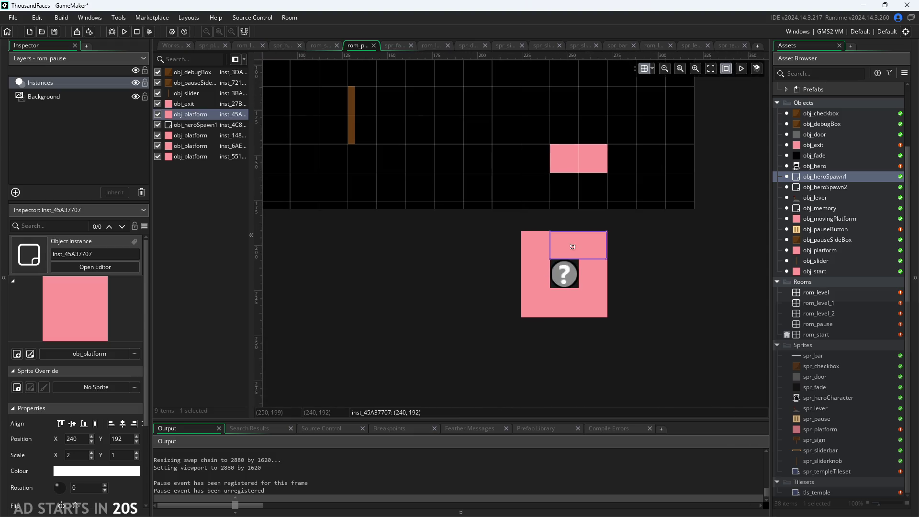
left_click(532, 253)
left_click(547, 309)
left_click(404, 228)
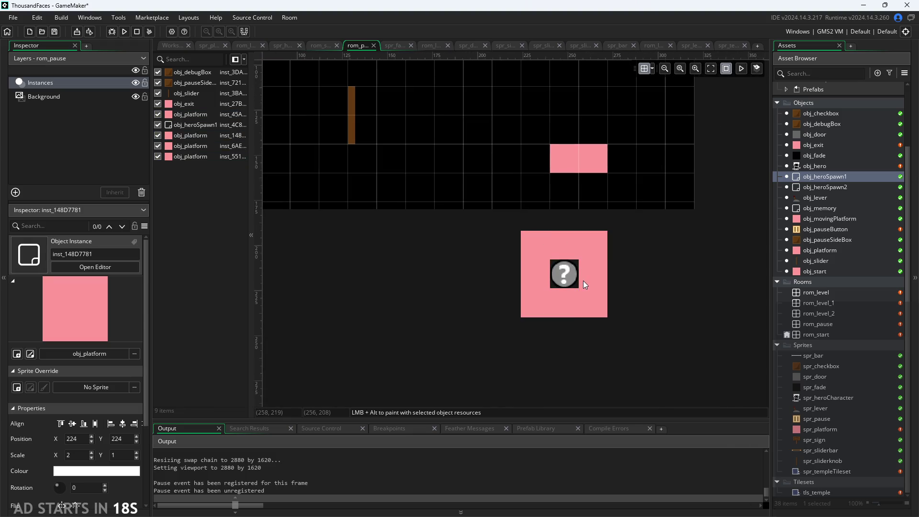
left_click(575, 282)
left_click(367, 280)
Move the brown debug boxes to the lower right and switch to rom_level.
scroll(400, 269, "down", 2)
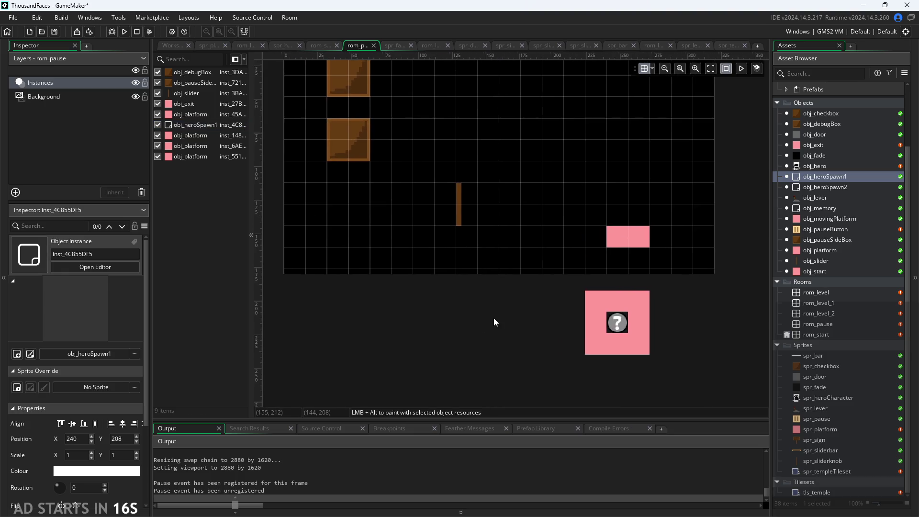
scroll(394, 282, "down", 1)
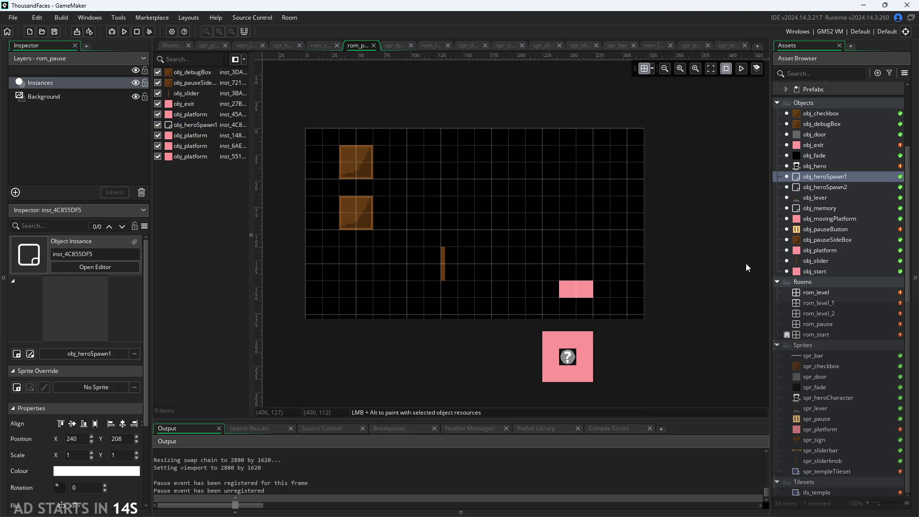
left_click(361, 167)
left_click_drag(364, 199, 397, 216)
mouse_move(355, 174)
left_mouse_down()
mouse_move(397, 182)
mouse_move(397, 199)
mouse_move(390, 182)
mouse_move(408, 197)
left_mouse_up()
left_click(451, 214)
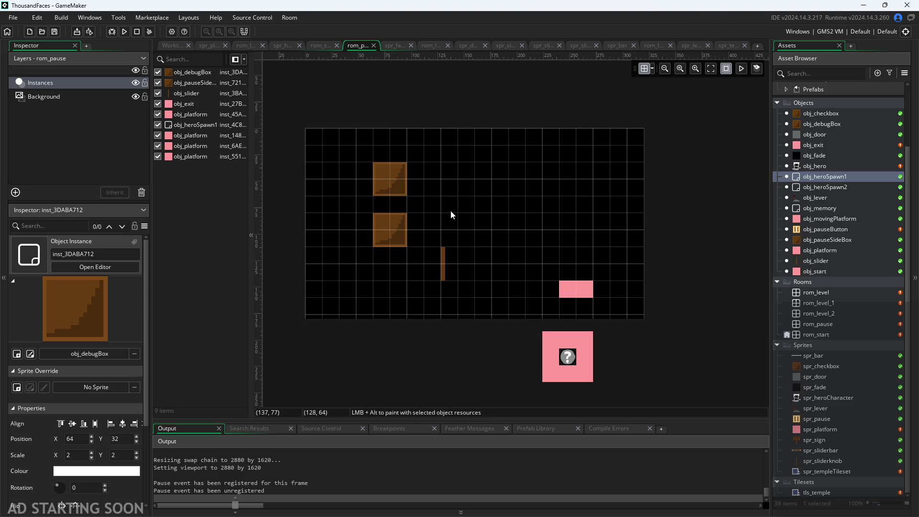
scroll(451, 214, "up", 2)
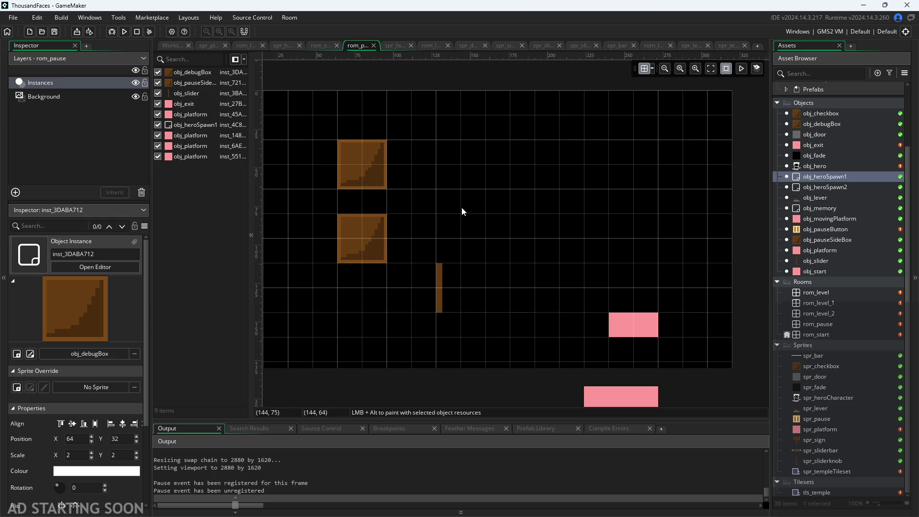
key("ctrl+Tab")
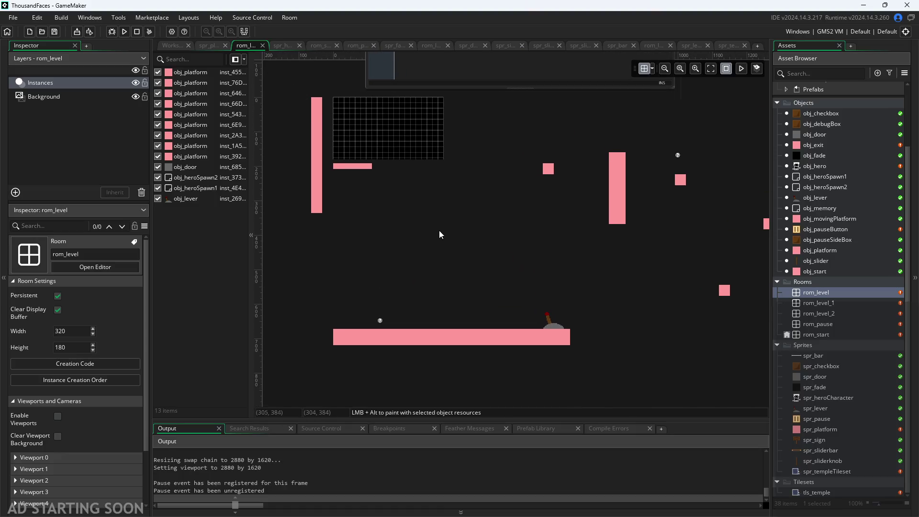
Delete heroSpawn1, heroSpawn2 and obj_lever from the rom_level Instances list.
scroll(438, 231, "down", 2)
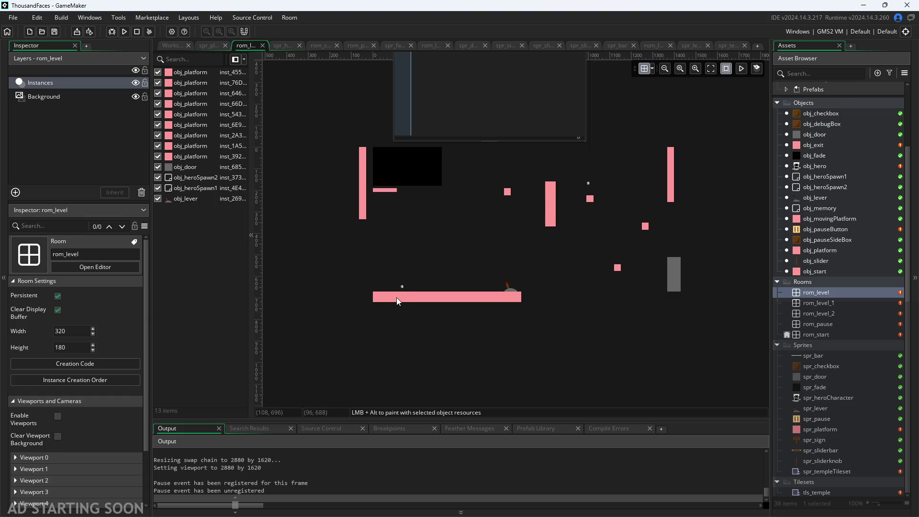
left_click(205, 73)
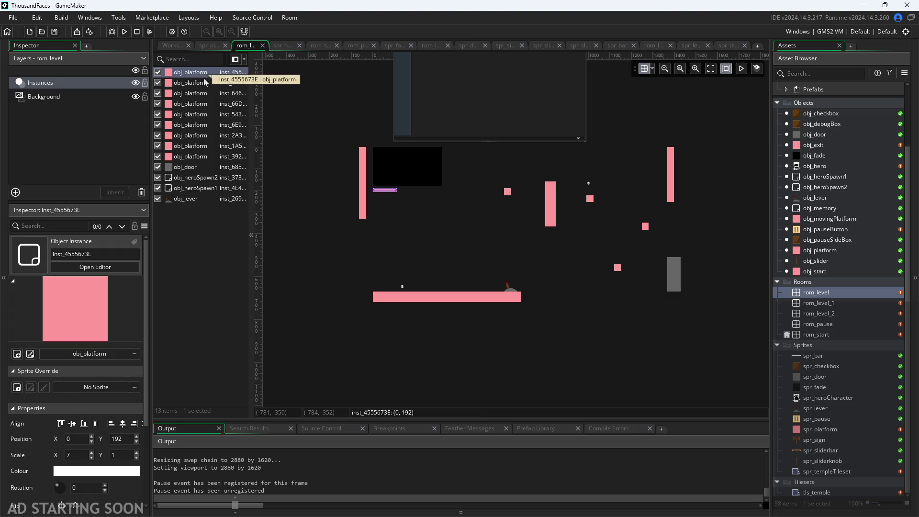
left_click(197, 199, "shift")
left_click(192, 156, "shift")
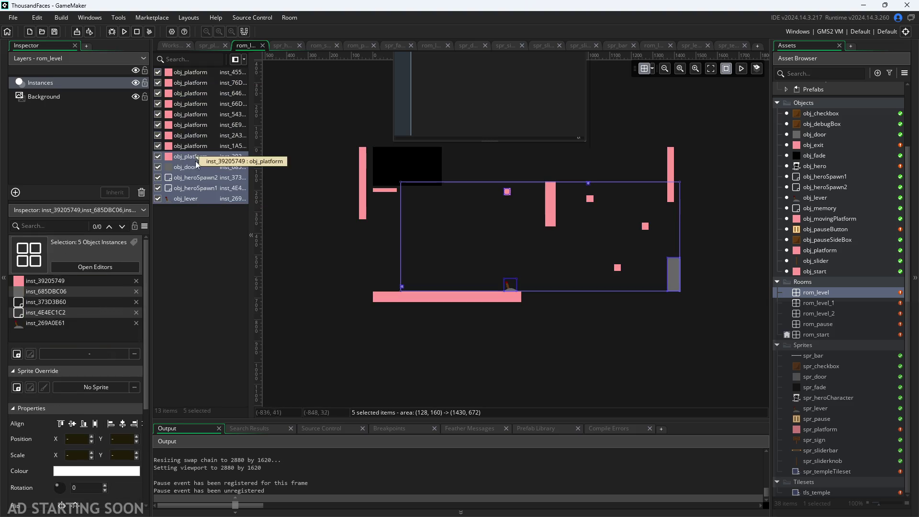
left_click(207, 233)
left_click(195, 177)
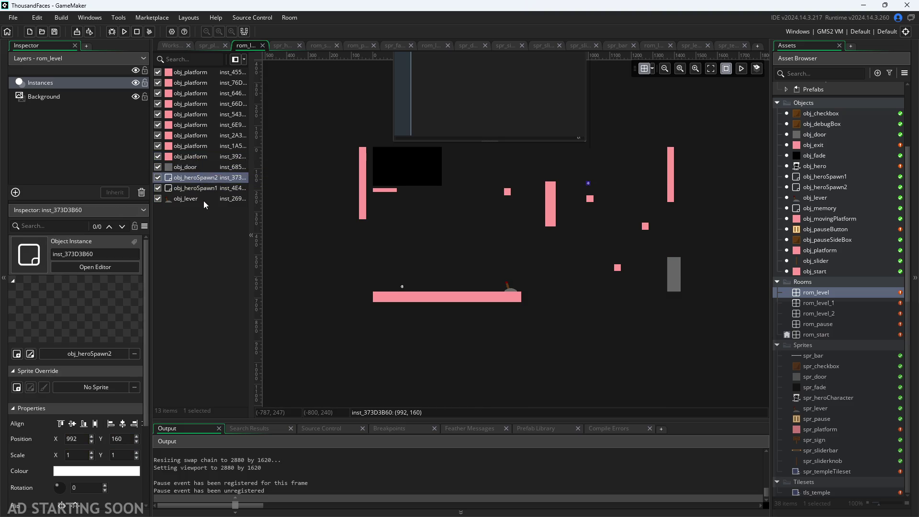
left_click(203, 200, "shift")
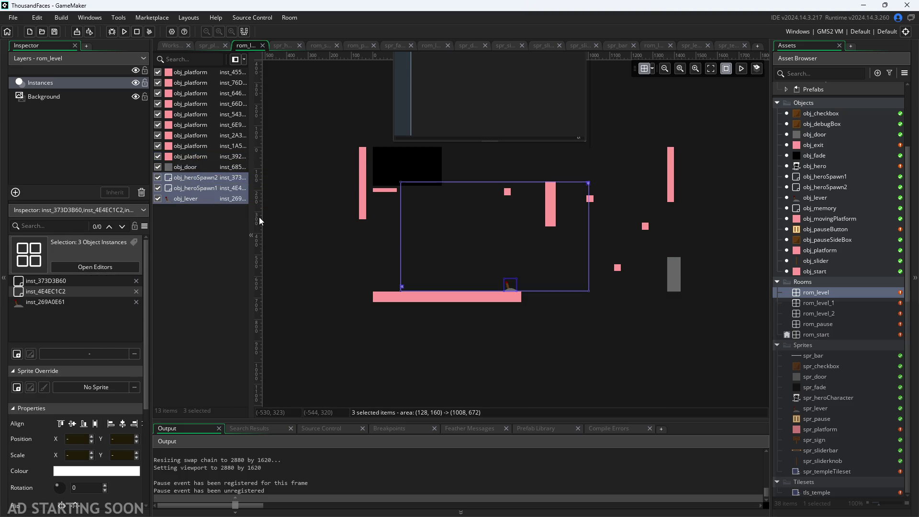
key("Delete")
Delete all nine obj_platform instances, leaving only the door.
left_click(206, 156)
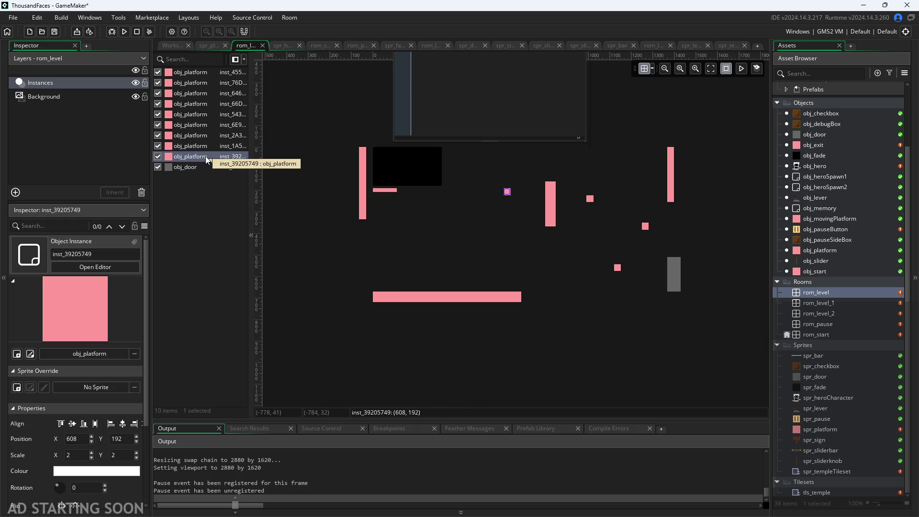
left_click(205, 75, "shift")
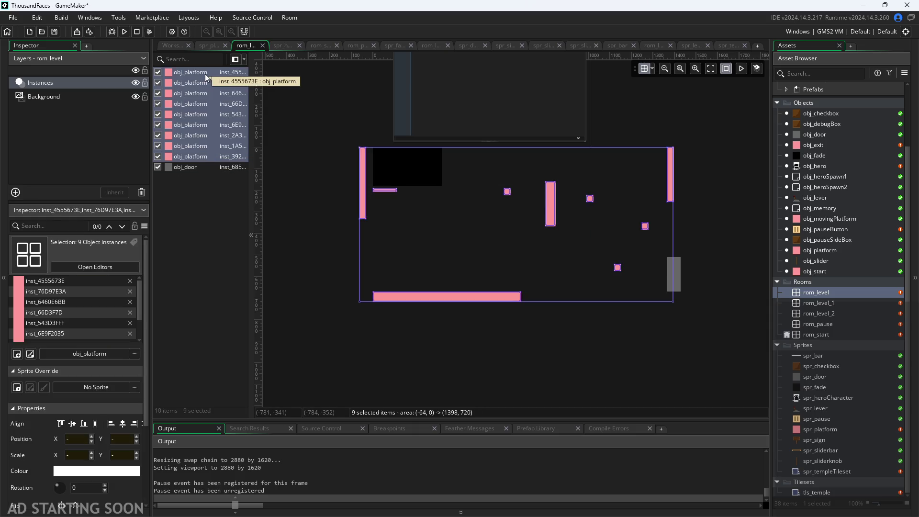
key("Delete")
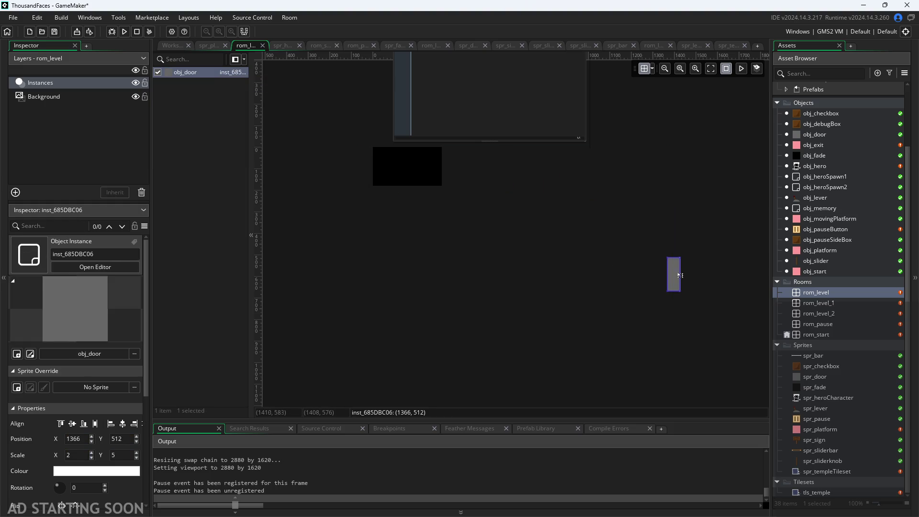
Move the door to the room's right edge and shorten it to half height.
left_click_drag(679, 275, 448, 171)
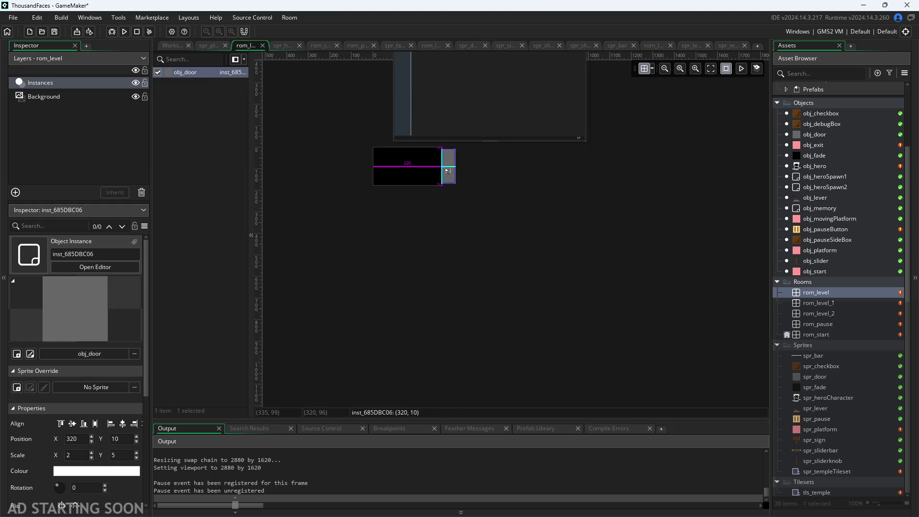
scroll(419, 202, "up", 5)
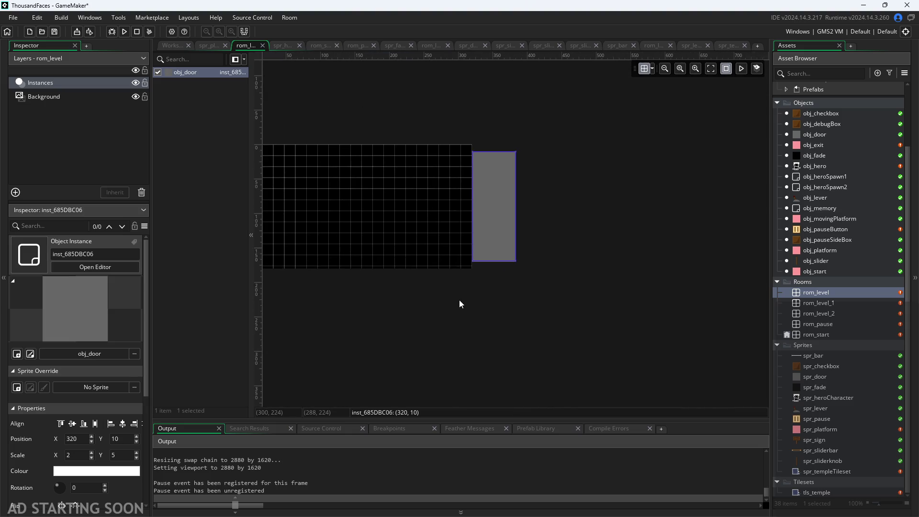
scroll(458, 302, "up", 1)
left_click_drag(505, 183, 507, 192)
left_click_drag(501, 105, 502, 237)
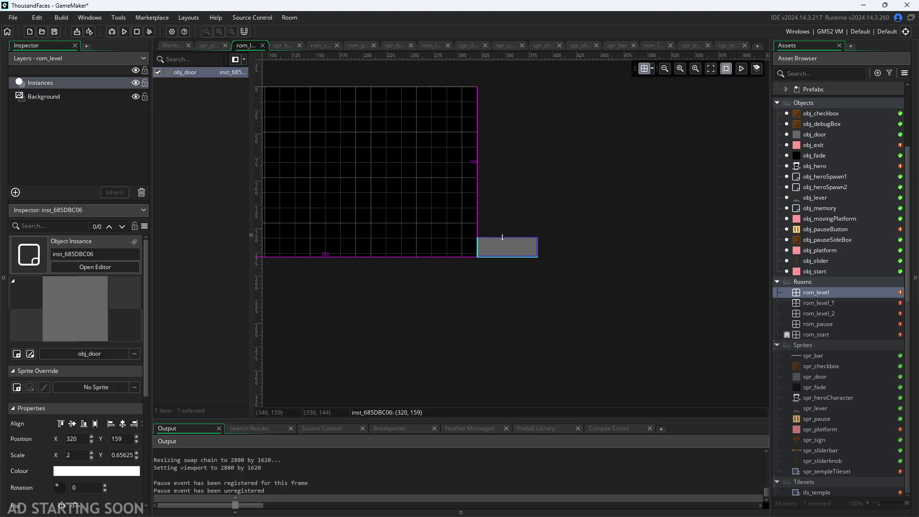
scroll(447, 272, "up", 4)
mouse_move(598, 238)
left_mouse_down()
mouse_move(636, 238)
mouse_move(635, 227)
left_mouse_up()
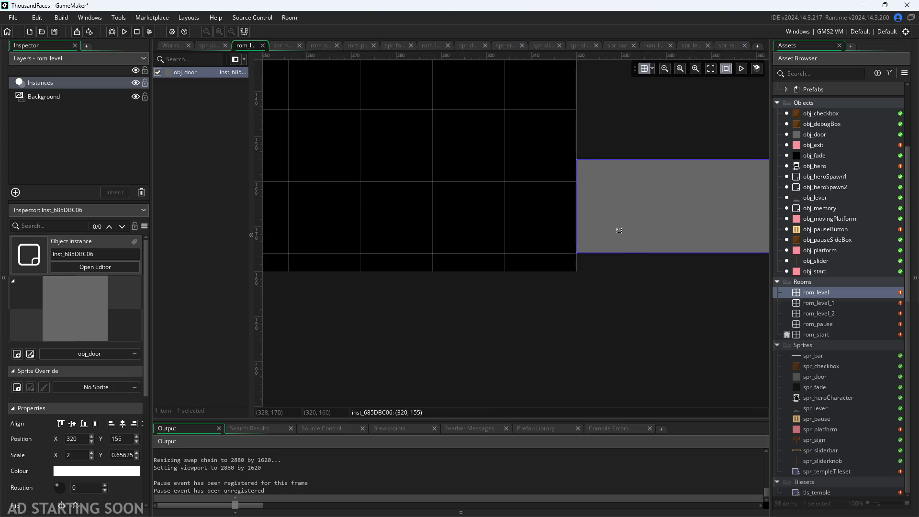
left_click_drag(609, 162, 610, 182)
left_click(554, 192)
Narrow the door and set its Scale X to 1 in the Inspector.
scroll(555, 193, "up", 1)
scroll(560, 196, "down", 3)
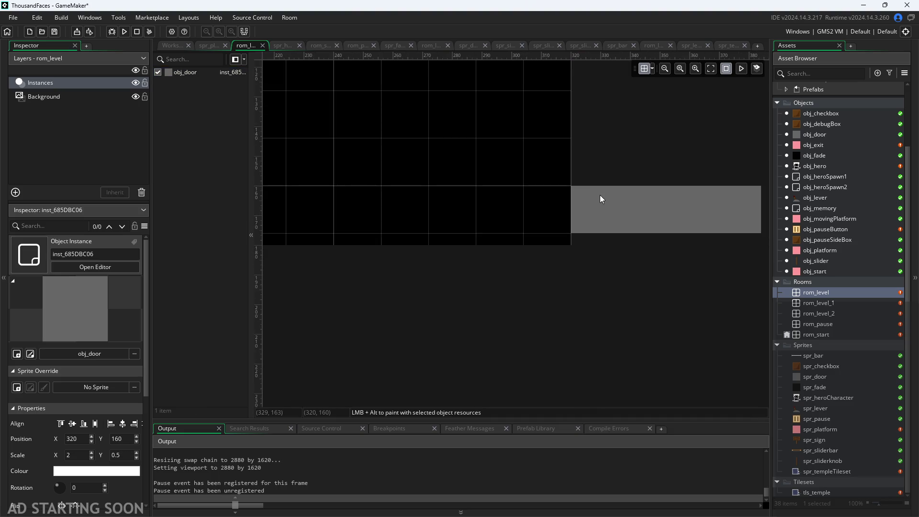
left_click(558, 254)
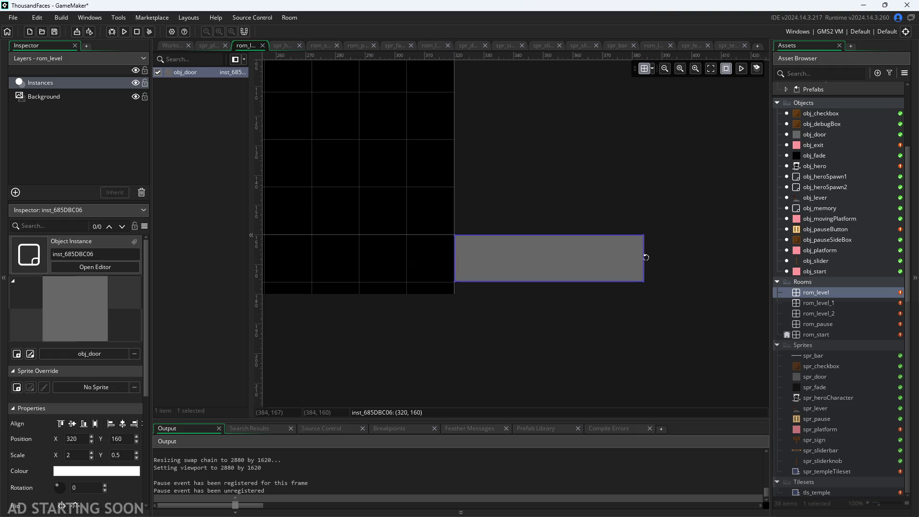
mouse_move(645, 259)
left_mouse_down()
mouse_move(481, 260)
mouse_move(505, 265)
left_mouse_up()
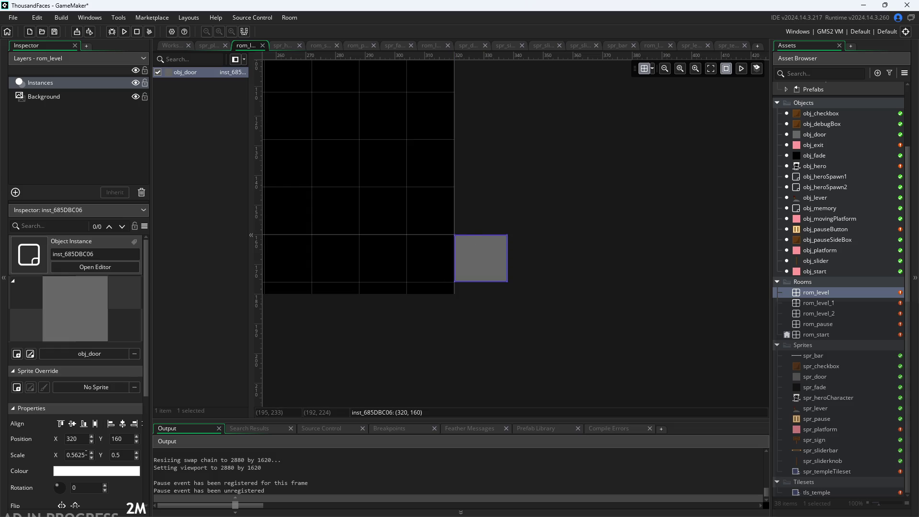
left_click(86, 453)
type("1")
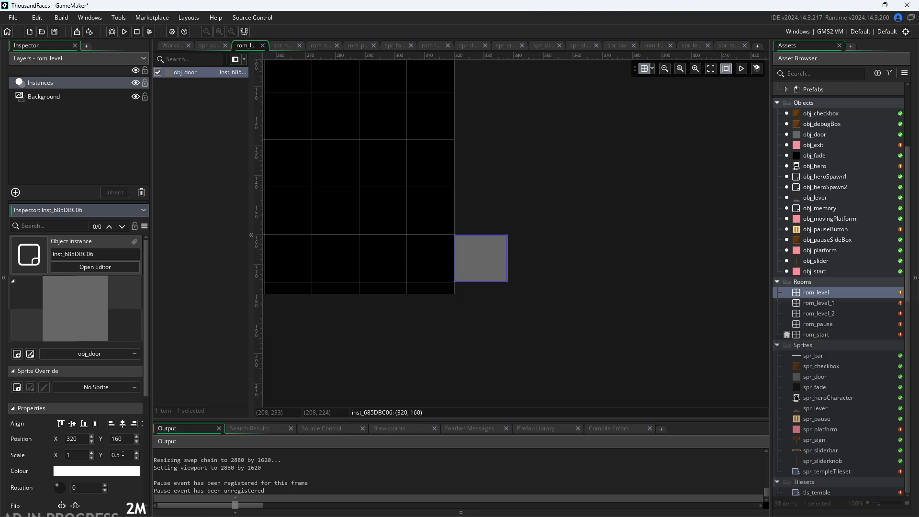
left_click(411, 341)
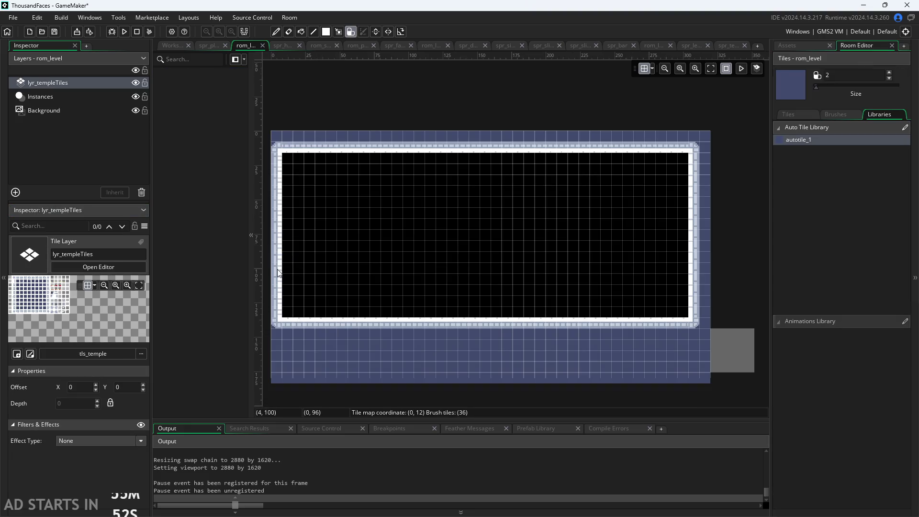
Paint autotile_1 temple walls down the left edge and along the bottom, fixing the corner.
mouse_move(366, 242)
left_mouse_down()
mouse_move(350, 329)
mouse_move(348, 128)
left_mouse_up()
scroll(349, 128, "up", 5)
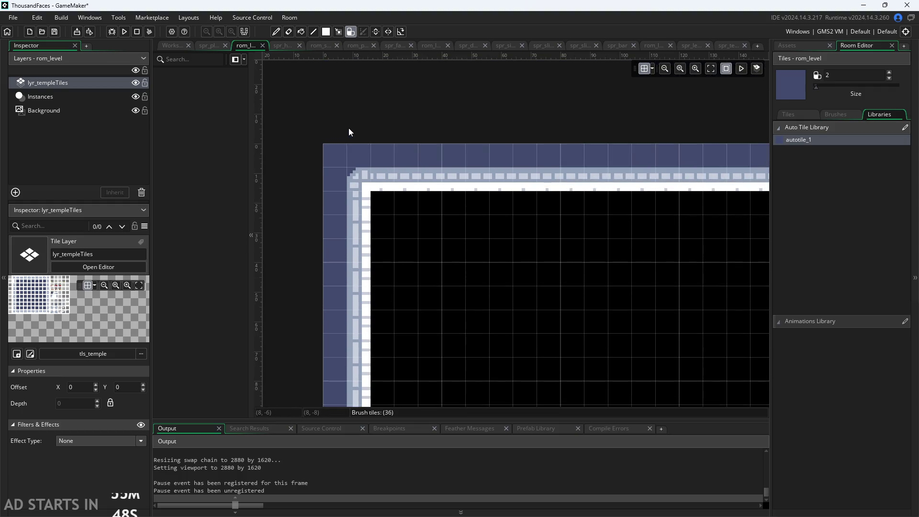
scroll(354, 189, "down", 2, "ctrl")
scroll(433, 231, "down", 2)
scroll(433, 231, "right", 2)
scroll(570, 207, "up", 1, "ctrl")
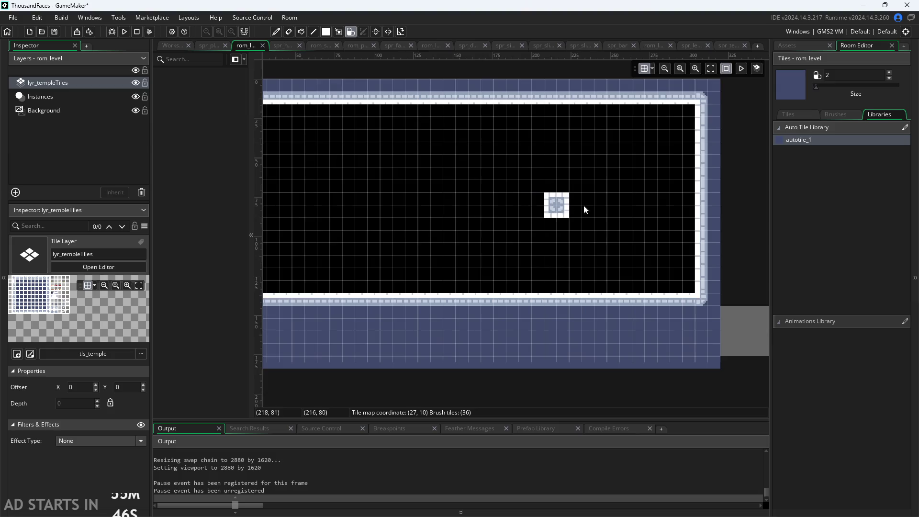
scroll(628, 202, "left", 2)
scroll(551, 212, "right", 1)
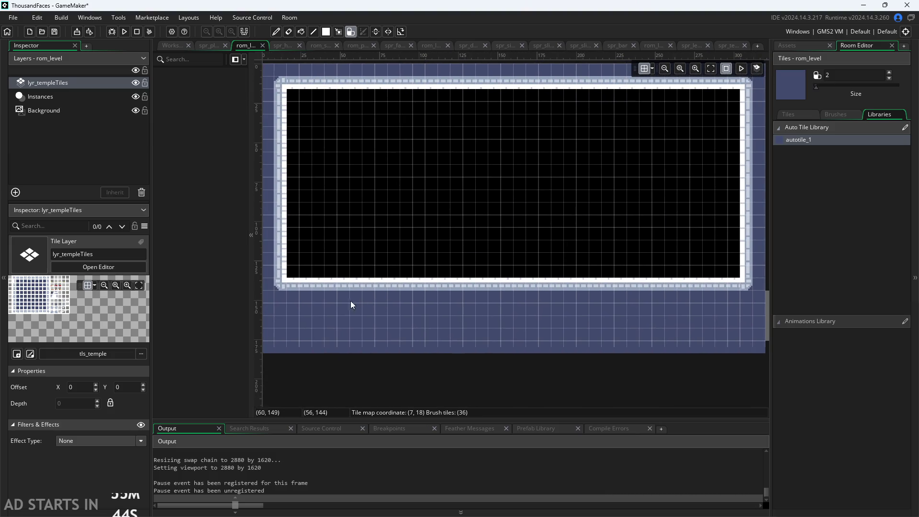
mouse_move(306, 292)
left_mouse_down()
mouse_move(734, 291)
mouse_move(670, 306)
mouse_move(328, 316)
mouse_move(300, 312)
mouse_move(722, 309)
left_mouse_up()
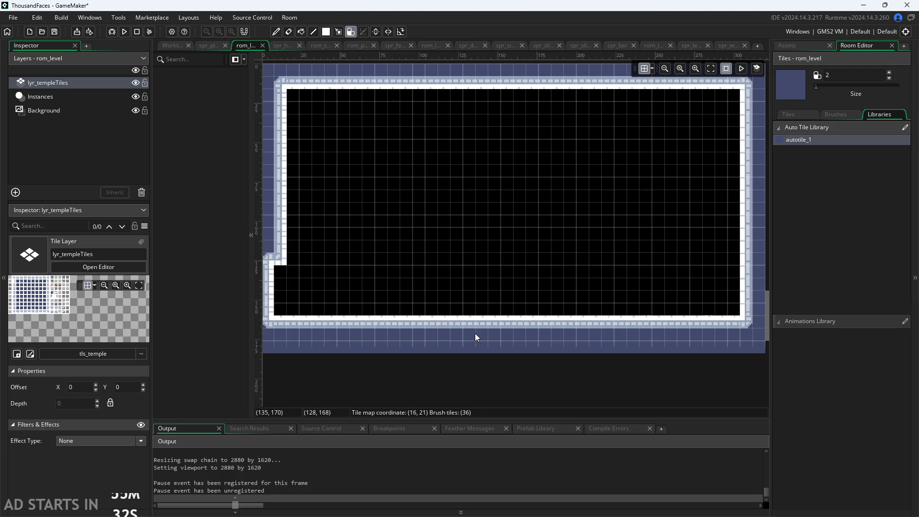
mouse_move(270, 307)
left_mouse_down()
mouse_move(271, 270)
mouse_move(271, 318)
left_mouse_up()
Erase a gap in the lower right wall and move the door up into it at 320, 130.
left_click_drag(569, 249, 347, 240)
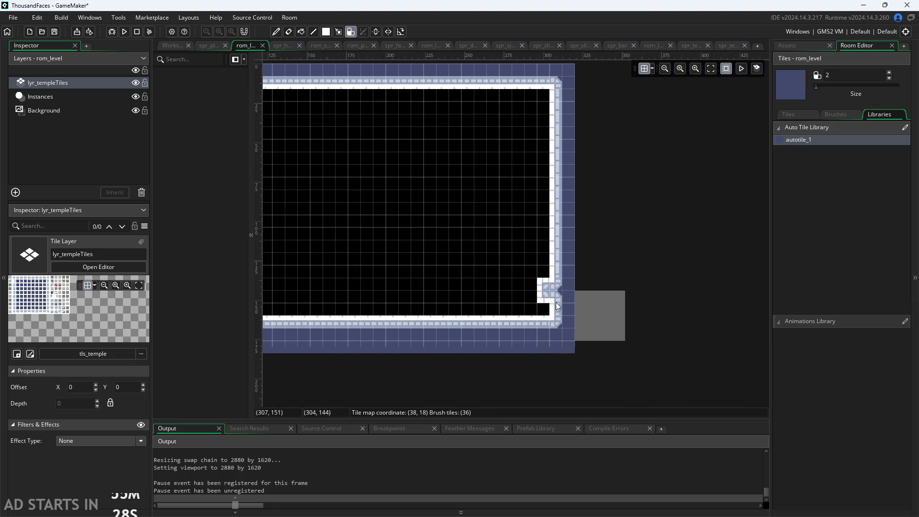
left_click_drag(566, 301, 567, 318)
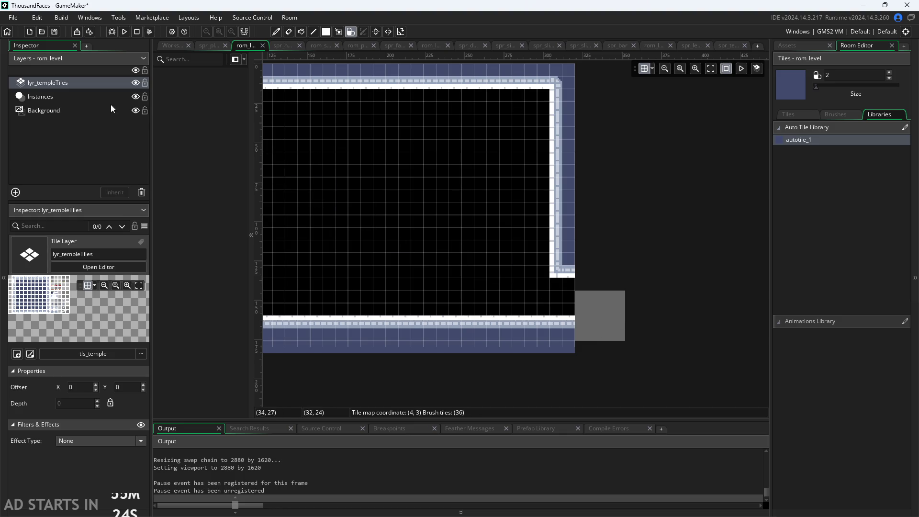
left_click(596, 323)
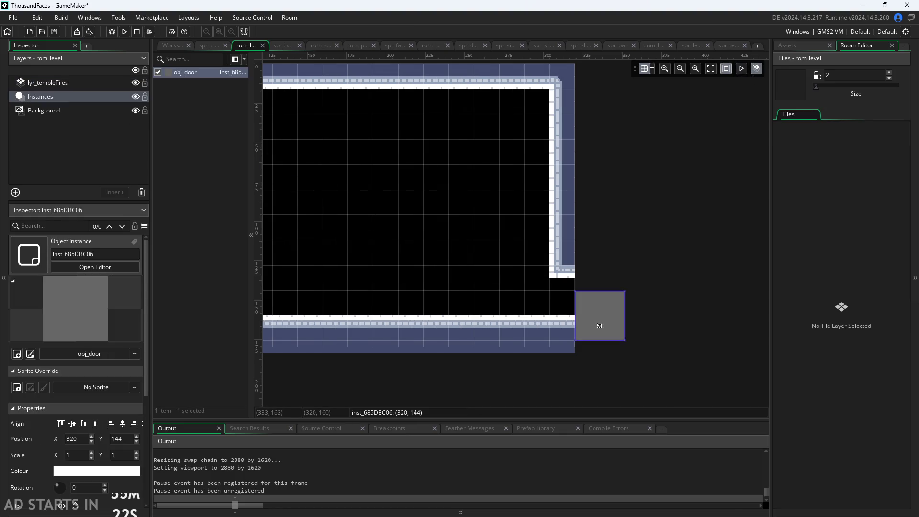
left_click_drag(596, 323, 600, 304)
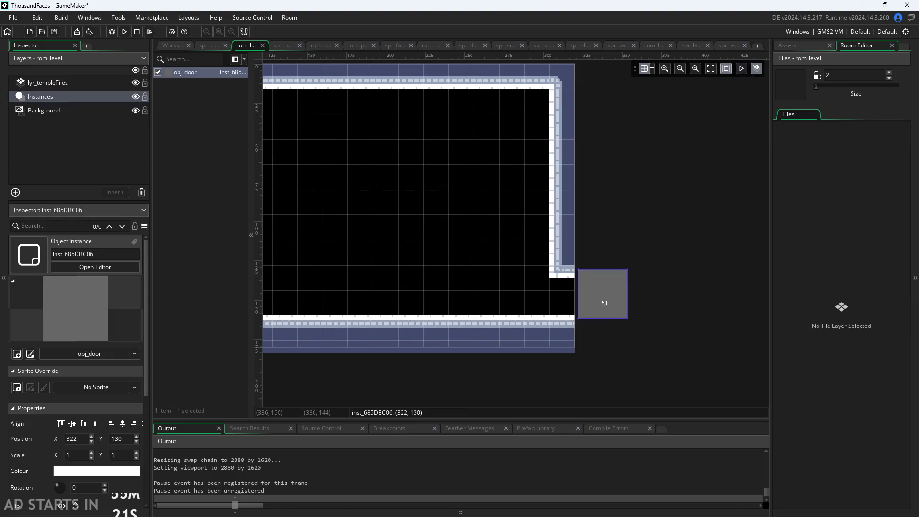
left_click(624, 335)
scroll(556, 281, "right", 2)
scroll(557, 283, "up", 3)
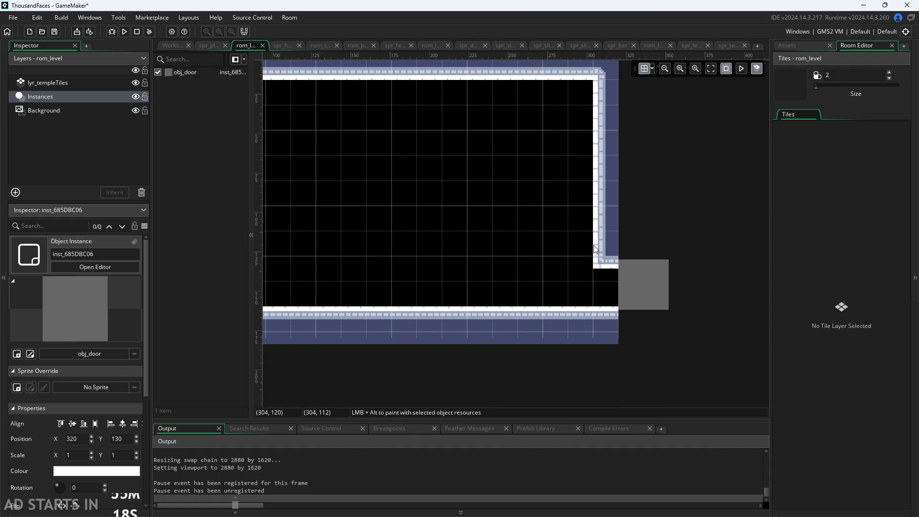
Repaint the temple wall tiles beside the door opening so the right wall runs straight down.
left_click(615, 221)
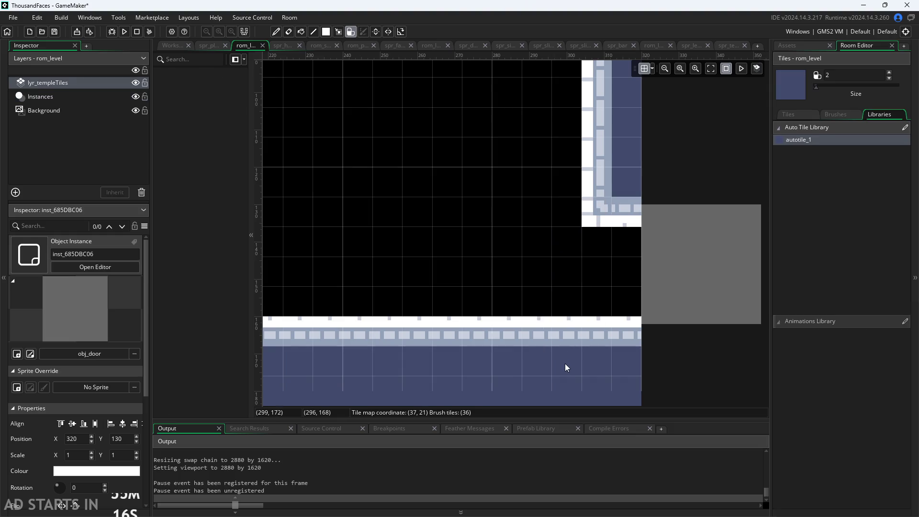
left_click(567, 301)
scroll(412, 260, "down", 4)
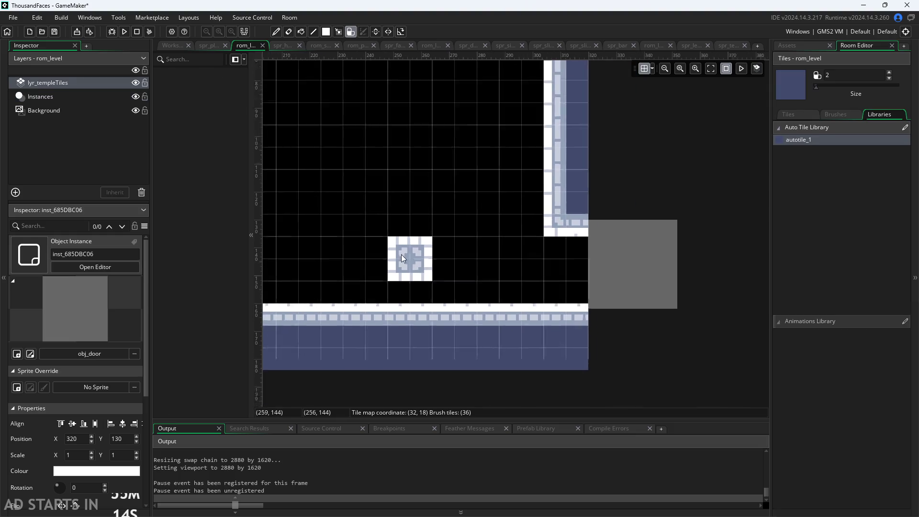
scroll(497, 252, "down", 1)
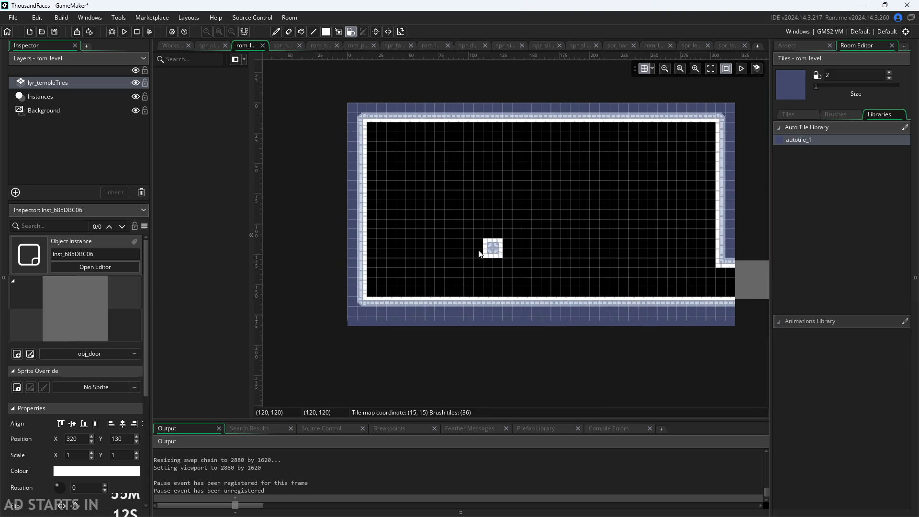
scroll(369, 220, "up", 4)
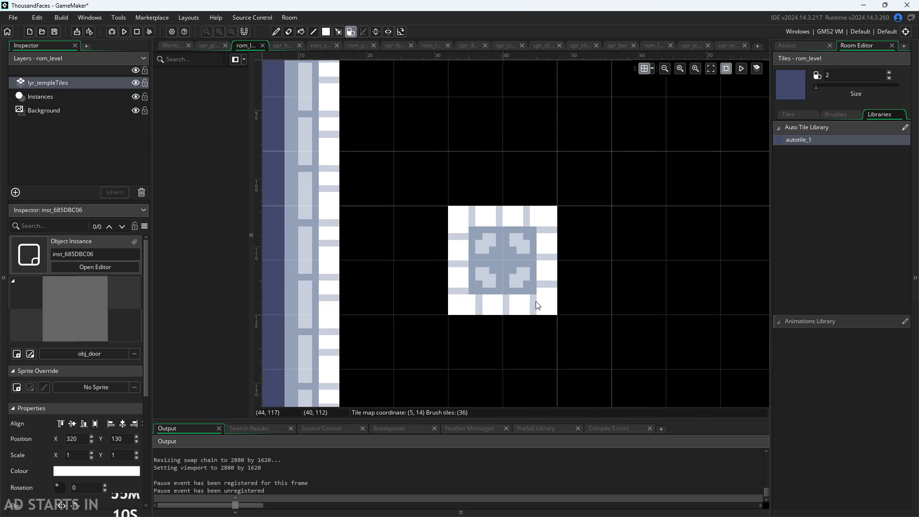
scroll(537, 301, "down", 2)
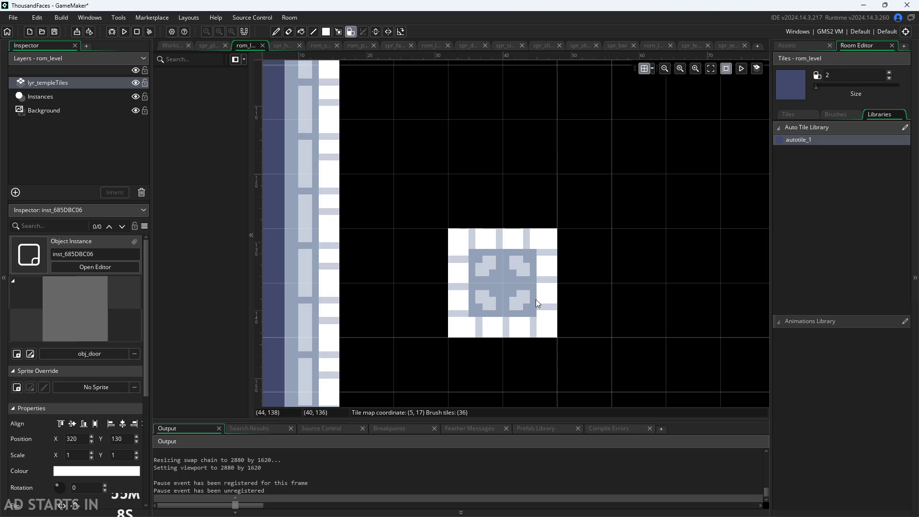
scroll(484, 277, "down", 3)
scroll(512, 252, "down", 5)
scroll(479, 287, "up", 3)
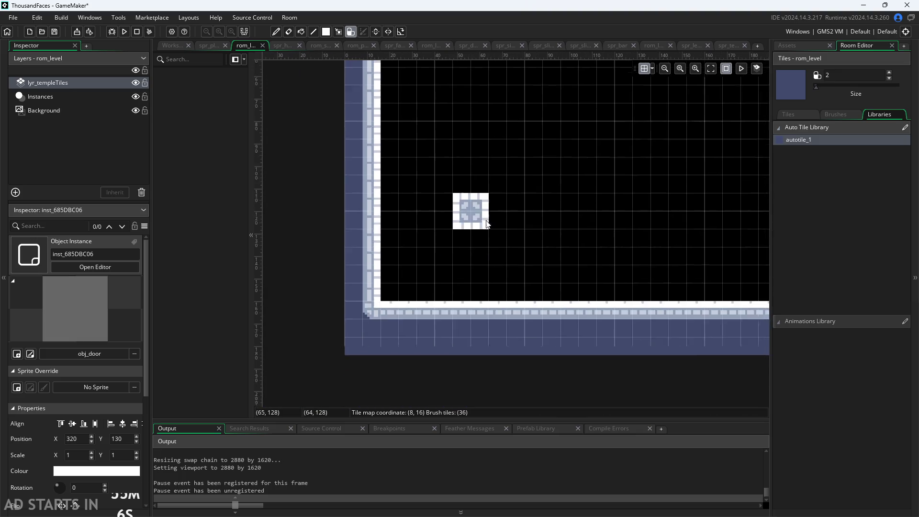
scroll(441, 325, "down", 2)
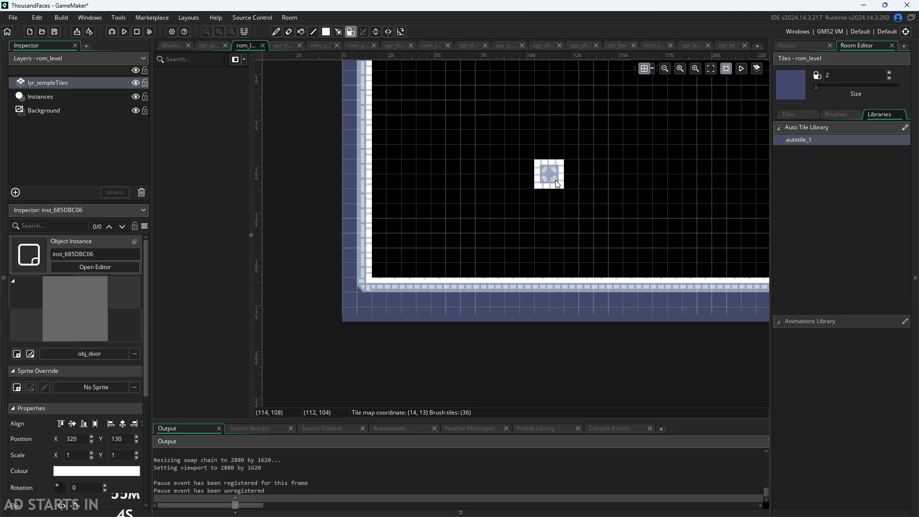
scroll(657, 107, "up", 4)
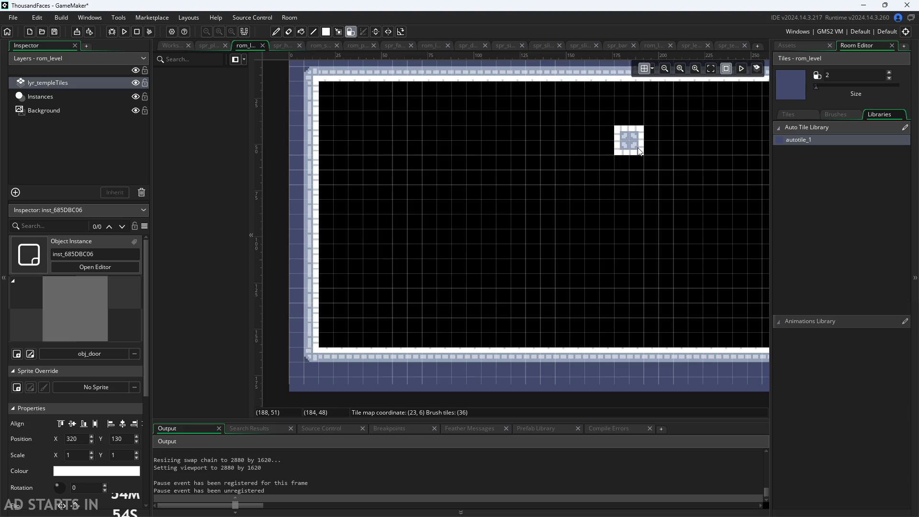
scroll(495, 199, "down", 3)
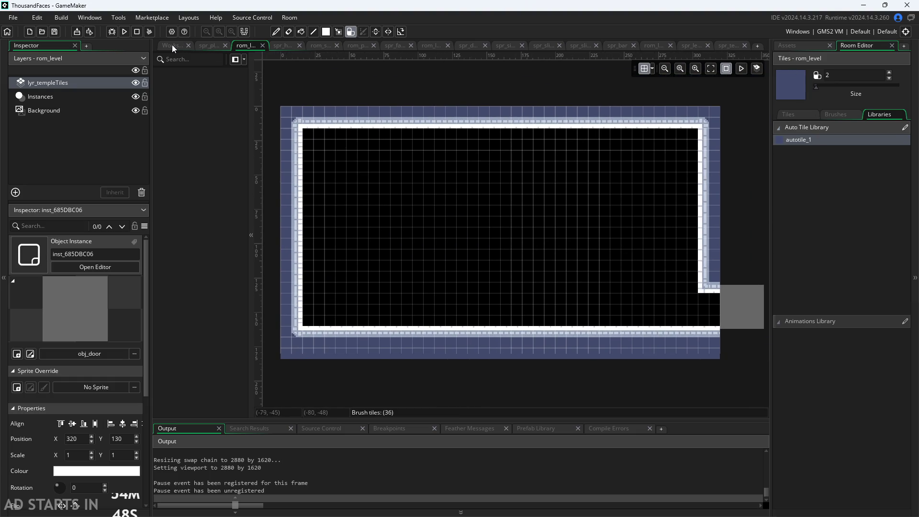
left_click(805, 46)
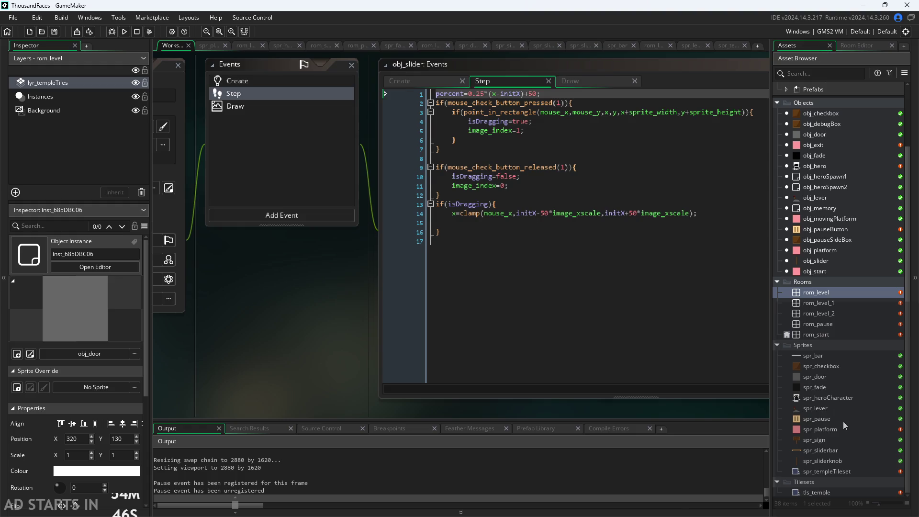
Open spr_templeTileset and view its full 128x80 image in the image editor.
double_click(842, 472)
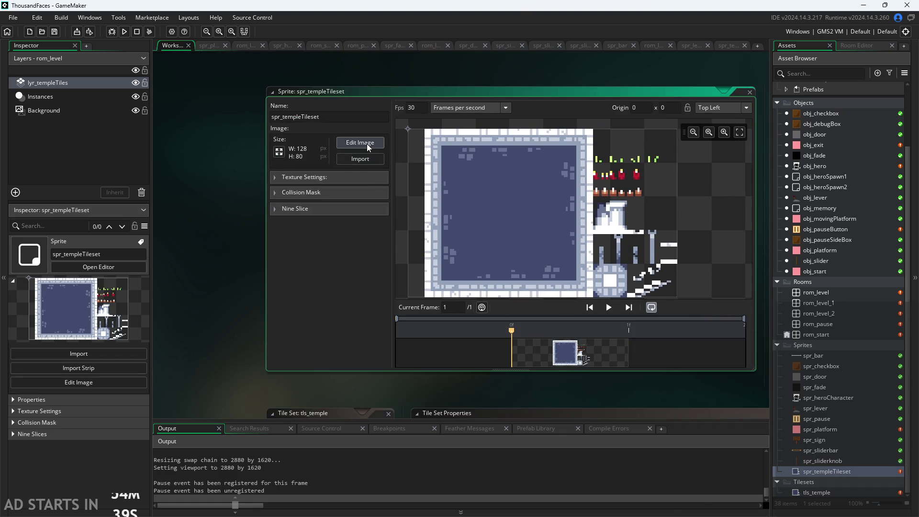
left_click(367, 144)
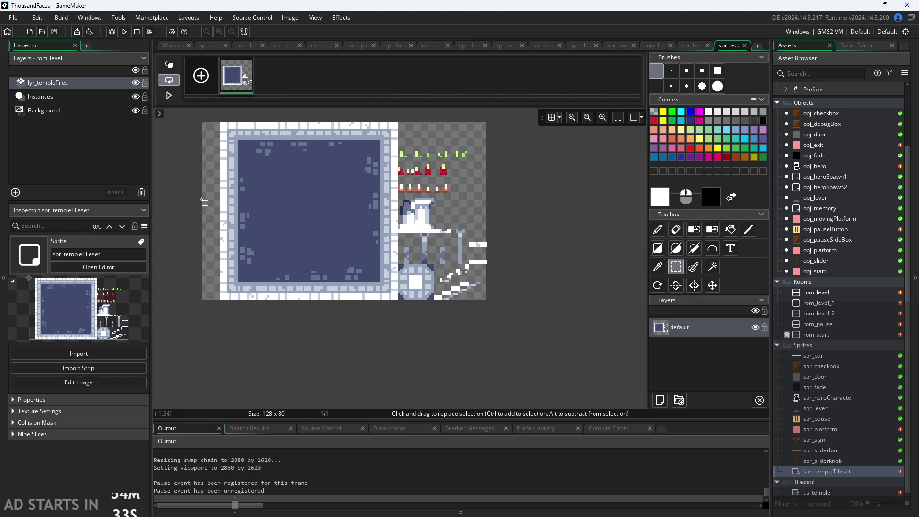
scroll(217, 330, "up", 1)
scroll(210, 342, "up", 1)
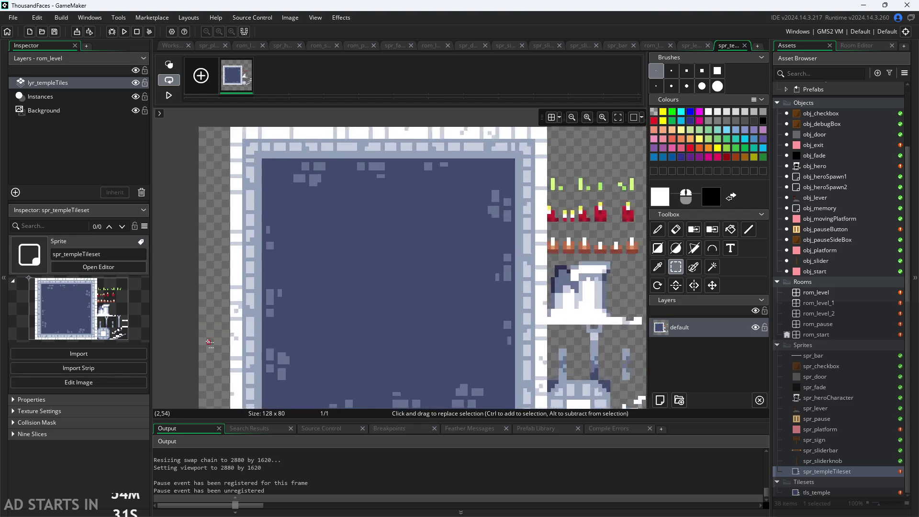
scroll(209, 342, "down", 3)
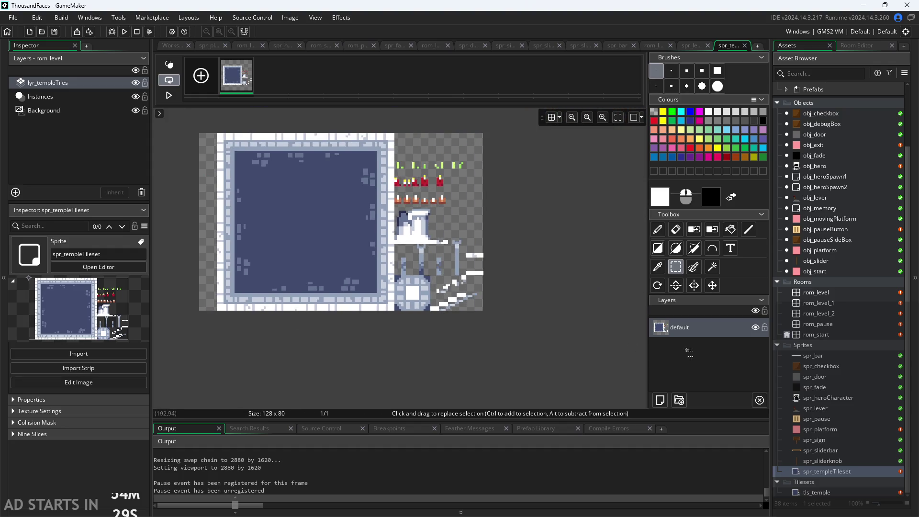
Open tls_temple and bring its 8x8 tile properties and autotile_1 setup into view.
double_click(839, 492)
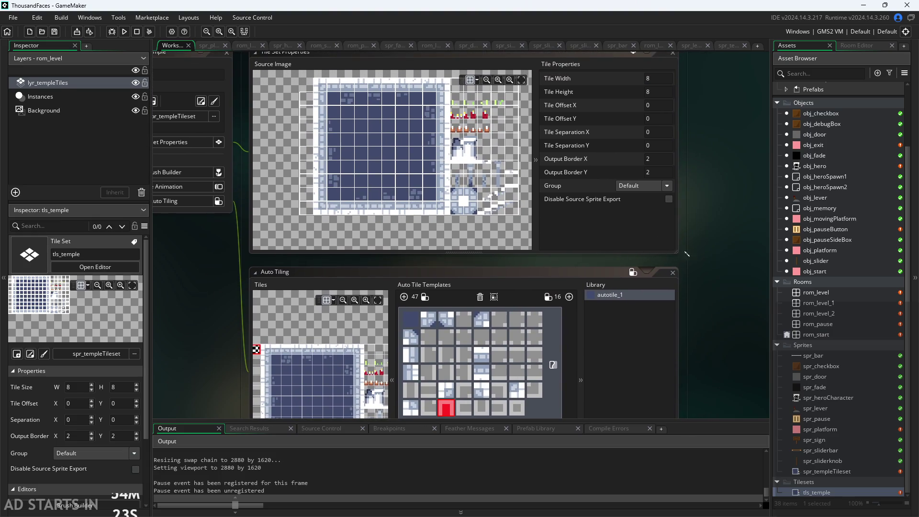
left_click_drag(704, 271, 717, 331)
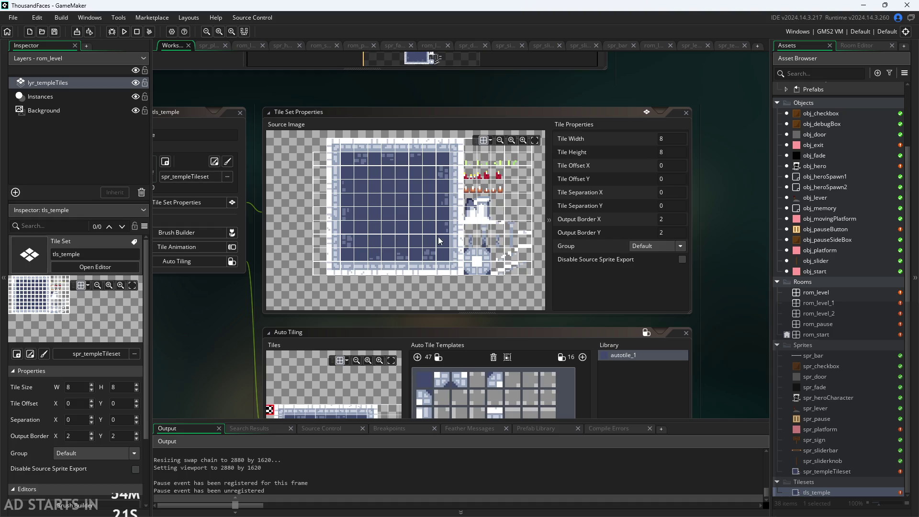
scroll(404, 243, "up", 3)
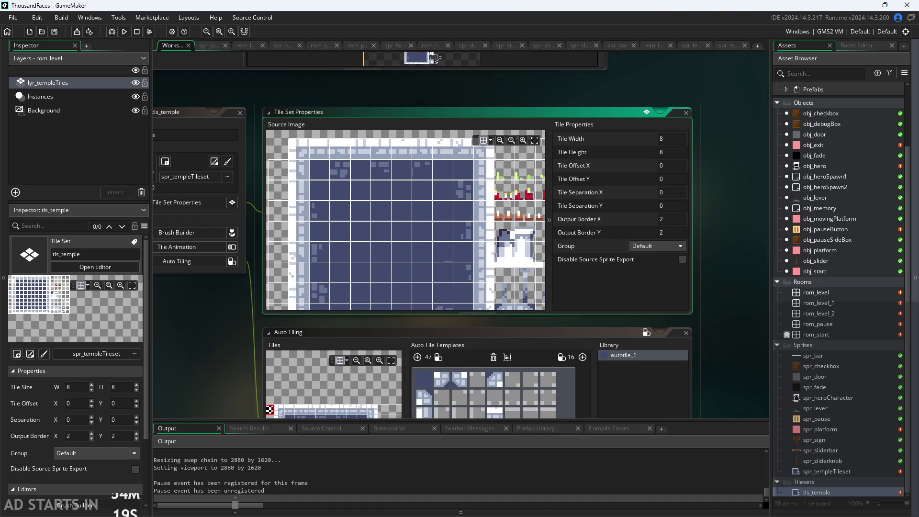
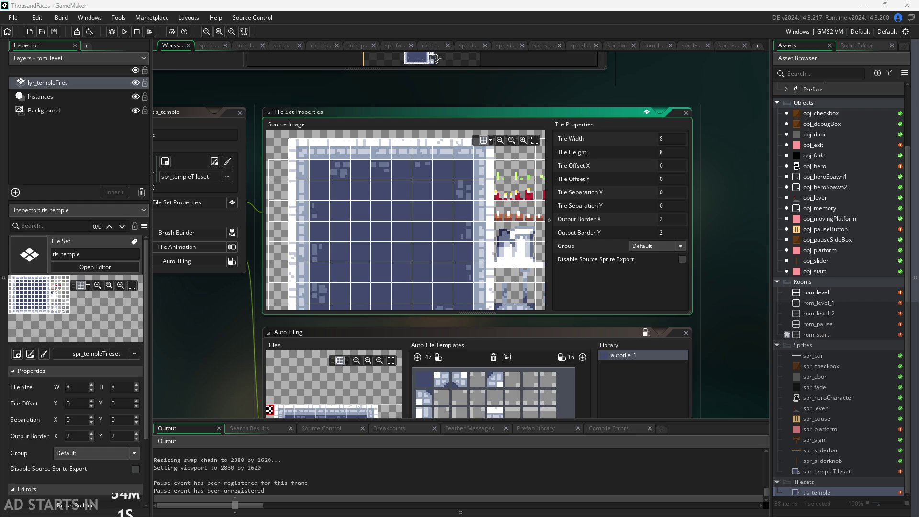
Switch to the Paint notes sketching the 320x180 viewport and tile sizes.
key("alt+Tab")
scroll(679, 171, "down", 3, "ctrl")
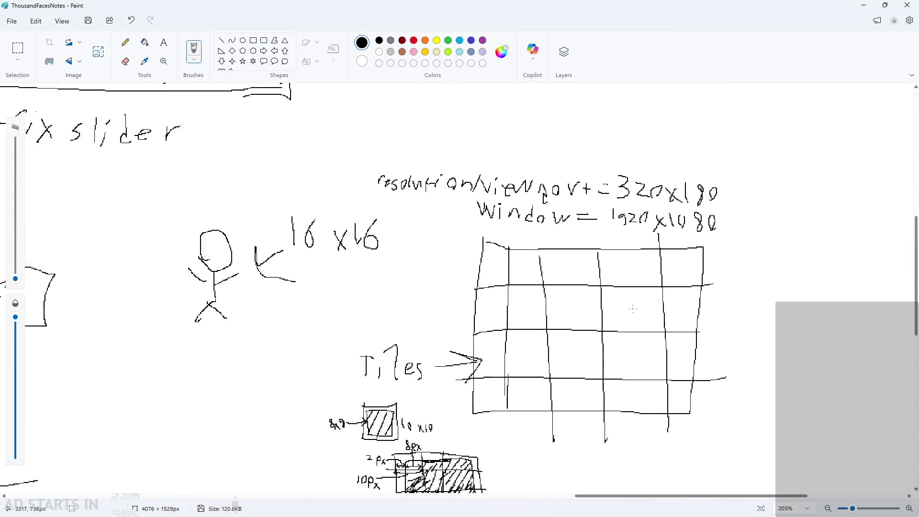
Zoom into the hatched tile sketches, then minimize Paint to return to GameMaker.
scroll(650, 307, "up", 4, "ctrl")
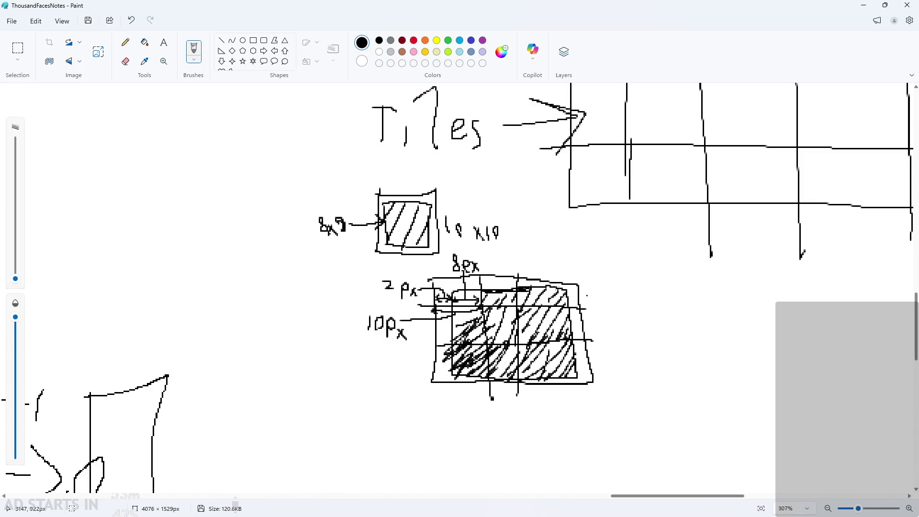
scroll(522, 308, "up", 5, "ctrl")
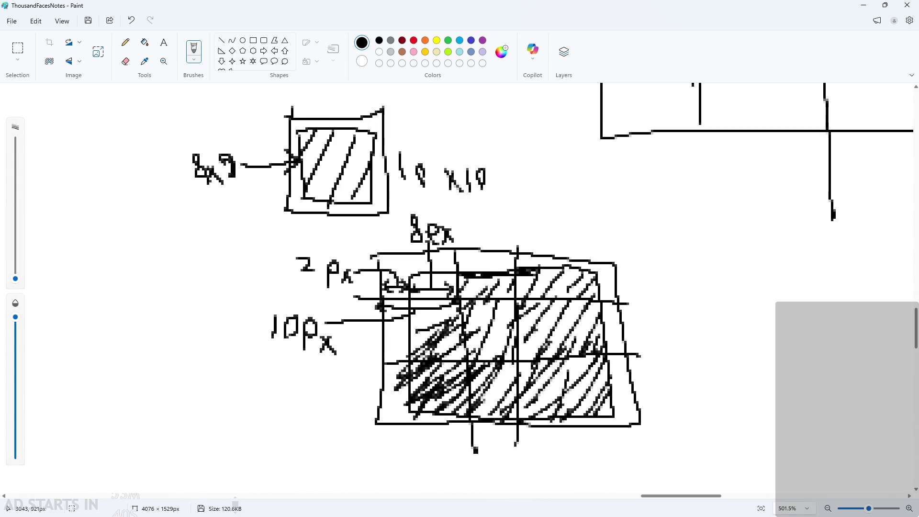
scroll(453, 115, "down", 2, "ctrl")
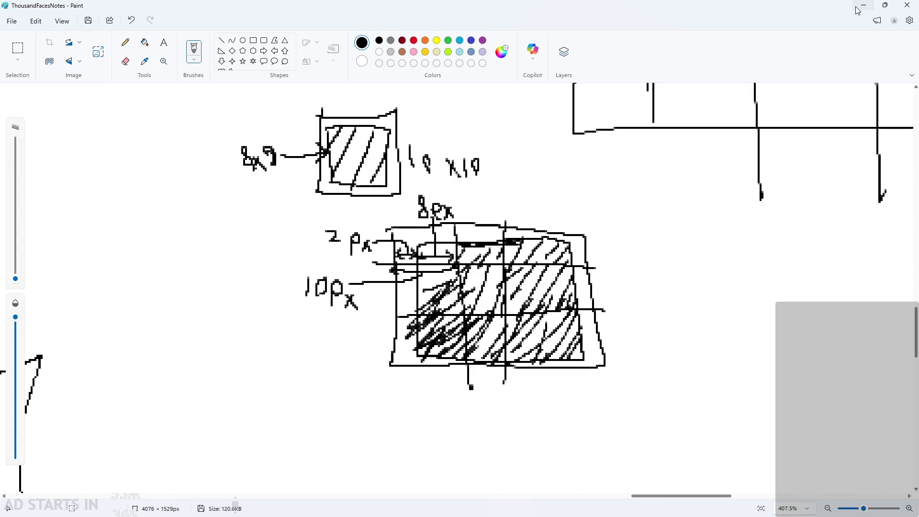
left_click(857, 9)
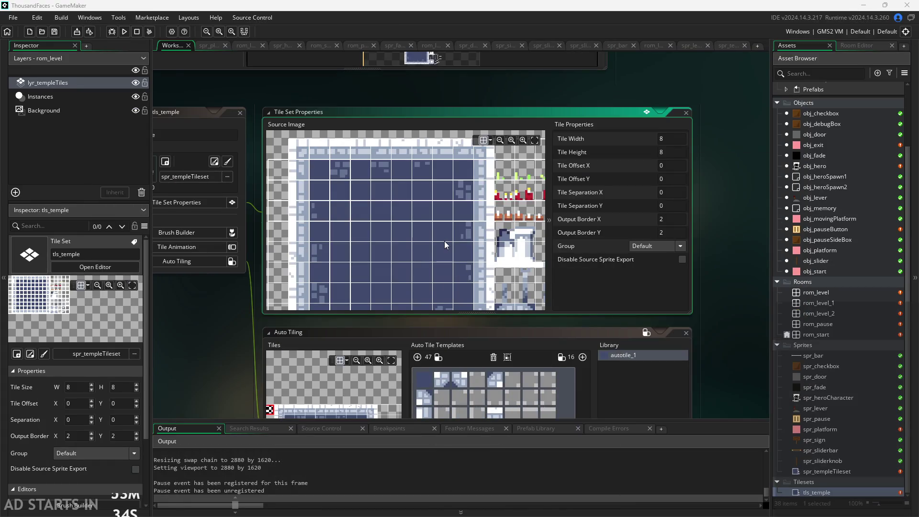
scroll(444, 241, "down", 3)
scroll(455, 274, "up", 3)
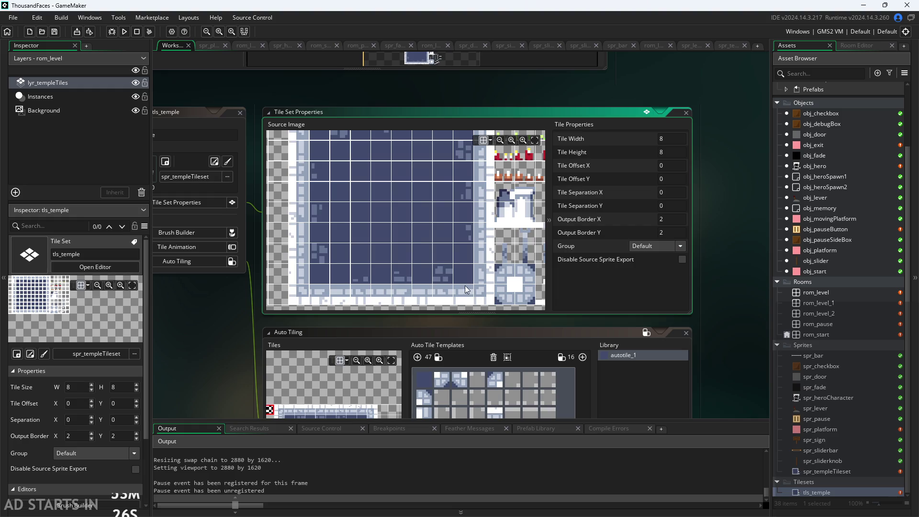
scroll(474, 283, "up", 5)
scroll(534, 255, "down", 4)
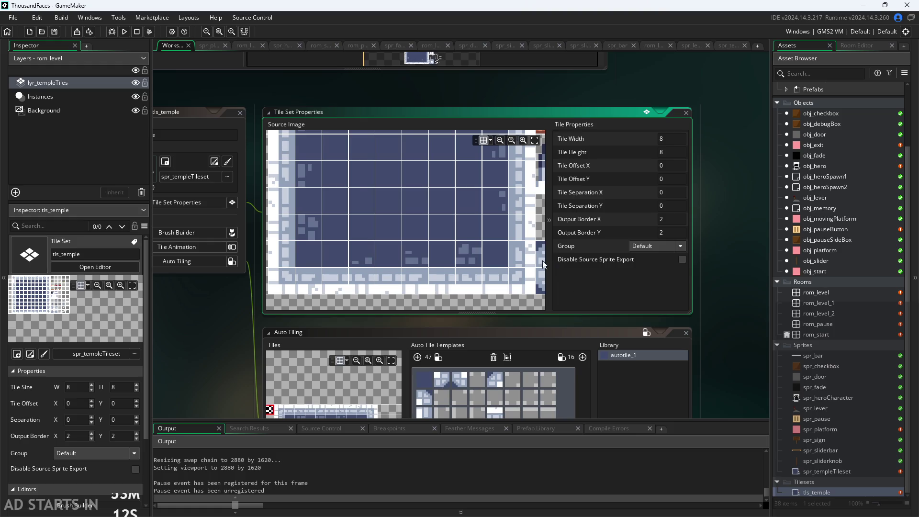
scroll(495, 277, "up", 4)
scroll(509, 206, "down", 3)
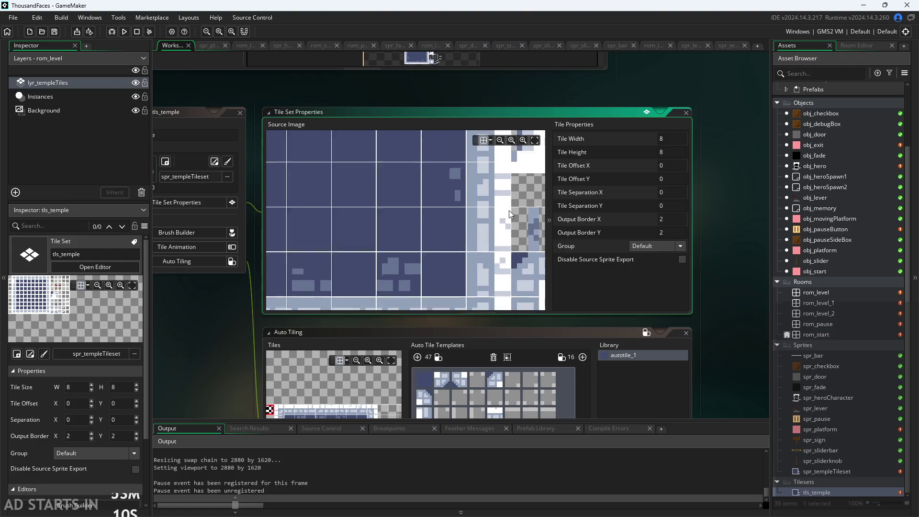
type("10")
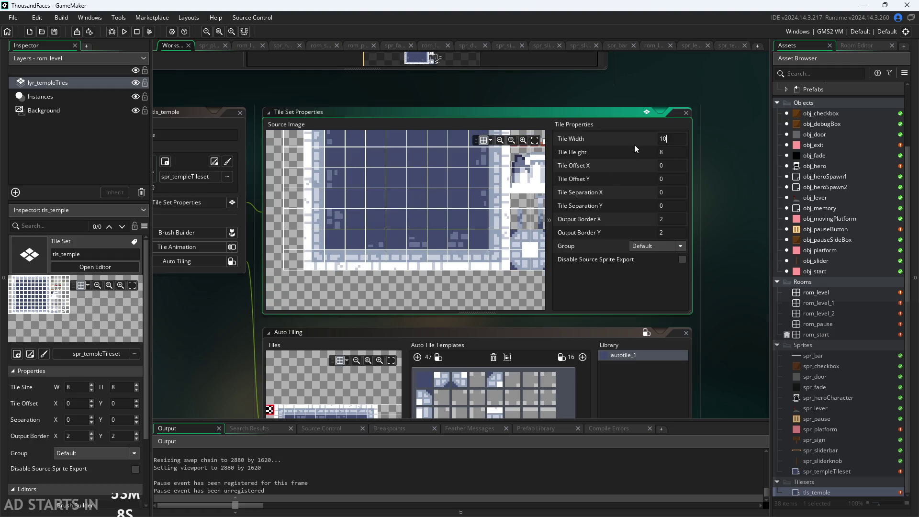
left_click(669, 154)
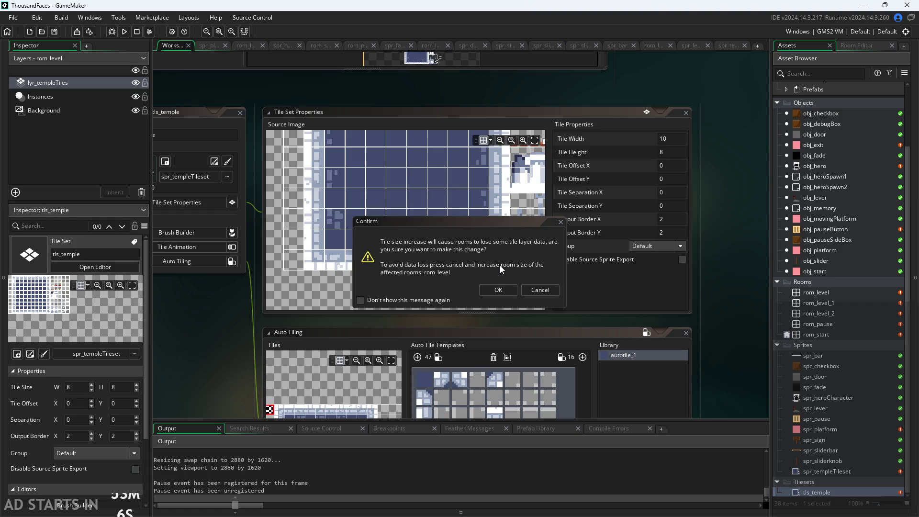
left_click(541, 293)
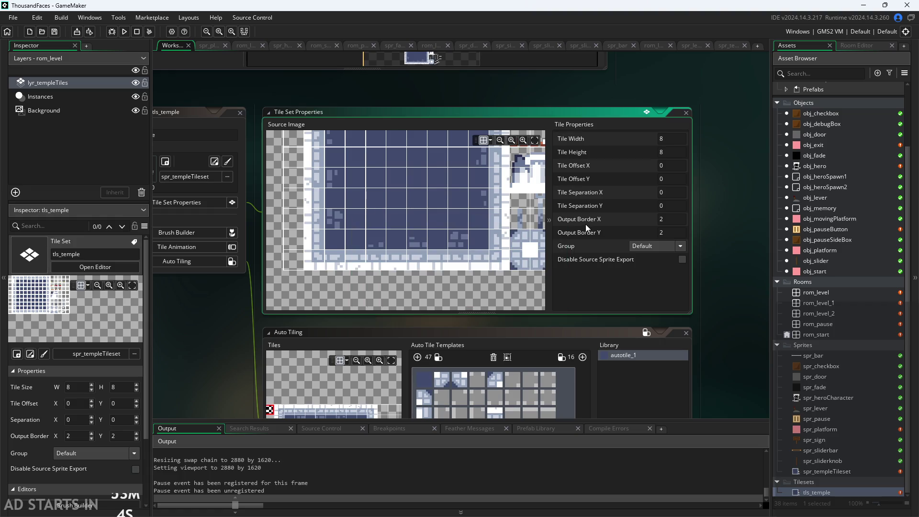
scroll(498, 291, "down", 2)
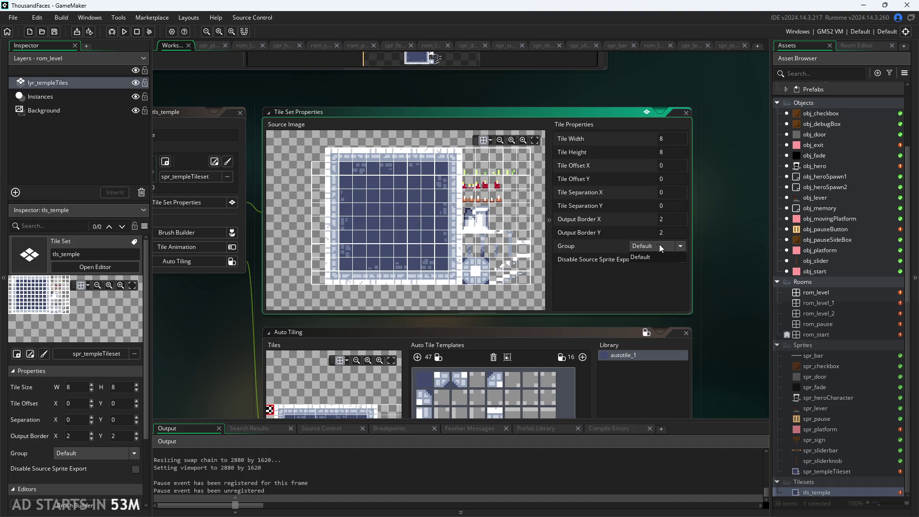
scroll(450, 230, "up", 3)
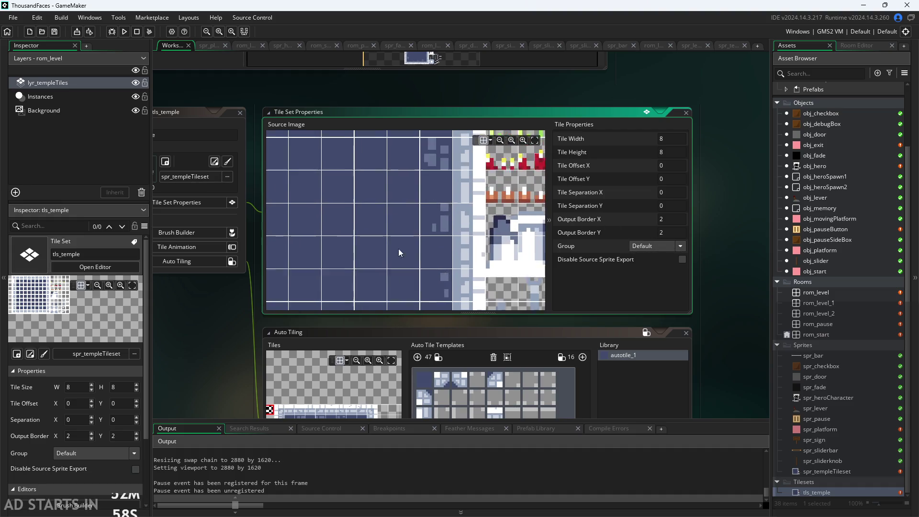
scroll(493, 227, "up", 4)
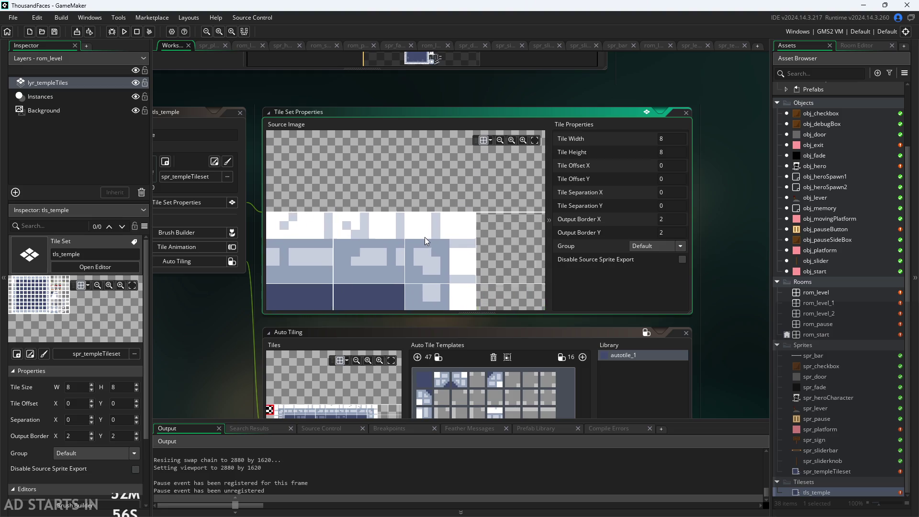
scroll(429, 237, "down", 5)
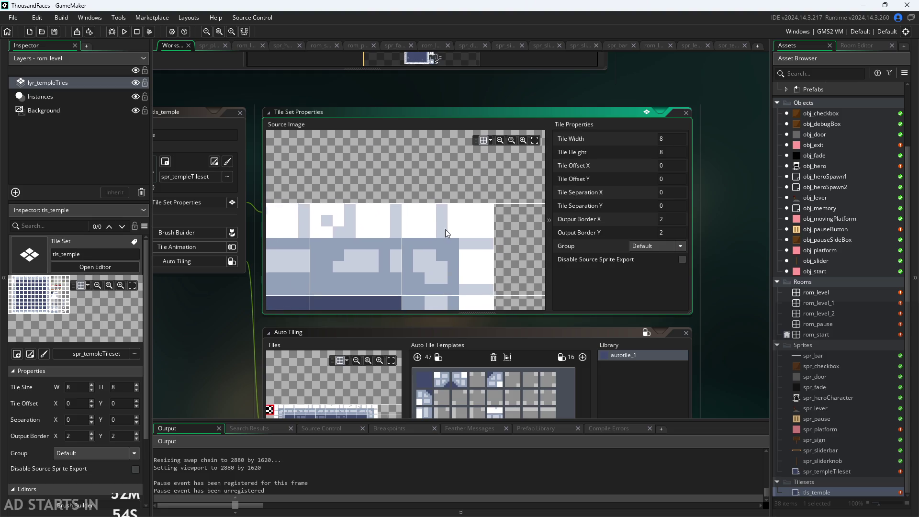
scroll(452, 247, "down", 4)
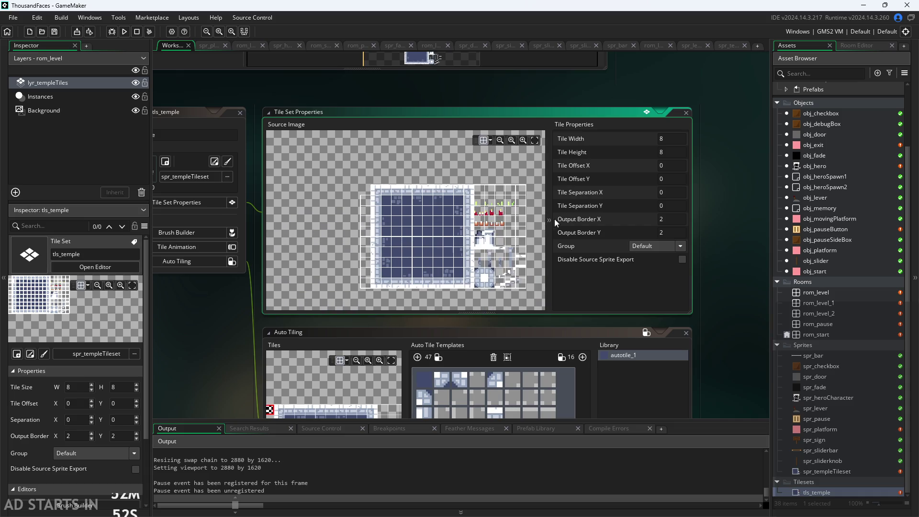
double_click(832, 333)
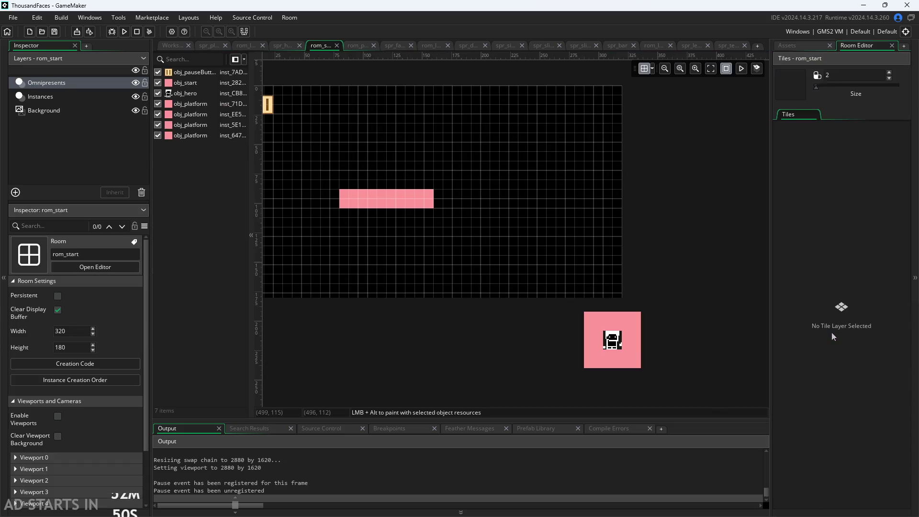
Open the rom_level room in the room editor.
left_click(172, 45)
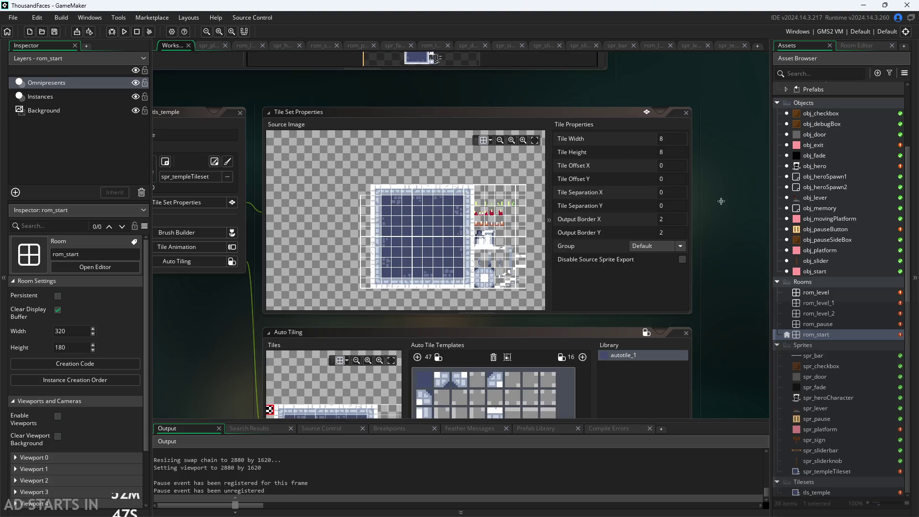
left_click(829, 291)
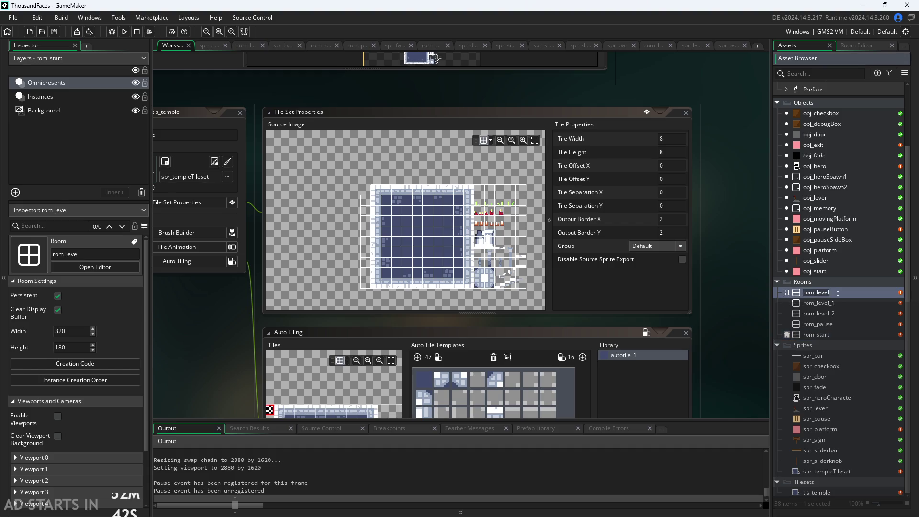
double_click(854, 292)
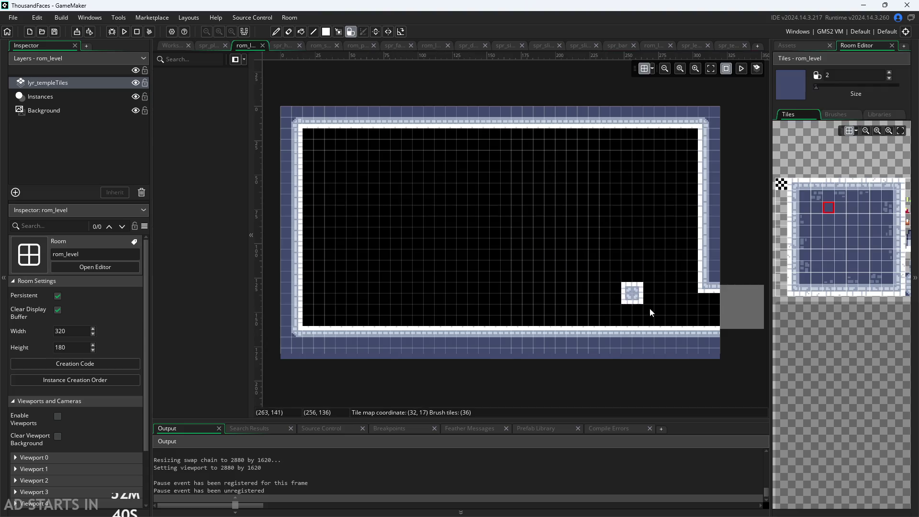
scroll(580, 326, "down", 2)
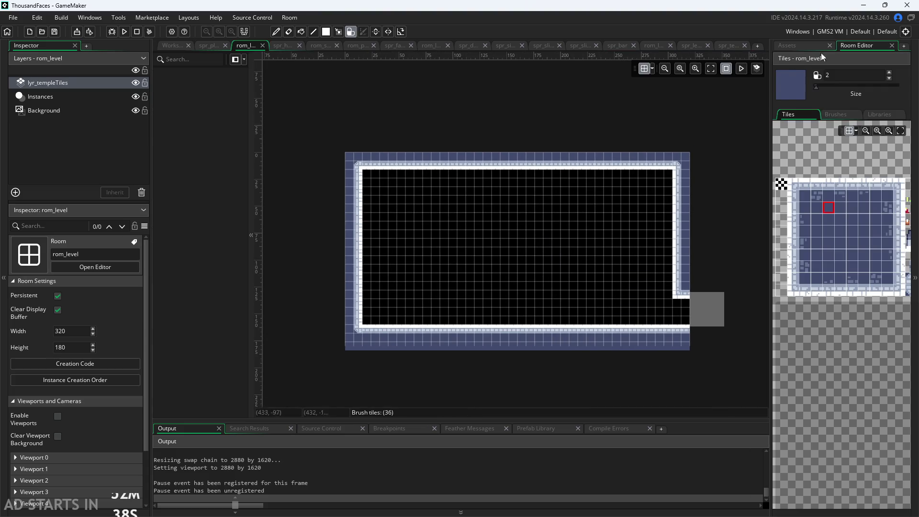
Place the hero object, decline a new layer, and select the Instances layer.
left_click(798, 44)
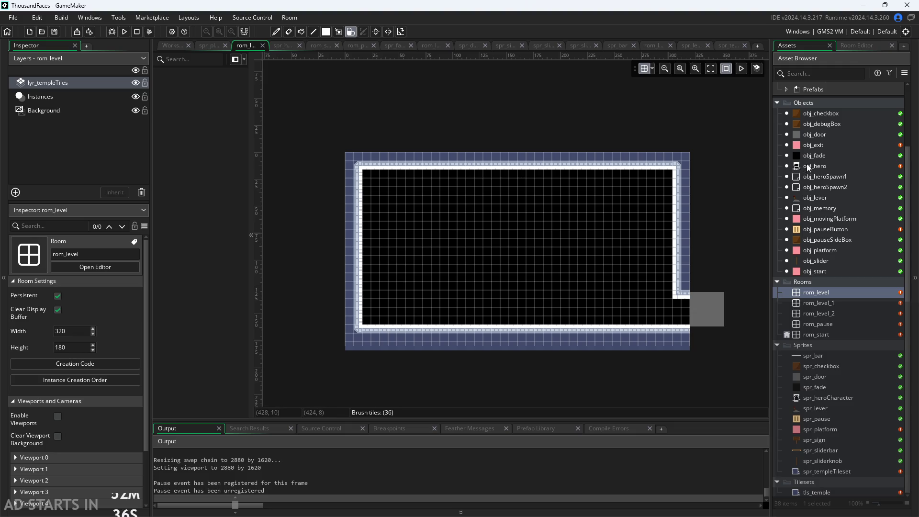
left_click(394, 315)
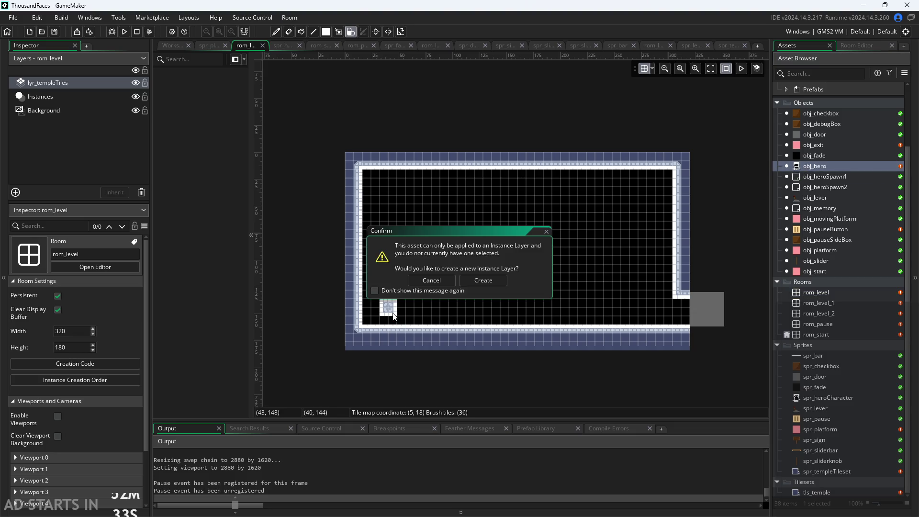
left_click(429, 281)
left_click(48, 95)
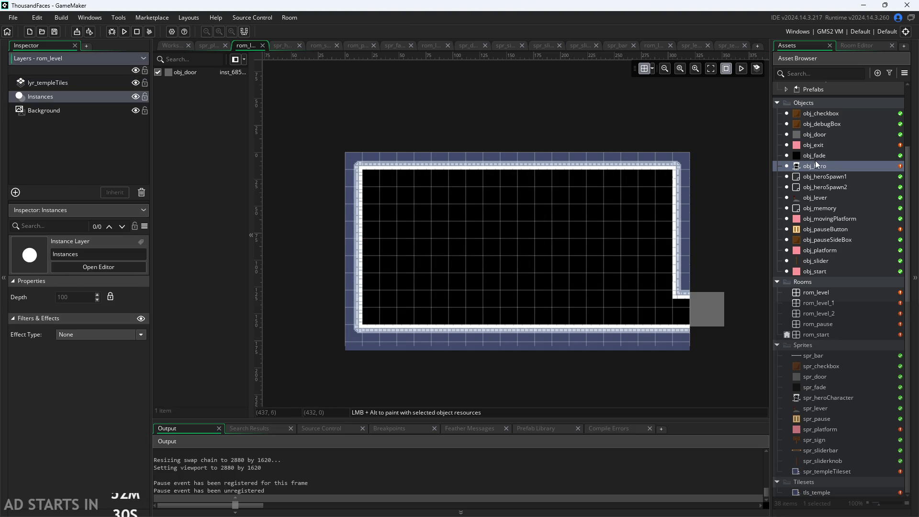
scroll(513, 295, "up", 2)
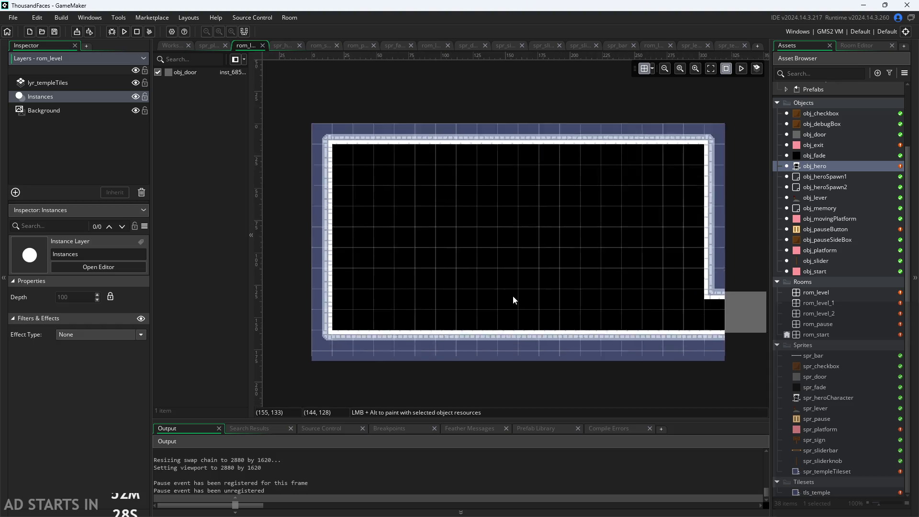
scroll(702, 300, "down", 1)
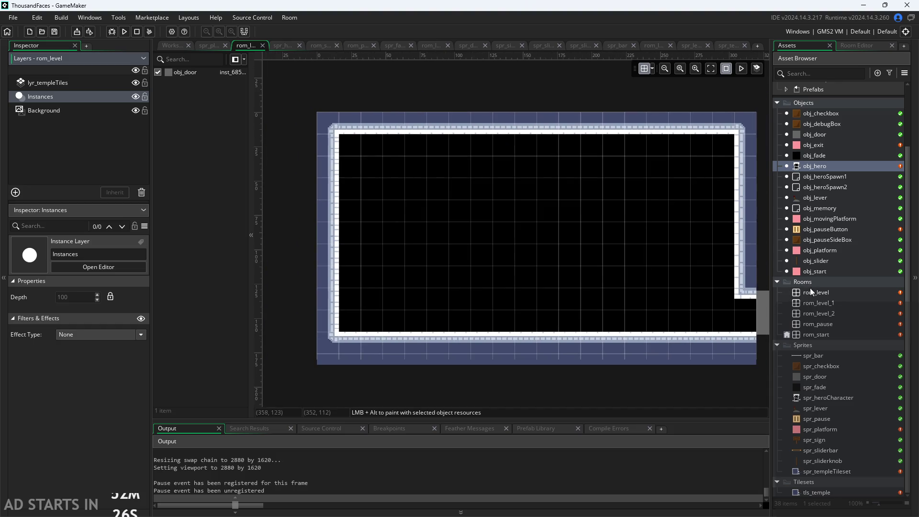
double_click(821, 334)
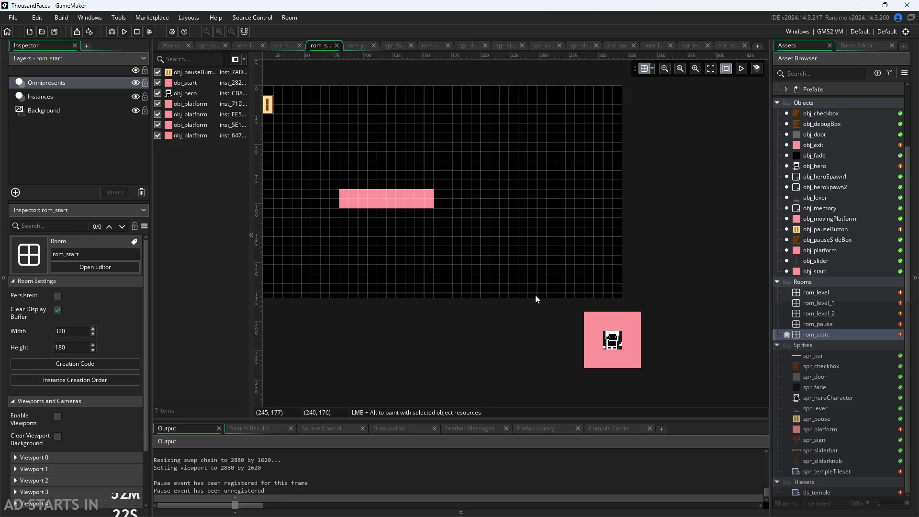
Place an obj_memory instance near the start room's bottom-right corner.
left_click_drag(535, 295, 591, 270)
left_click_drag(651, 288, 679, 272)
scroll(673, 288, "down", 1)
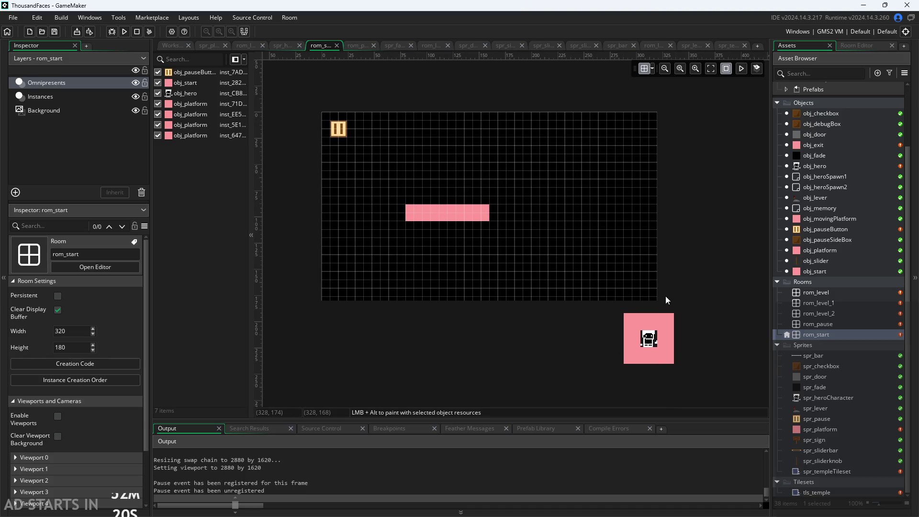
mouse_move(806, 208)
left_mouse_down()
mouse_move(639, 302)
mouse_move(631, 287)
left_mouse_up()
left_click(633, 286)
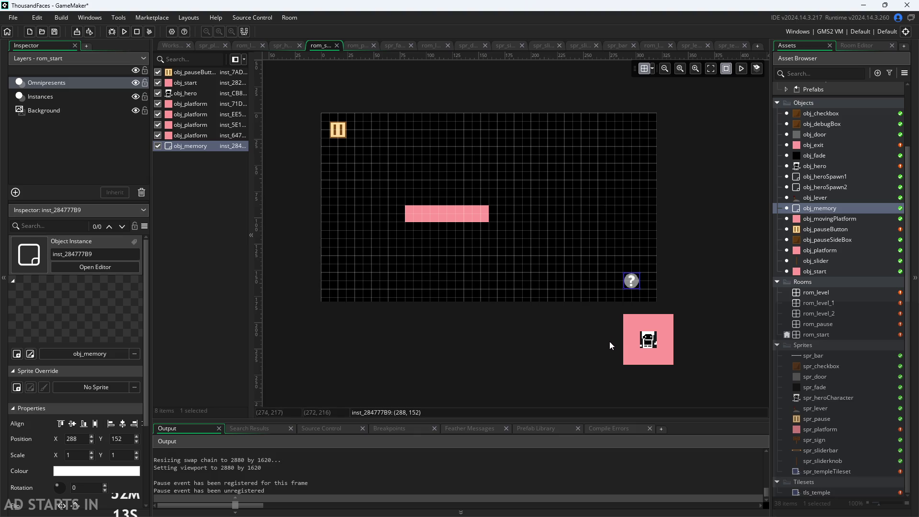
Review obj_pauseButton and rom_pause, then reopen rom_start for editing.
double_click(820, 229)
double_click(819, 323)
scroll(703, 321, "down", 3)
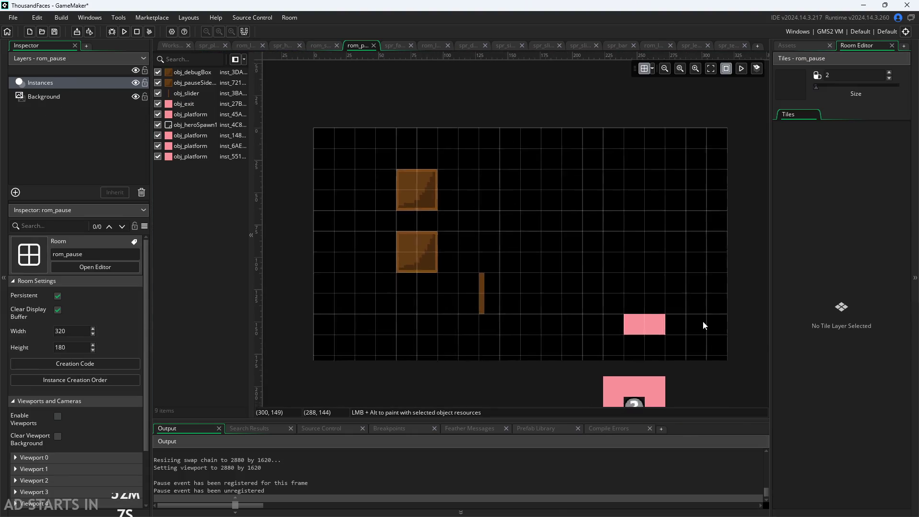
left_click(791, 49)
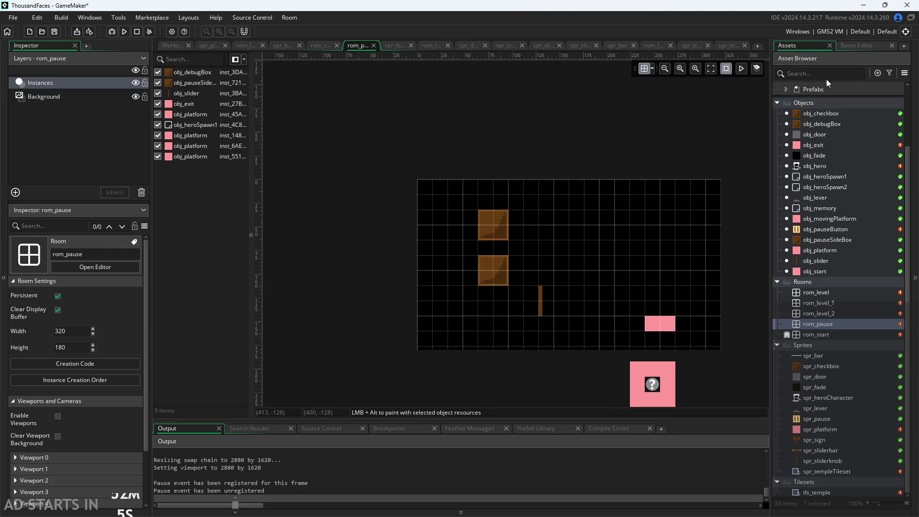
double_click(828, 334)
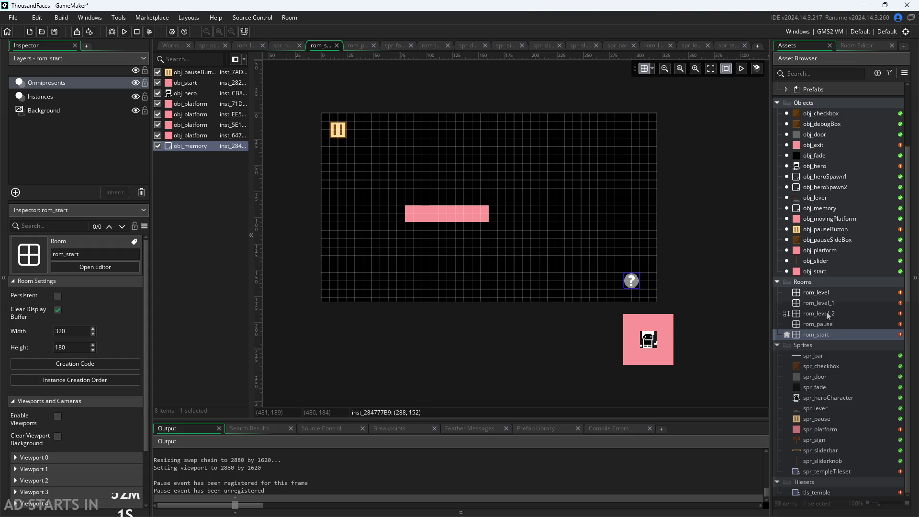
Stretch the pink start bar to 9×3 scale and centre it in the room.
left_click(451, 219)
left_click_drag(487, 222, 557, 254)
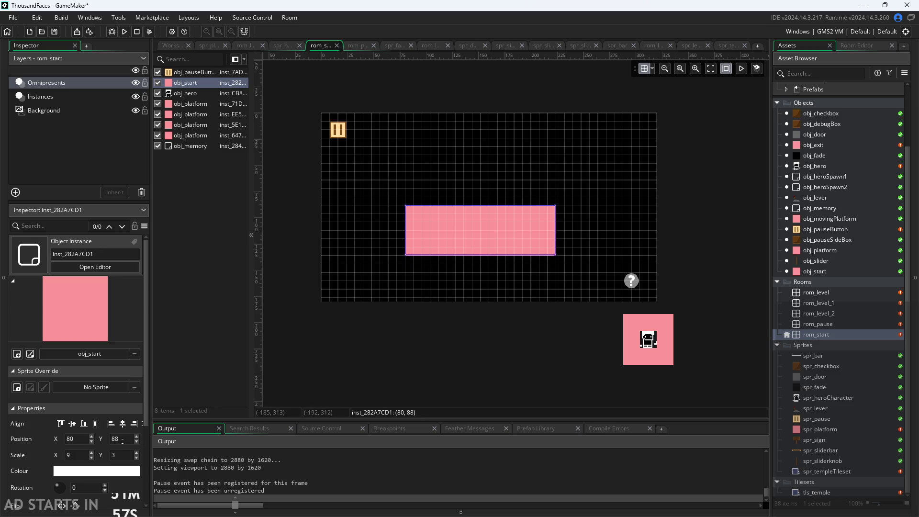
left_click(126, 425)
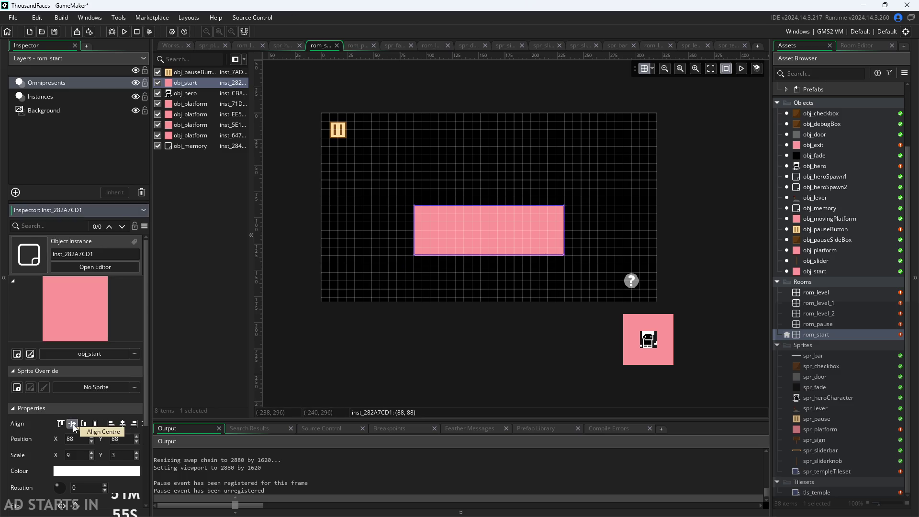
left_click(73, 424)
left_click(423, 292)
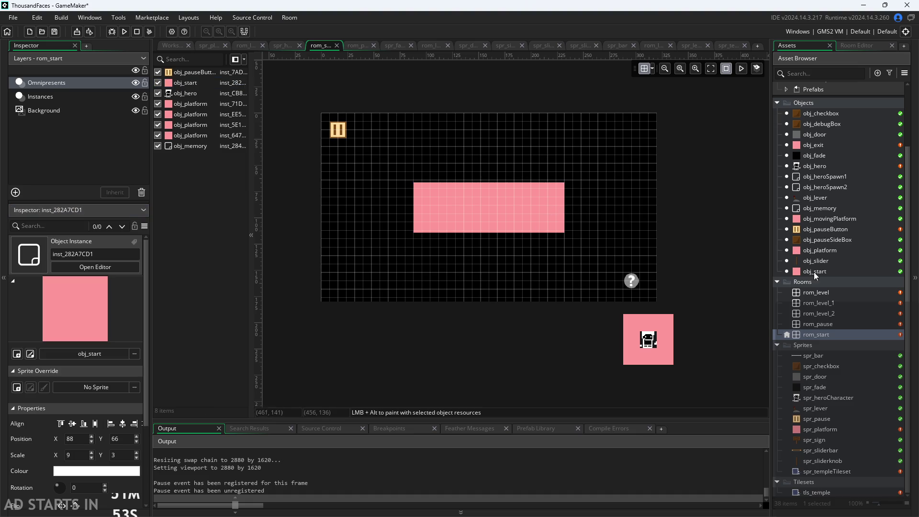
double_click(831, 323)
double_click(836, 333)
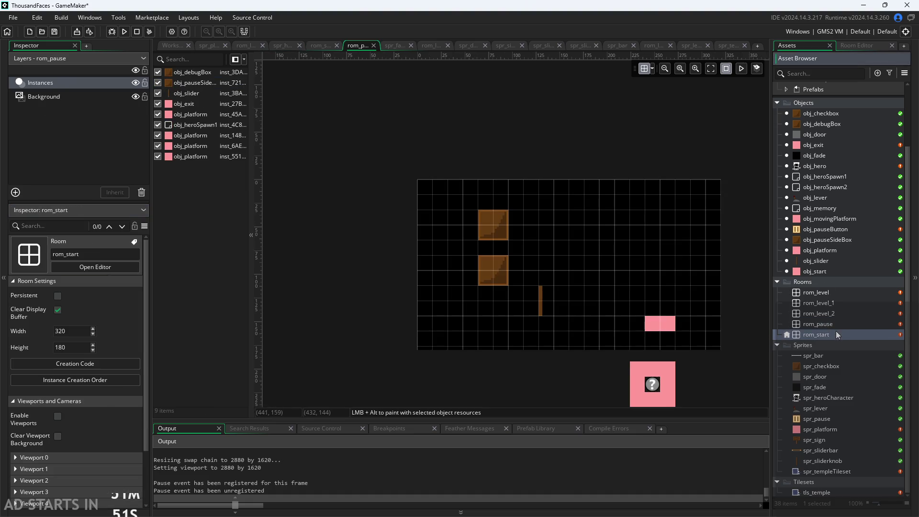
left_click(524, 226)
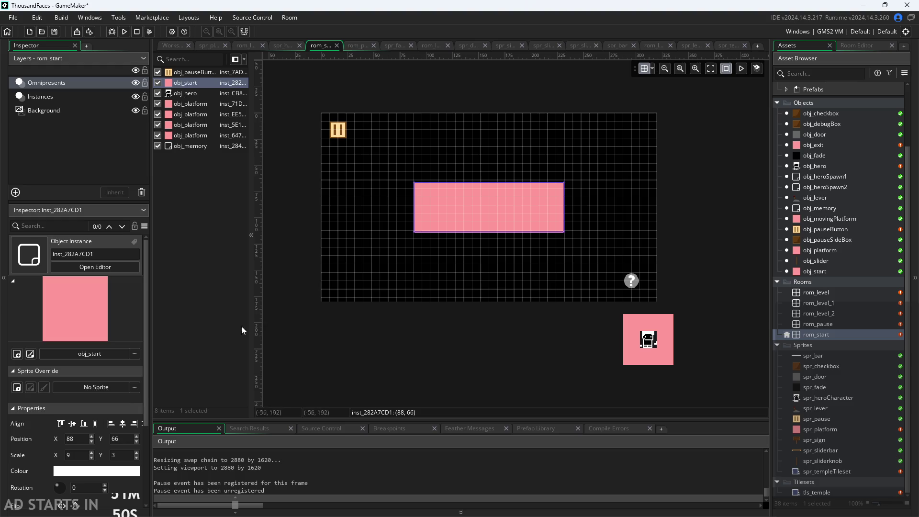
left_click(84, 425)
Reposition the start bar horizontally centred at (88, 96).
scroll(136, 427, "down", 1)
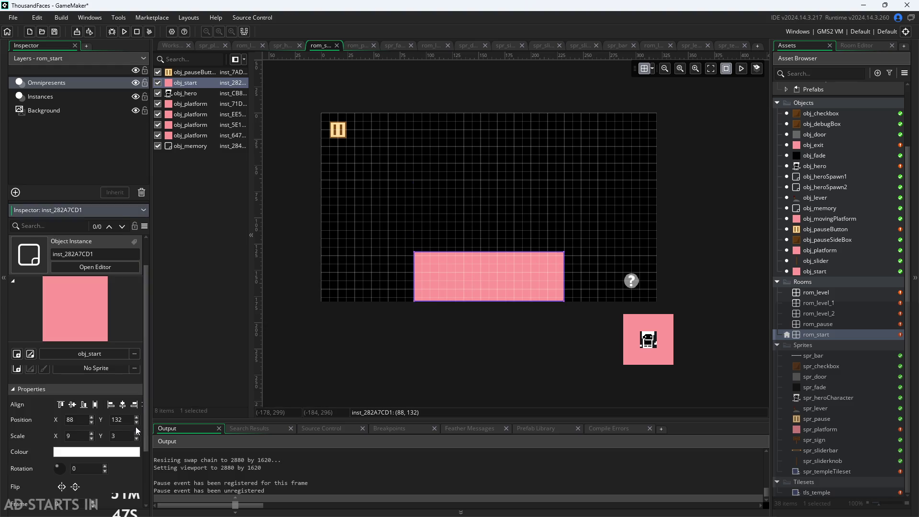
scroll(137, 406, "down", 1)
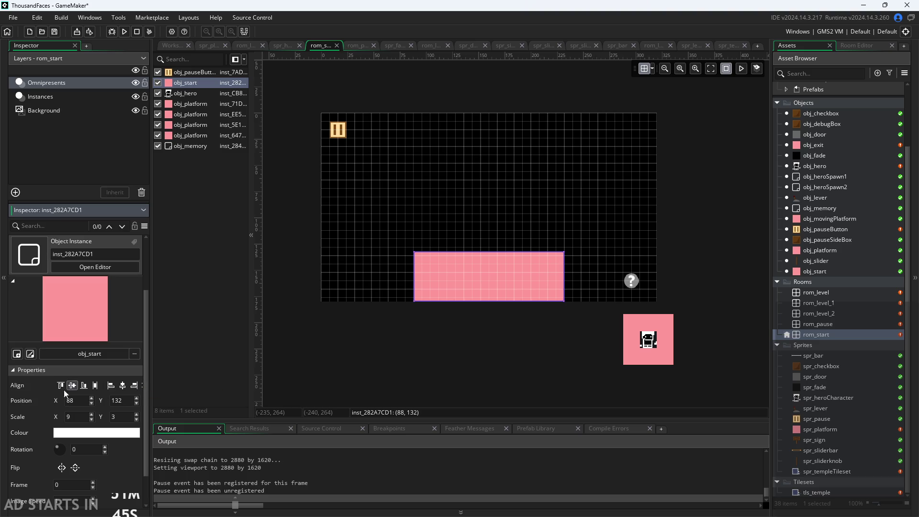
mouse_move(153, 397)
left_mouse_down()
mouse_move(209, 397)
mouse_move(165, 397)
left_mouse_up()
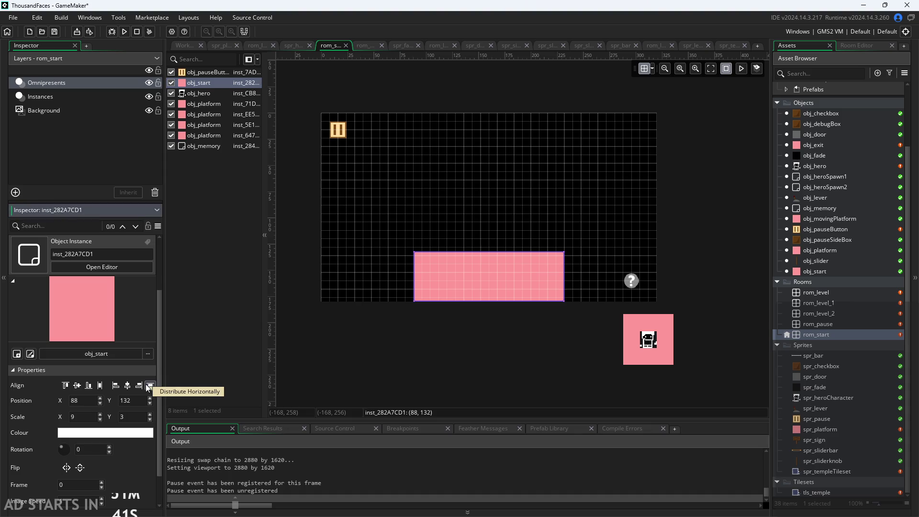
left_click_drag(488, 273, 496, 192)
left_click(101, 387)
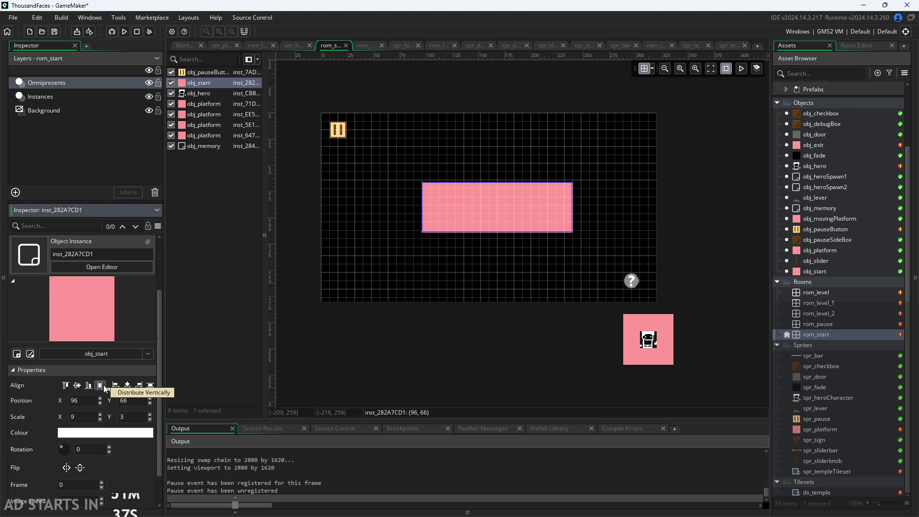
left_click(151, 386)
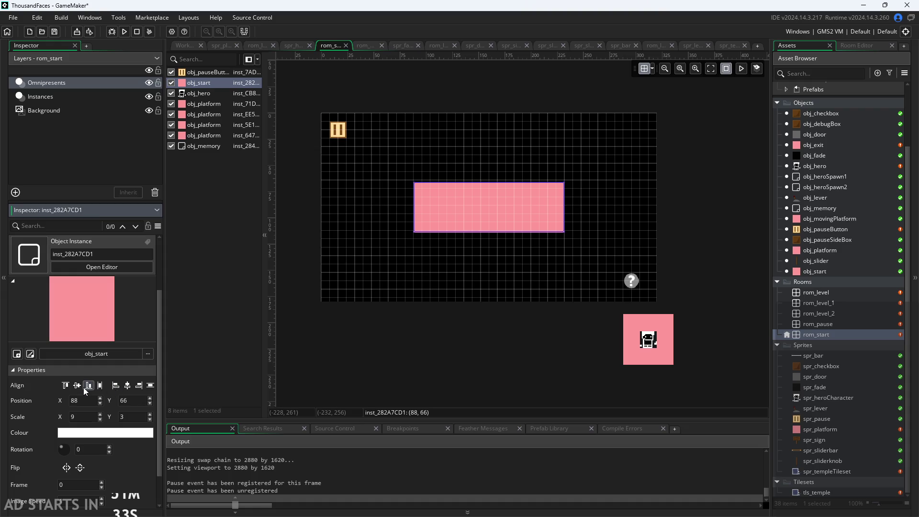
mouse_move(491, 210)
left_mouse_down()
mouse_move(493, 253)
mouse_move(493, 241)
left_mouse_up()
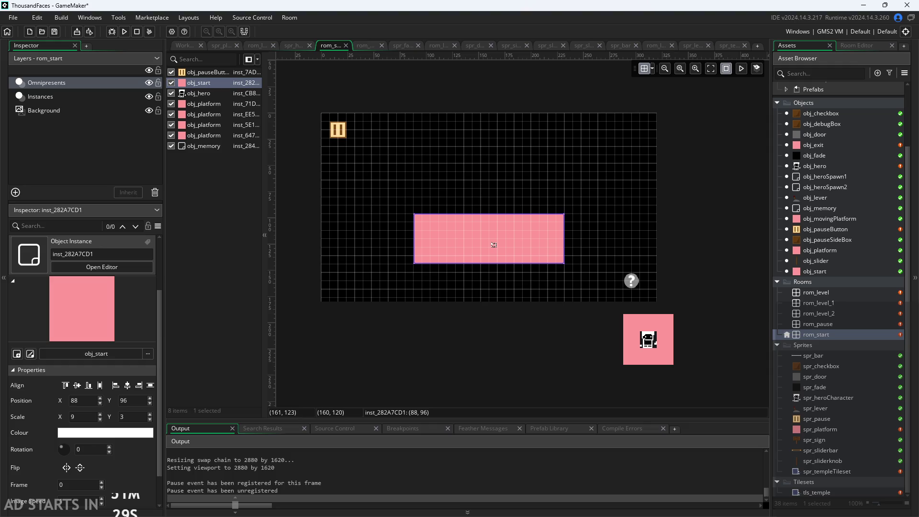
left_click(632, 227)
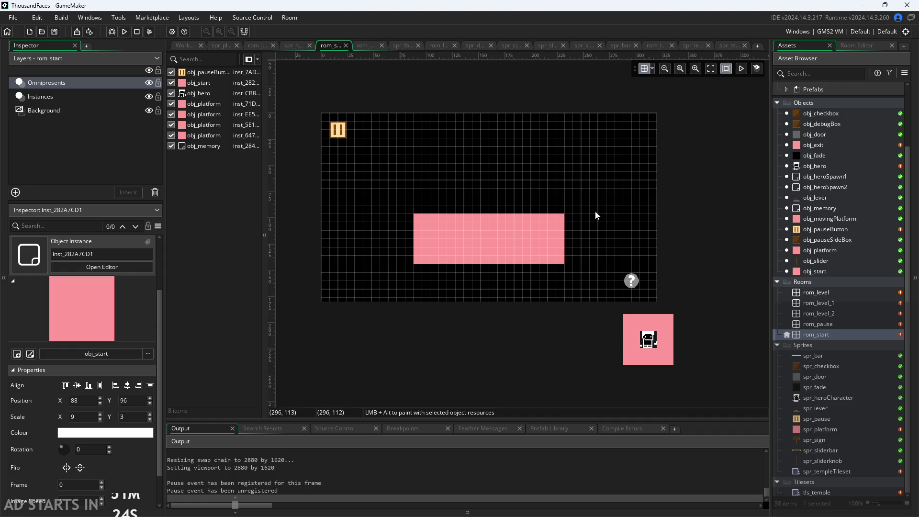
Delete the memory question-mark instance from rom_start.
left_click(631, 281)
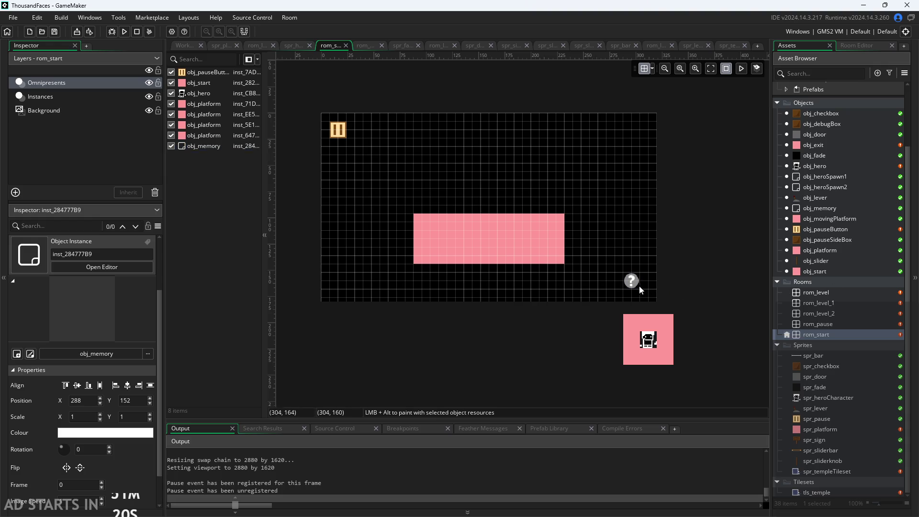
left_click(639, 286)
key("Delete")
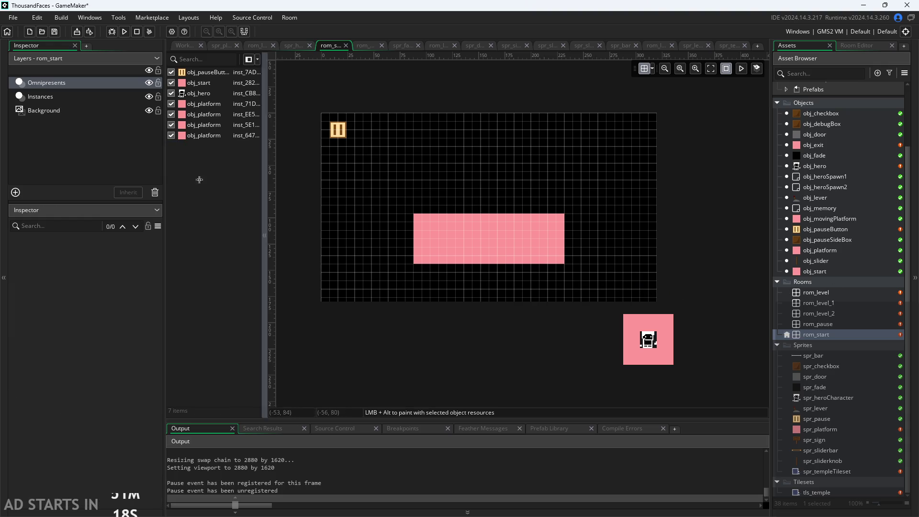
Restore six accidentally deleted start-room instances with Ctrl+Z.
left_click(68, 86)
left_click(71, 97)
left_click(74, 83)
left_click(200, 84)
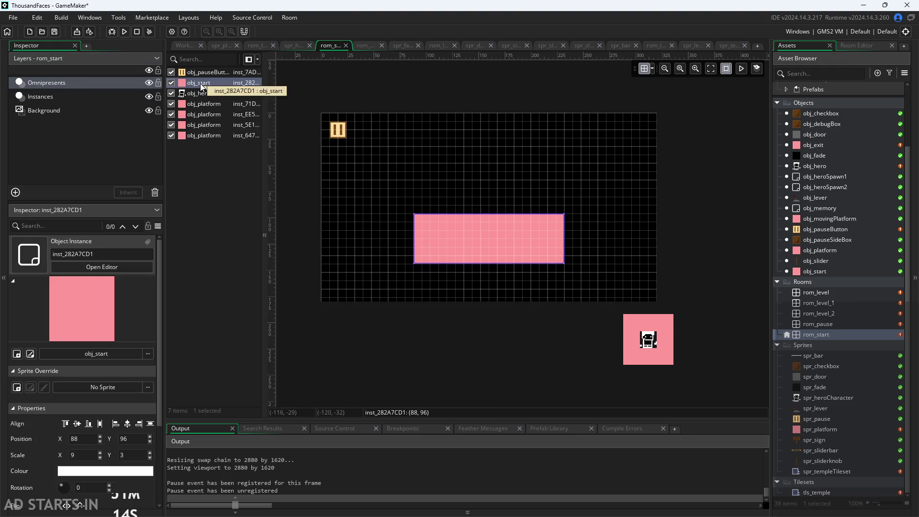
left_click(202, 135, "shift")
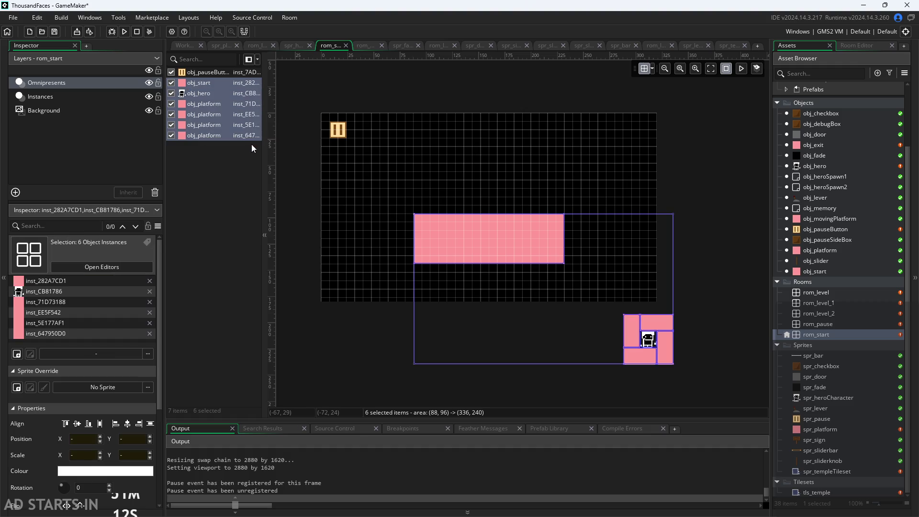
key("Delete")
left_click(77, 98)
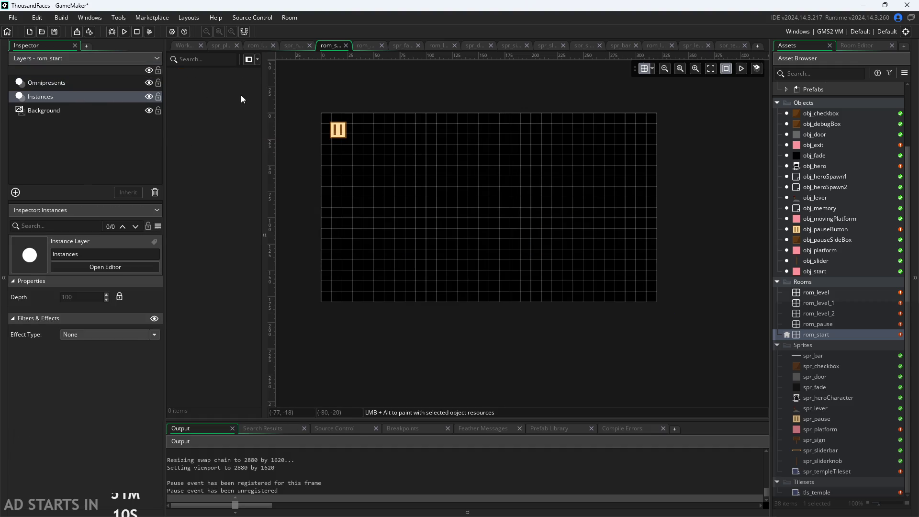
key("ctrl+z")
Add an obj_memory instance at the room's lower right on the Omnipresents layer.
left_click(76, 84)
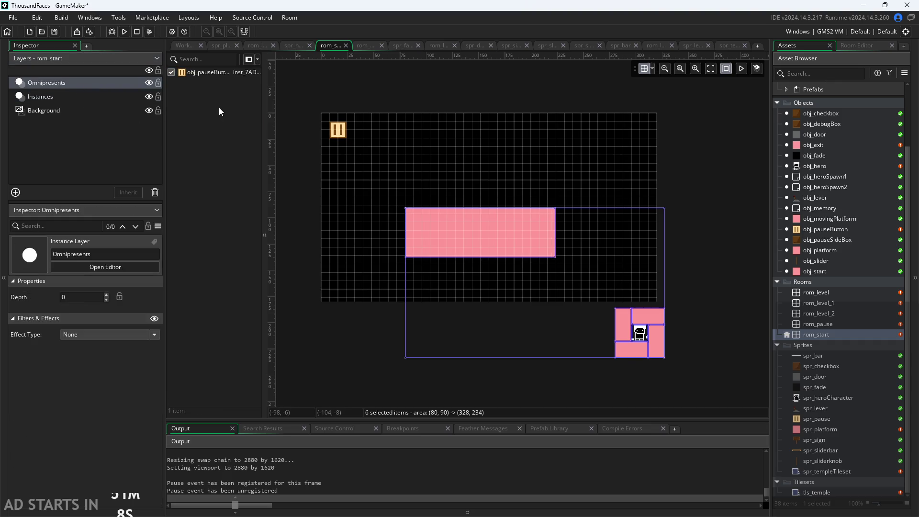
mouse_move(805, 211)
left_mouse_down()
mouse_move(615, 264)
mouse_move(630, 287)
left_mouse_up()
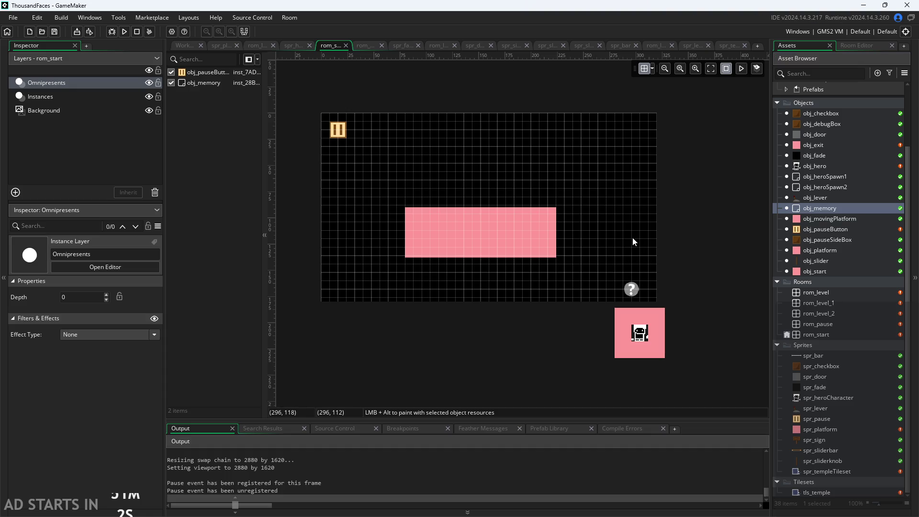
scroll(425, 276, "up", 2)
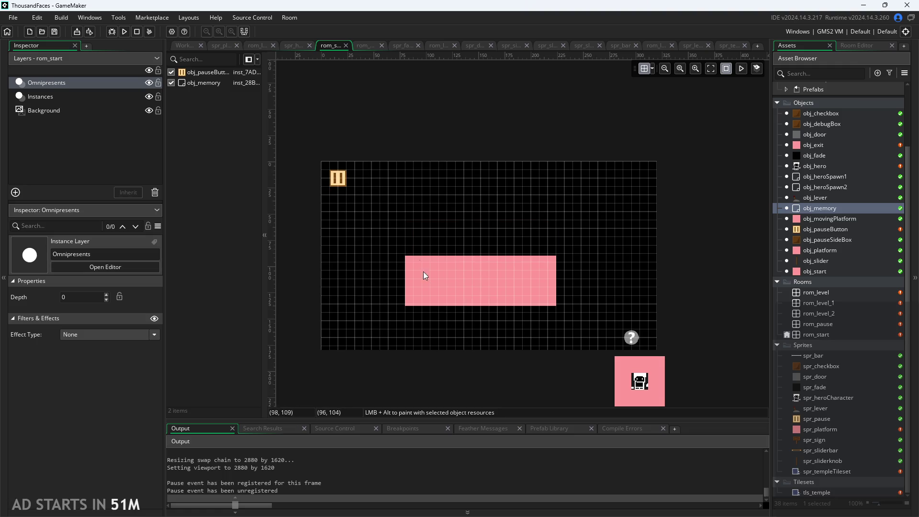
scroll(417, 249, "up", 2)
scroll(428, 201, "down", 1)
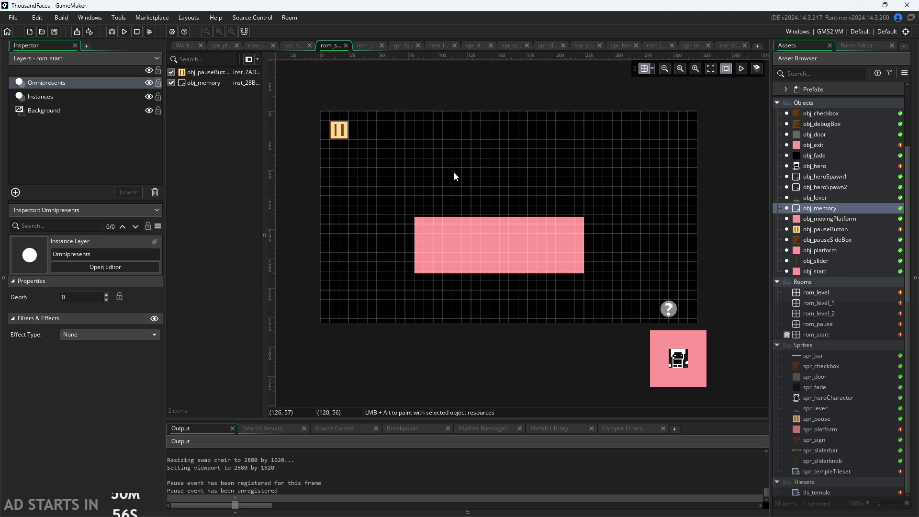
left_click(285, 46)
left_click(254, 45)
Cycle through the open editors to the obj_pauseButton code and the level room.
left_click(224, 44)
left_click(271, 47)
left_click(184, 45)
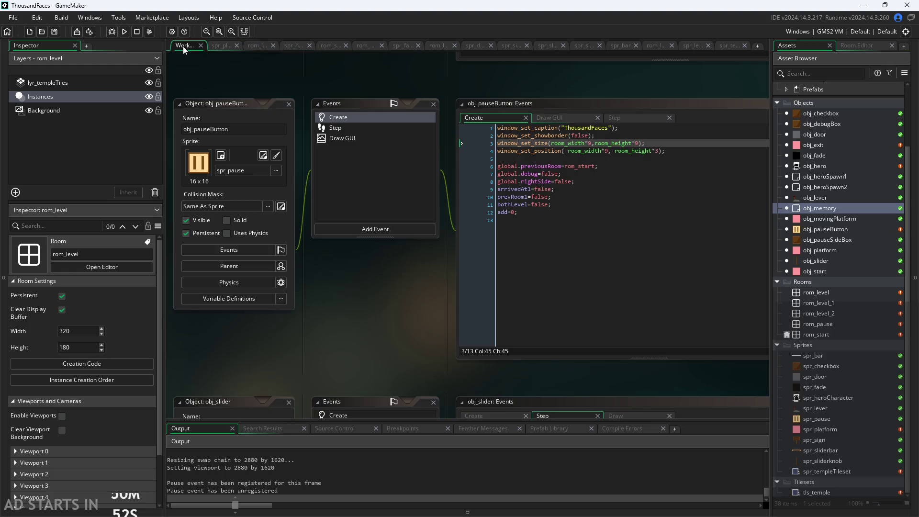
scroll(461, 217, "down", 5)
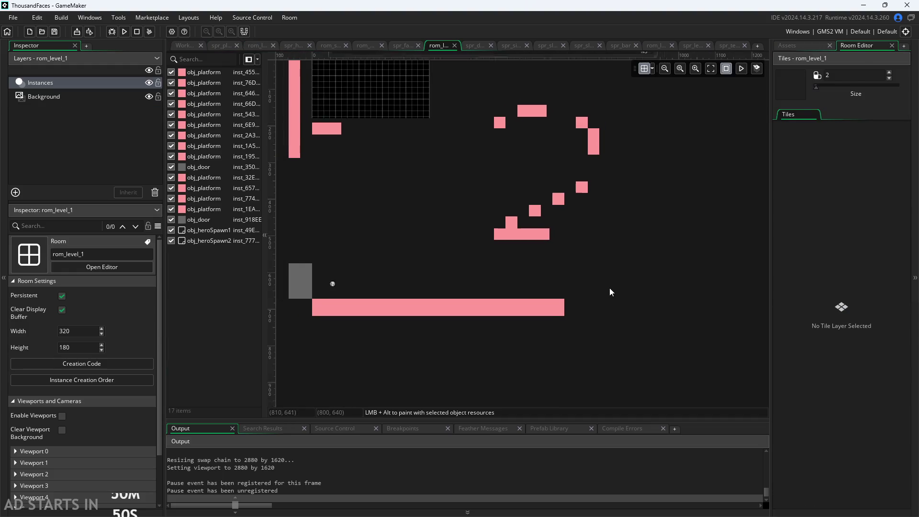
scroll(467, 302, "down", 1)
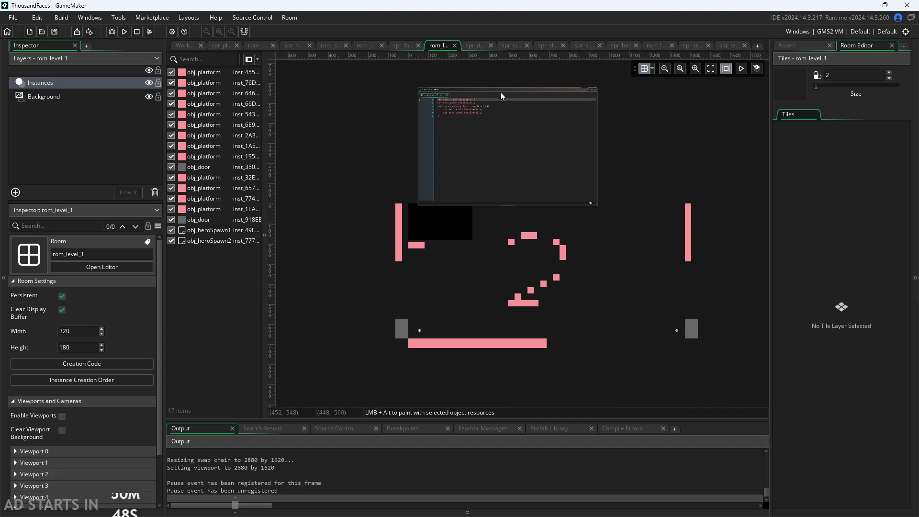
Delete all platforms and spawn points from rom_level_1.
mouse_move(364, 194)
left_mouse_down()
mouse_move(680, 321)
mouse_move(736, 368)
left_mouse_up()
left_click(703, 372)
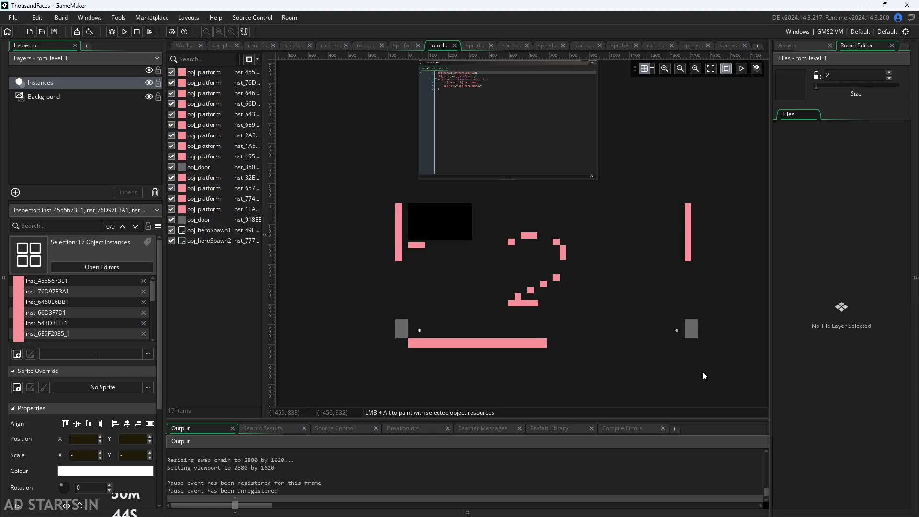
mouse_move(374, 187)
left_mouse_down()
mouse_move(743, 289)
mouse_move(759, 304)
left_mouse_up()
key("Delete")
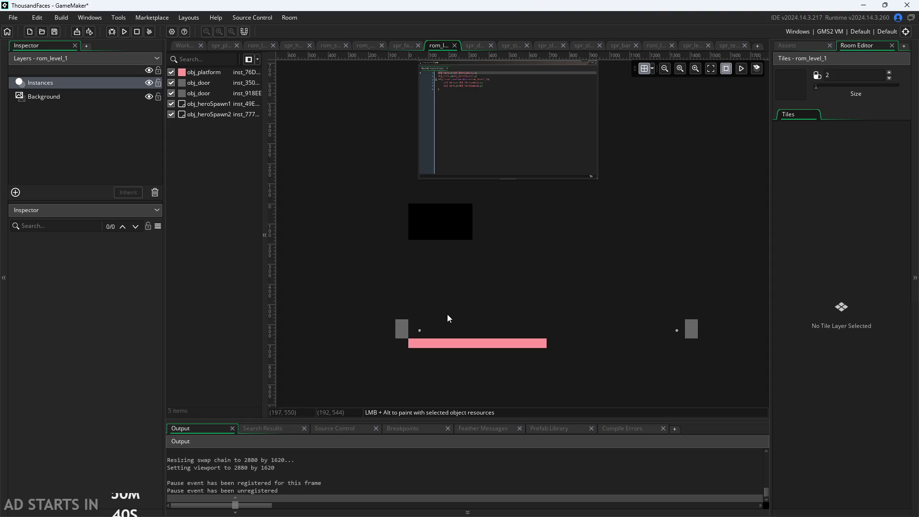
mouse_move(416, 305)
left_mouse_down()
mouse_move(461, 358)
mouse_move(655, 355)
mouse_move(682, 363)
left_mouse_up()
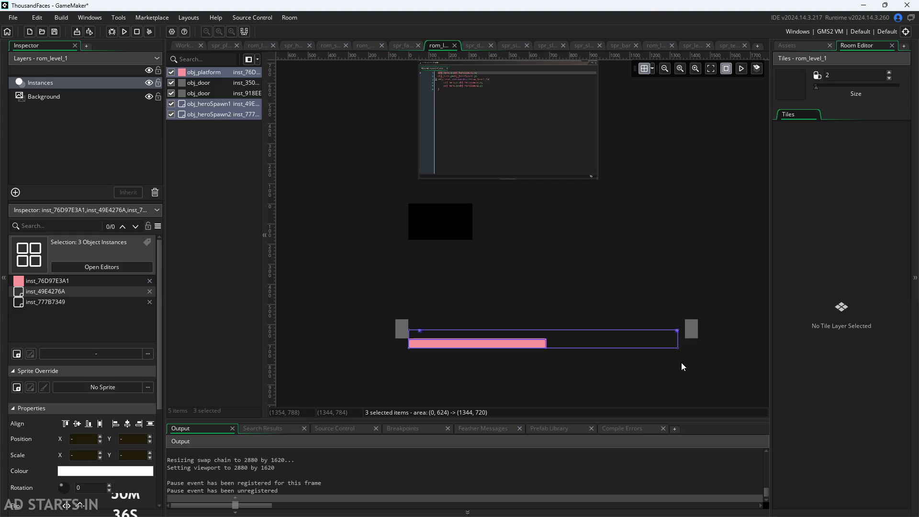
key("Delete")
Position the two doors at (-64, 80) and (320, 80), flanking the room.
mouse_move(398, 332)
left_mouse_down()
mouse_move(402, 227)
mouse_move(403, 236)
left_mouse_up()
mouse_move(692, 330)
left_mouse_down()
mouse_move(649, 300)
mouse_move(480, 230)
left_mouse_up()
scroll(400, 242, "up", 1)
scroll(441, 226, "up", 5)
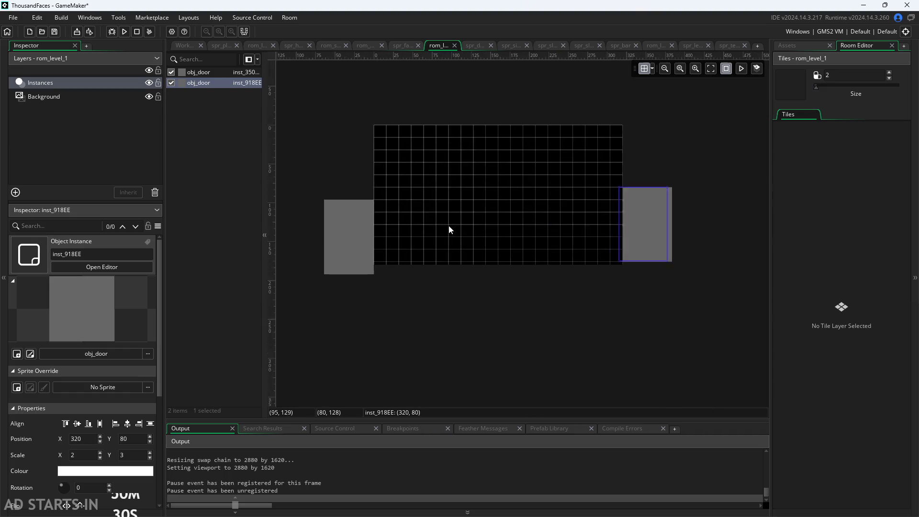
left_click(325, 287)
left_click_drag(324, 287, 328, 272)
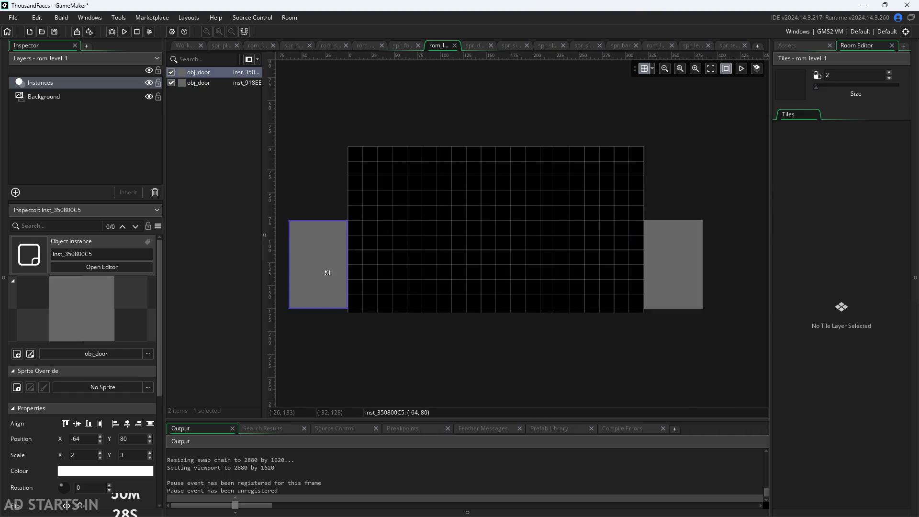
left_click(683, 277)
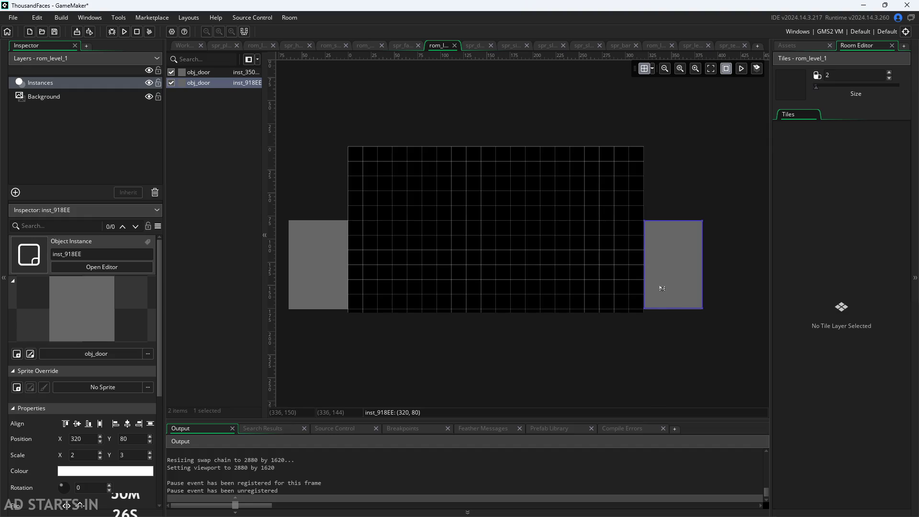
left_click(713, 263)
left_click(794, 50)
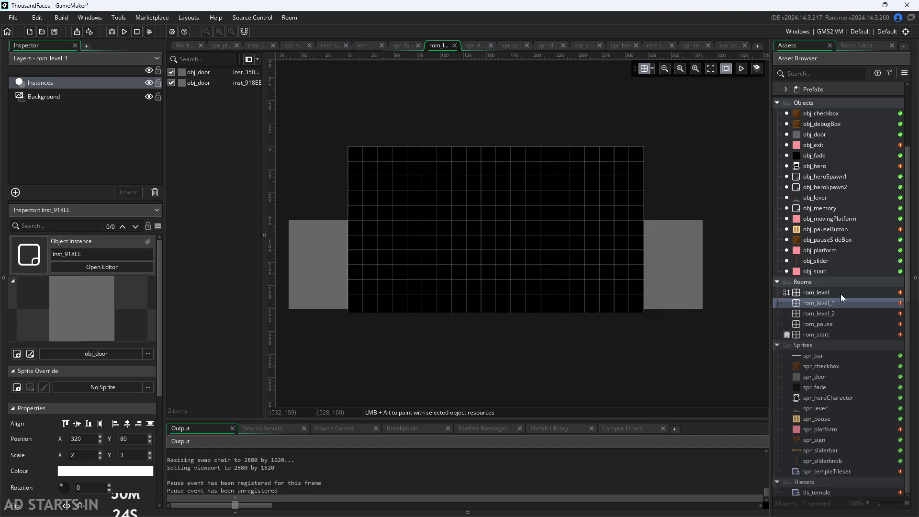
Open rom_level and view its room creation code.
double_click(841, 293)
scroll(636, 276, "down", 2)
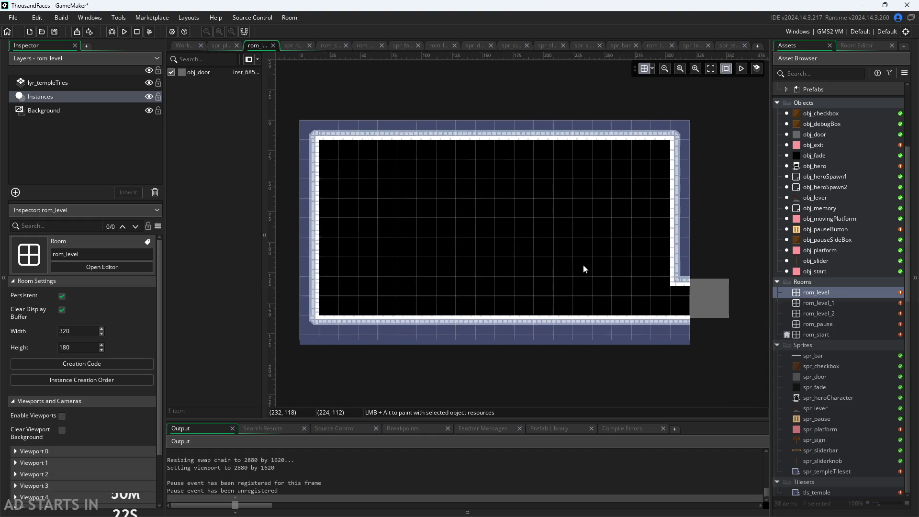
mouse_move(565, 227)
left_mouse_down()
mouse_move(579, 400)
mouse_move(602, 263)
left_mouse_up()
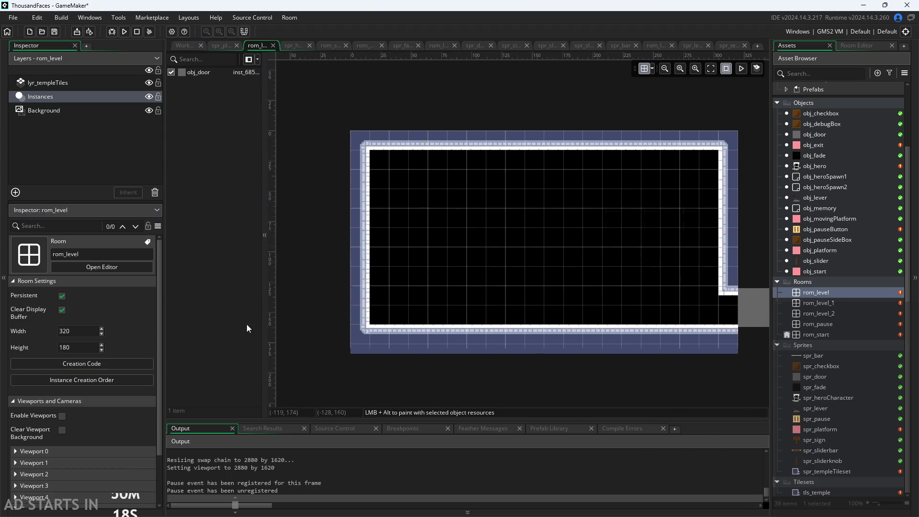
left_click(81, 363)
Place an obj_heroSpawn1 marker by the left wall's floor.
left_click_drag(443, 394, 499, 387)
scroll(498, 383, "down", 4)
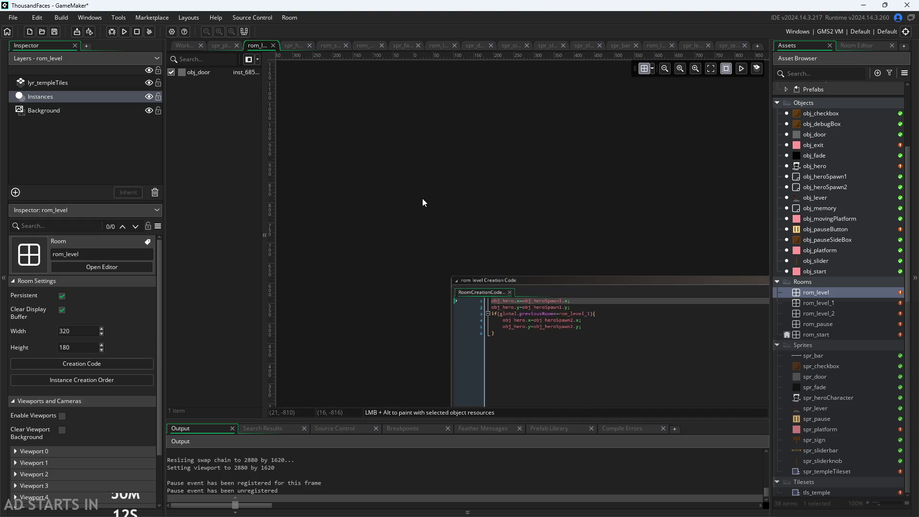
scroll(423, 198, "down", 2)
scroll(436, 192, "down", 6)
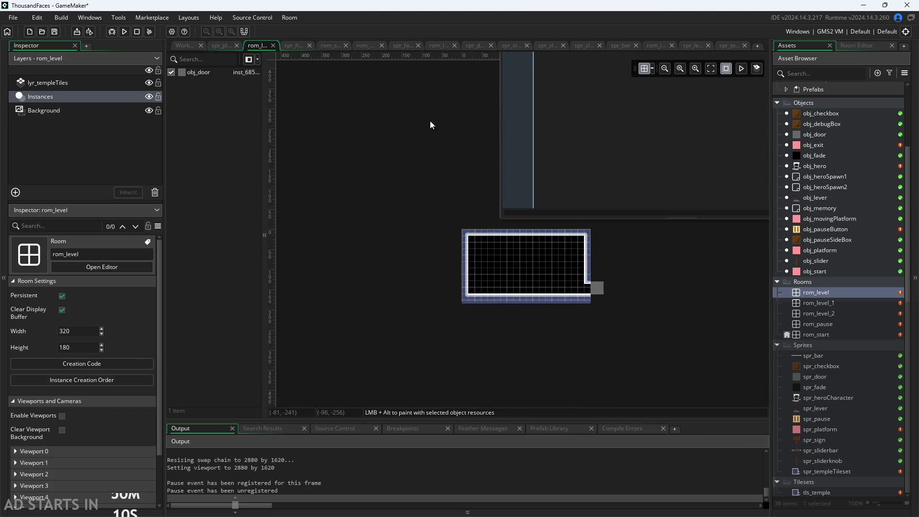
scroll(536, 253, "up", 2)
scroll(565, 254, "up", 5)
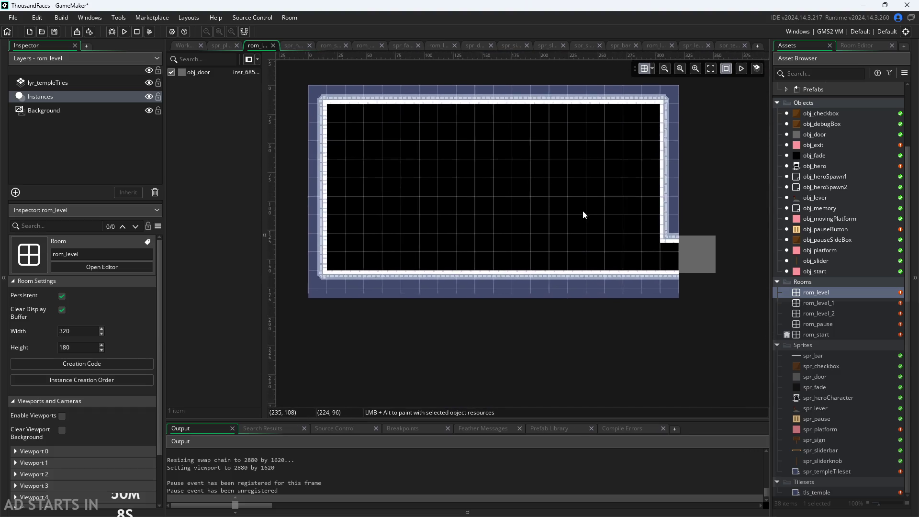
scroll(570, 223, "down", 2)
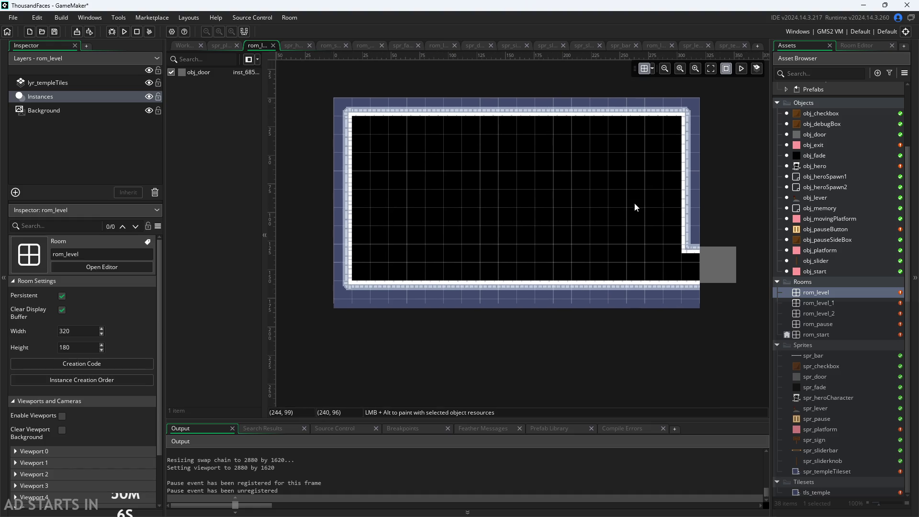
mouse_move(814, 177)
left_mouse_down()
mouse_move(364, 245)
mouse_move(377, 260)
left_mouse_up()
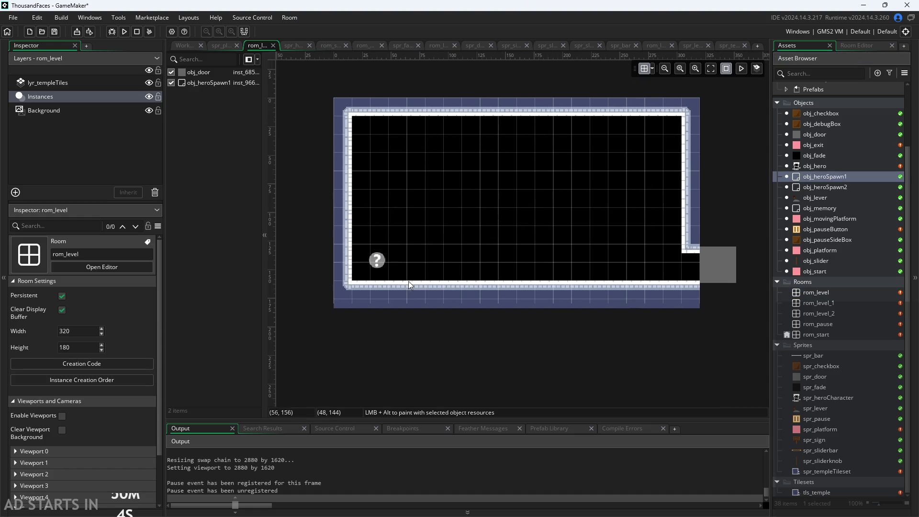
Place obj_heroSpawn2 beside the right door, snapped onto the floor grid.
left_click_drag(833, 190, 685, 264)
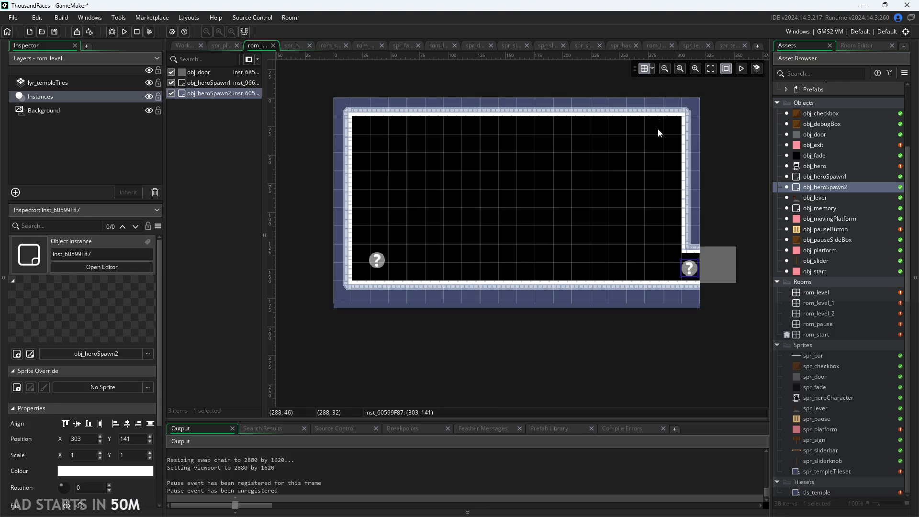
left_click(652, 69)
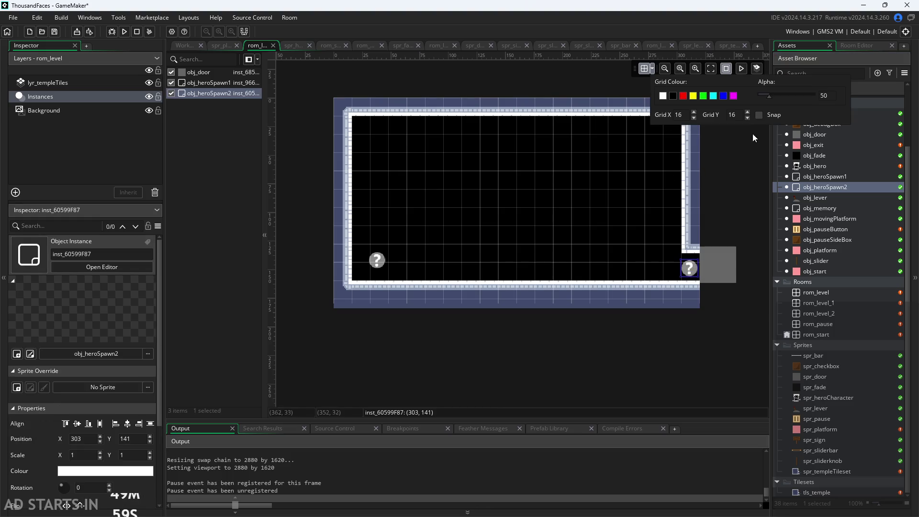
left_click(683, 257)
mouse_move(683, 256)
left_mouse_down()
mouse_move(665, 257)
mouse_move(684, 260)
left_mouse_up()
left_click(710, 283)
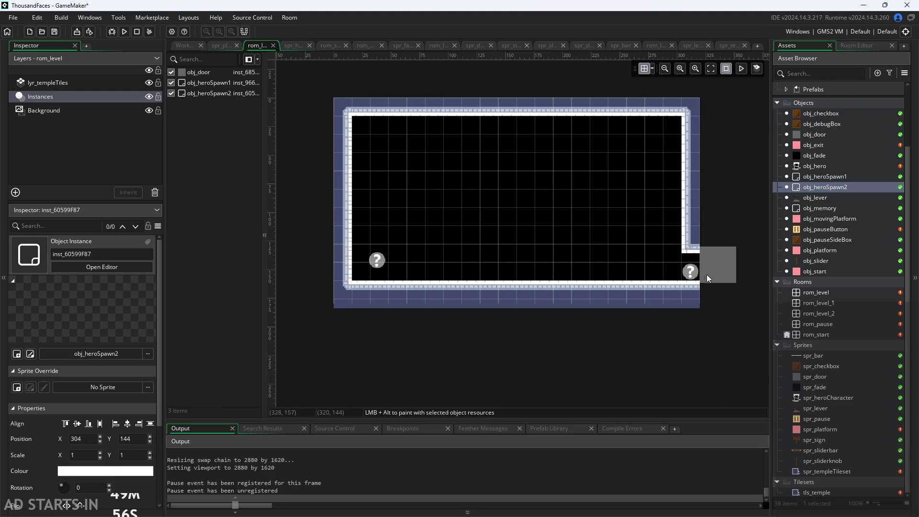
Check both spawn markers' positions, with heroSpawn2 at (304, 144).
scroll(709, 277, "up", 5)
left_click(678, 277)
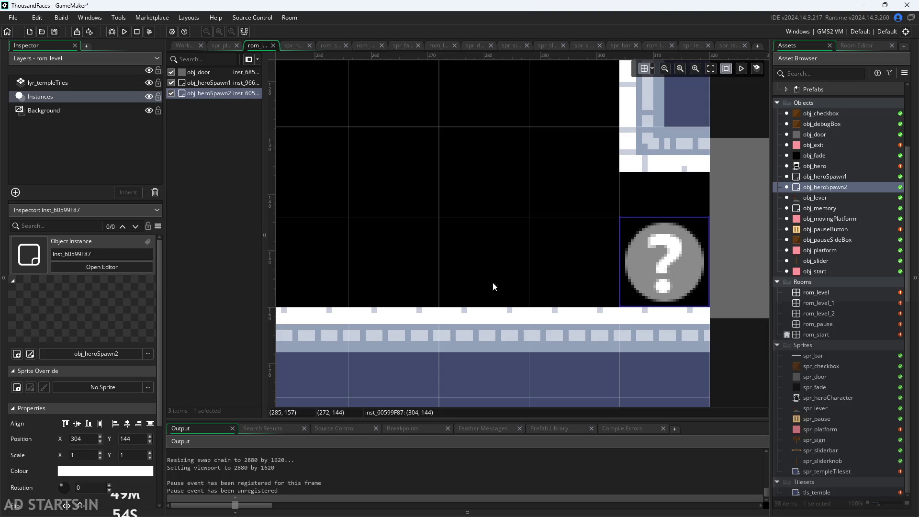
scroll(455, 245, "down", 3)
scroll(559, 189, "down", 3)
scroll(621, 192, "left", 5)
left_click(312, 213)
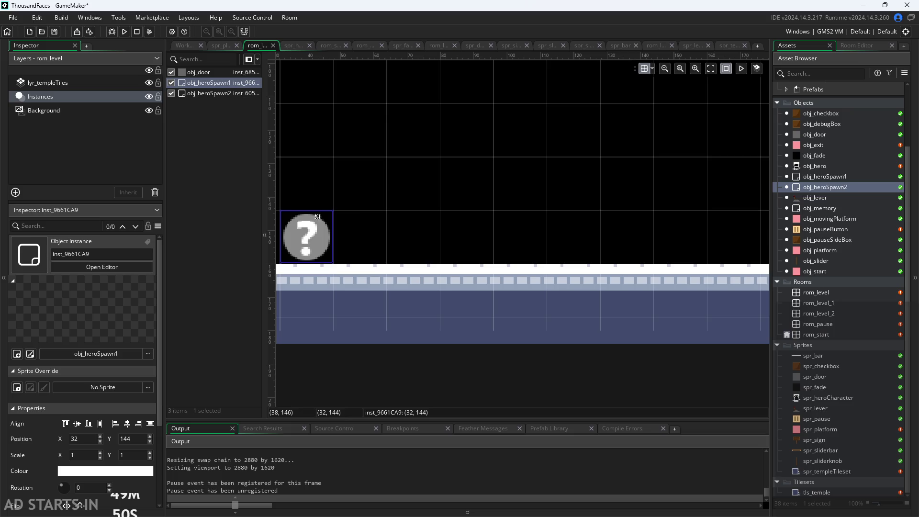
scroll(579, 216, "down", 3)
scroll(598, 225, "up", 2)
scroll(512, 257, "down", 2)
scroll(527, 254, "left", 3)
left_click(431, 239)
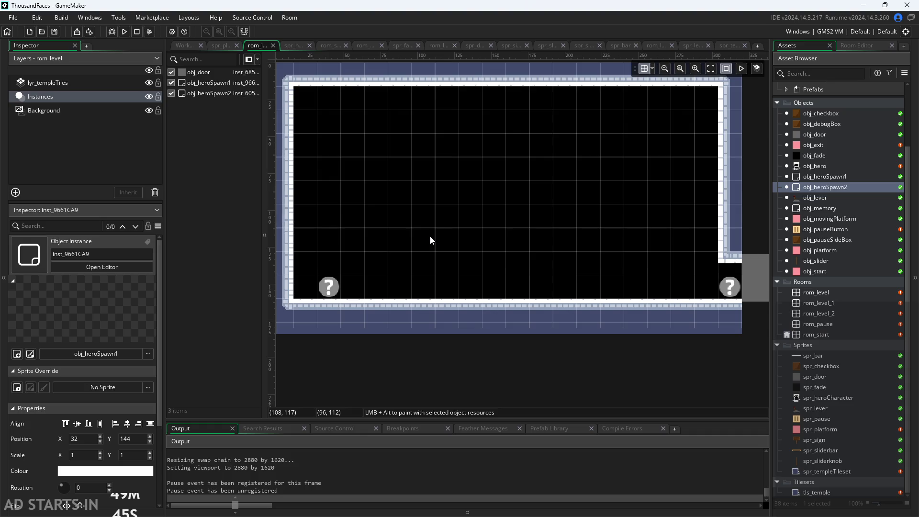
Place an obj_platform on the floor aligned to the room's left edge, with temple tiles hidden.
mouse_move(820, 251)
left_mouse_down()
mouse_move(498, 239)
mouse_move(362, 218)
mouse_move(433, 221)
mouse_move(412, 221)
mouse_move(371, 315)
mouse_move(329, 314)
mouse_move(348, 317)
left_mouse_up()
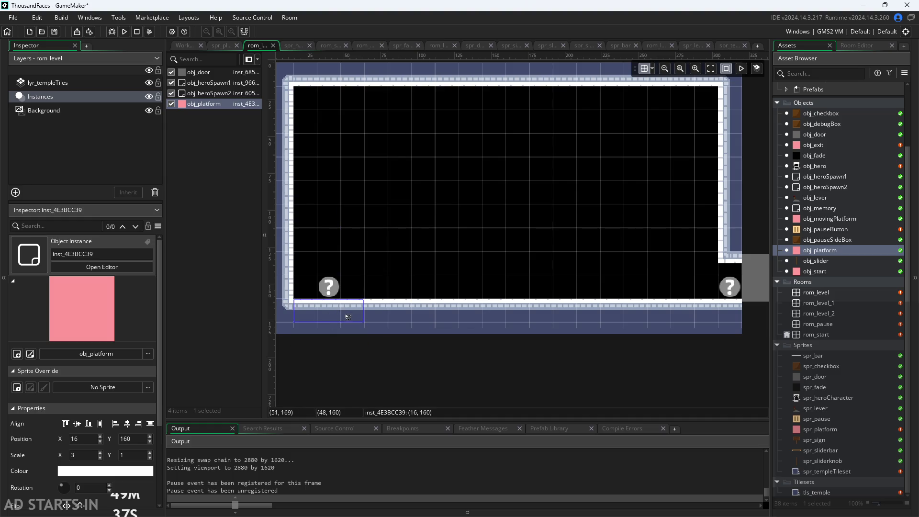
mouse_move(76, 100)
left_mouse_down()
mouse_move(80, 81)
mouse_move(83, 99)
left_mouse_up()
left_click(149, 83)
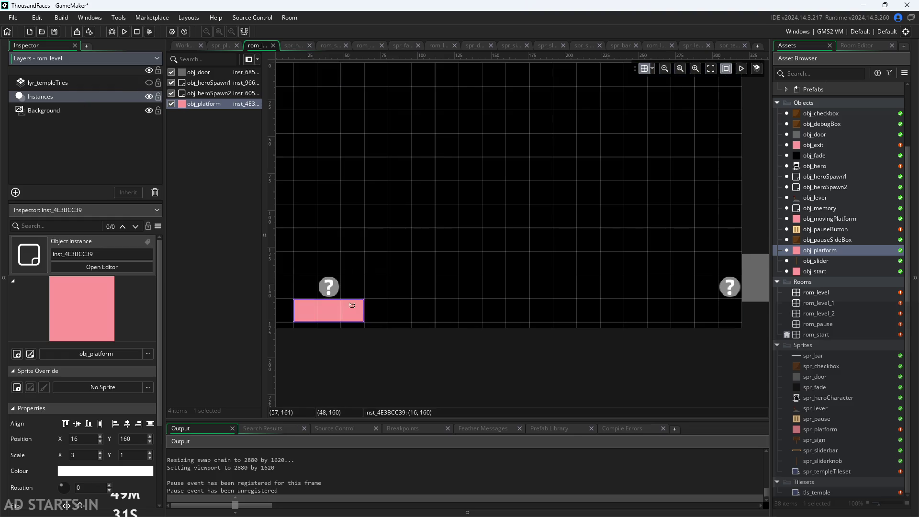
scroll(438, 276, "down", 2)
mouse_move(353, 301)
left_mouse_down()
mouse_move(689, 309)
mouse_move(673, 309)
left_mouse_up()
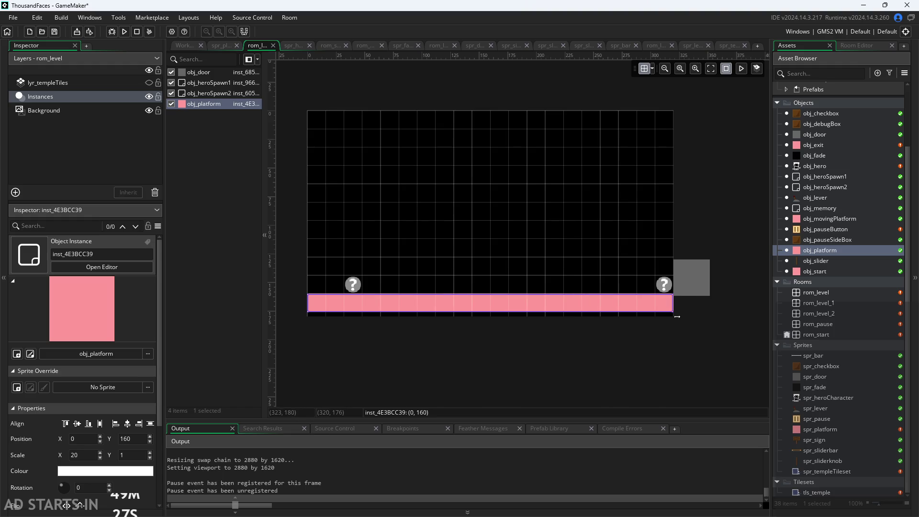
Copy the platform into a ceiling strip, a left wall, and a shortened right wall above the door.
mouse_move(414, 301)
left_mouse_down("alt")
mouse_move(441, 322)
mouse_move(425, 288)
mouse_move(430, 132)
mouse_move(525, 140)
mouse_move(531, 154)
left_mouse_up("alt")
mouse_move(674, 142)
left_mouse_down()
mouse_move(320, 149)
mouse_move(319, 290)
left_mouse_up()
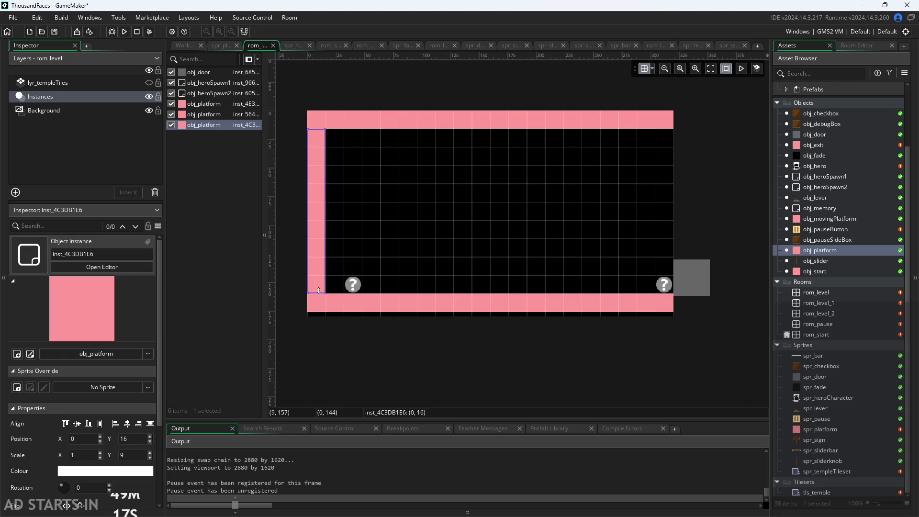
key("ctrl+d")
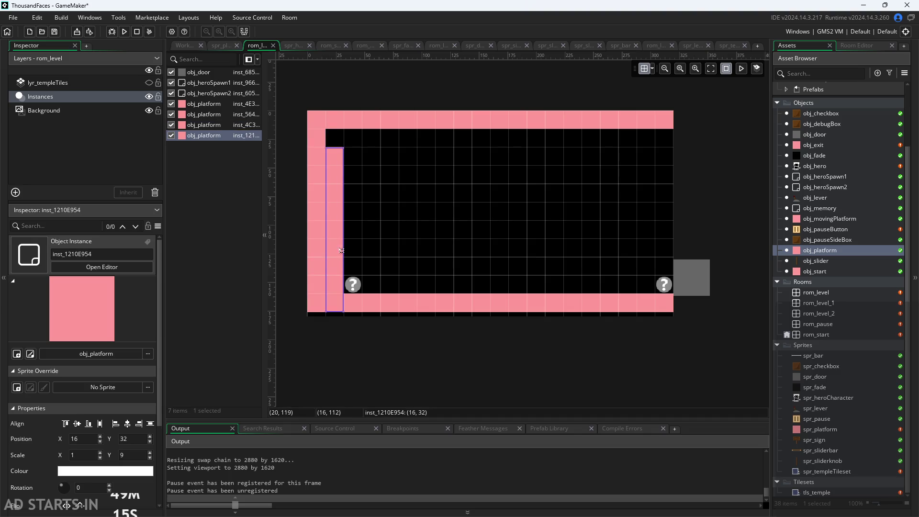
left_click_drag(336, 251, 673, 229)
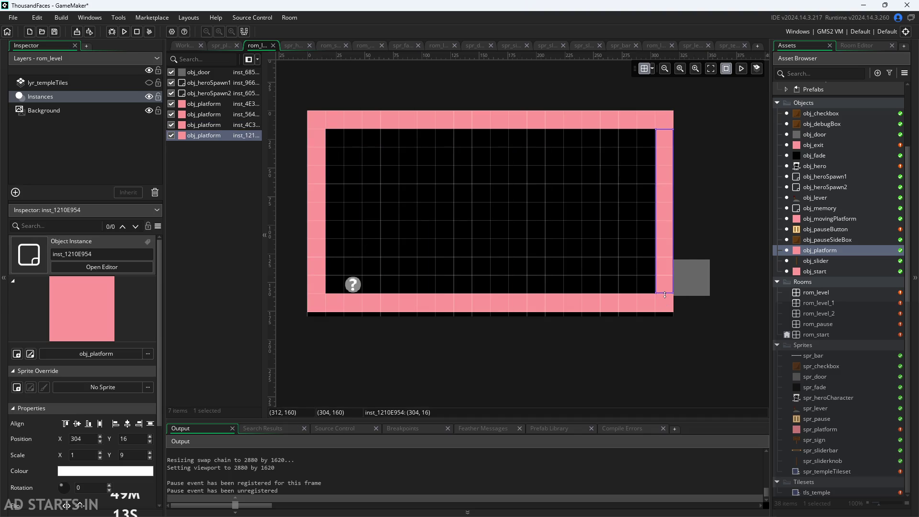
left_click_drag(665, 295, 666, 264)
Move the door up onto the grid at Y 128.
left_click(680, 265)
scroll(629, 193, "up", 4)
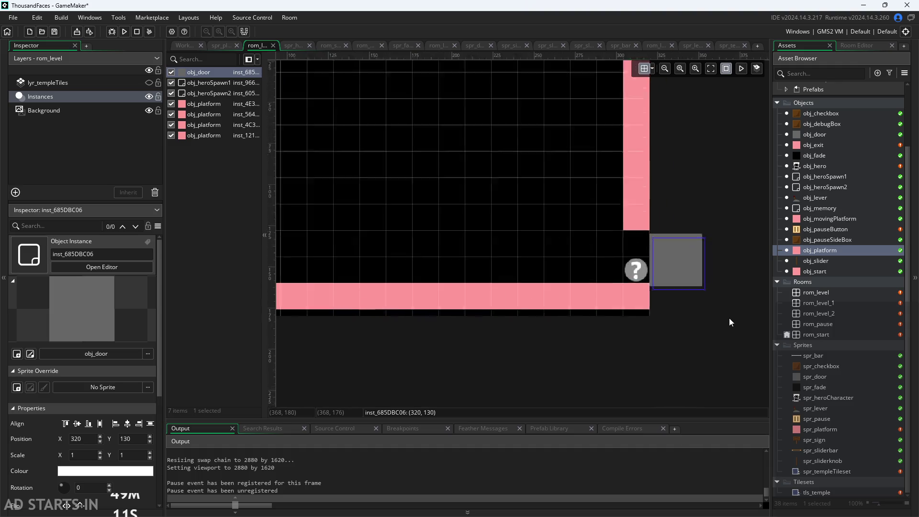
scroll(552, 211, "down", 2)
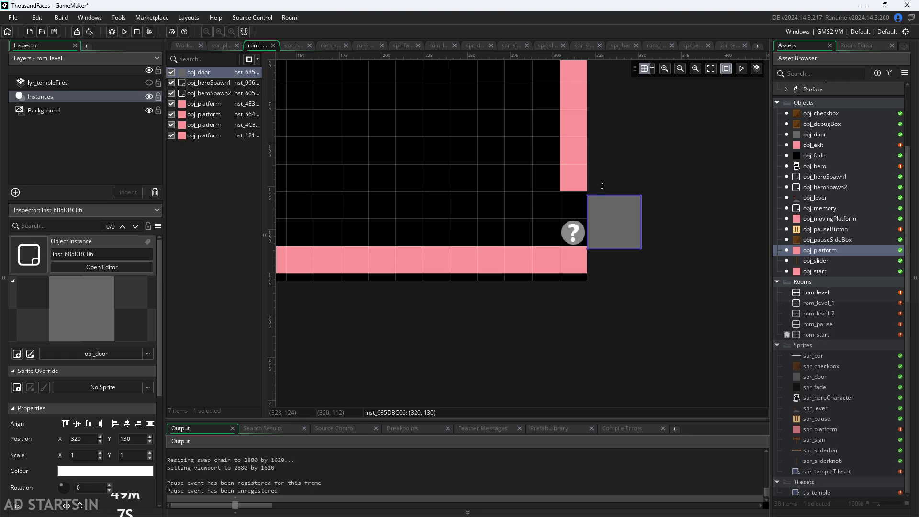
left_click_drag(609, 221, 609, 216)
left_click(611, 263)
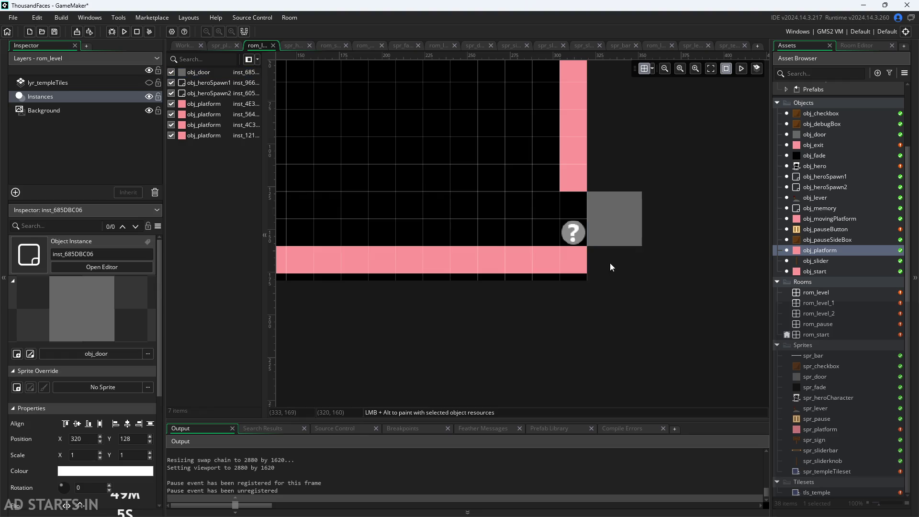
Toggle the temple tiles layer to compare against the platforms, leaving it visible.
scroll(452, 300, "down", 1)
scroll(581, 323, "down", 1)
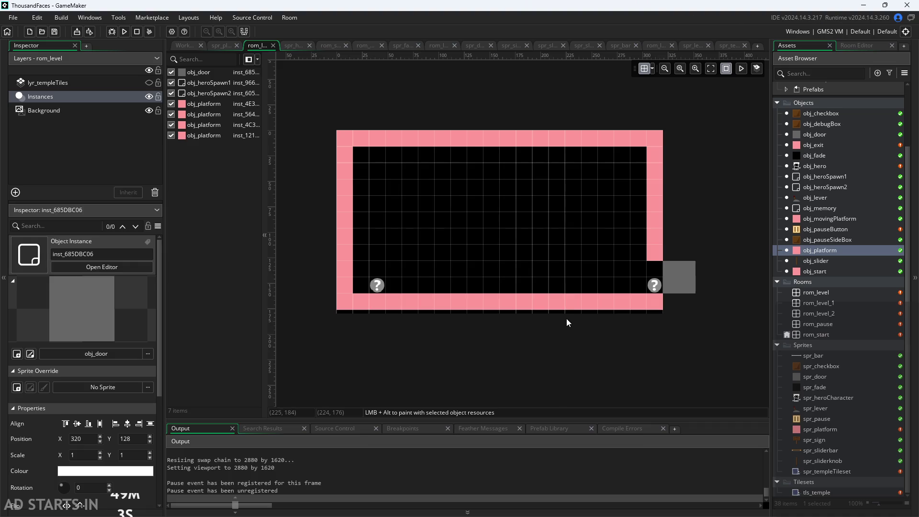
scroll(564, 264, "up", 1)
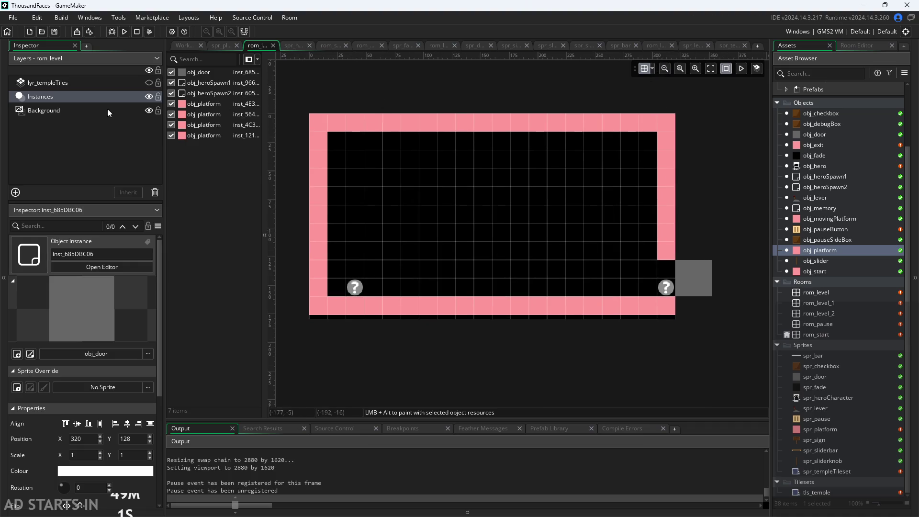
left_click(149, 85)
left_click(149, 85)
left_click(148, 85)
double_click(148, 84)
left_click(148, 84)
scroll(590, 169, "up", 4)
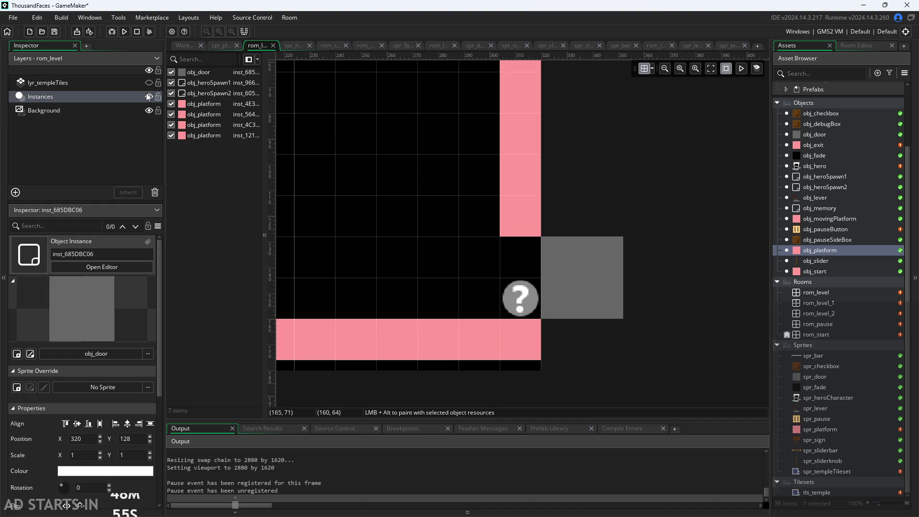
left_click(149, 83)
Pan across the right wall and door to check the platform layout.
scroll(458, 252, "up", 2)
scroll(435, 189, "up", 2)
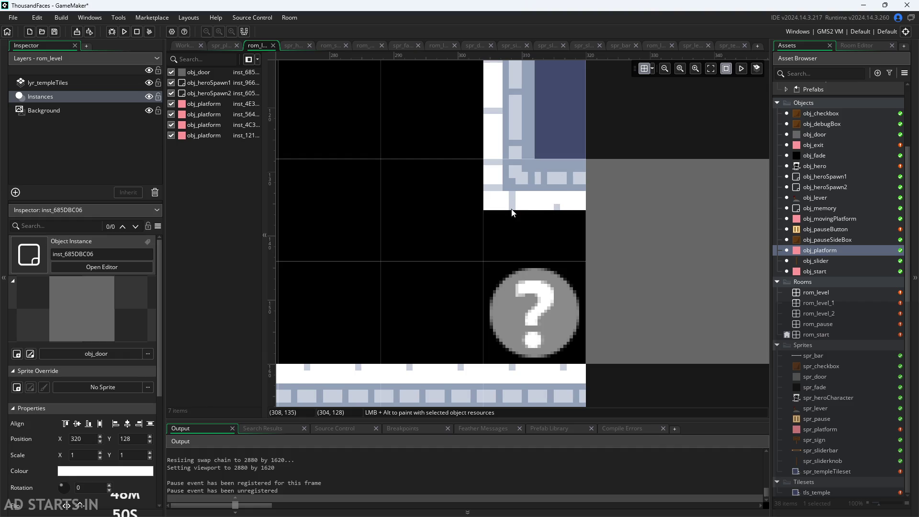
scroll(541, 301, "down", 3)
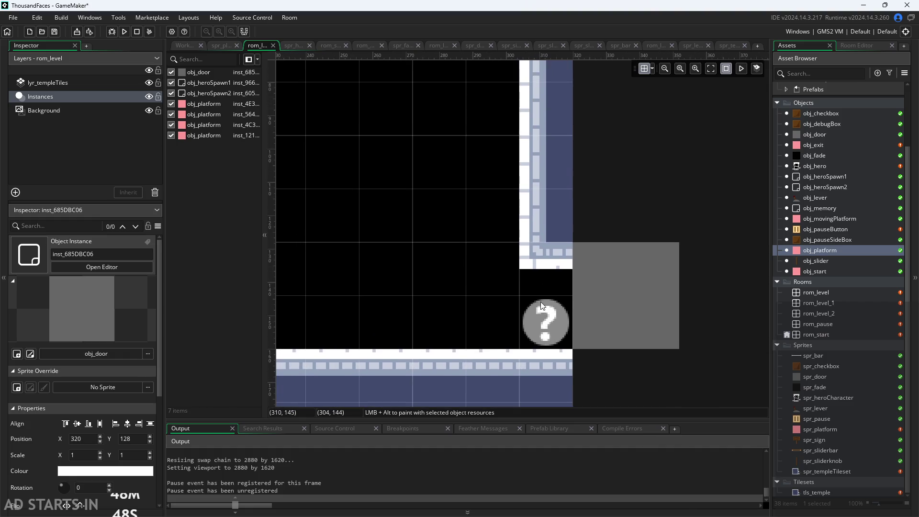
left_click_drag(541, 302, 717, 275)
scroll(487, 277, "down", 1)
left_click_drag(488, 277, 410, 287)
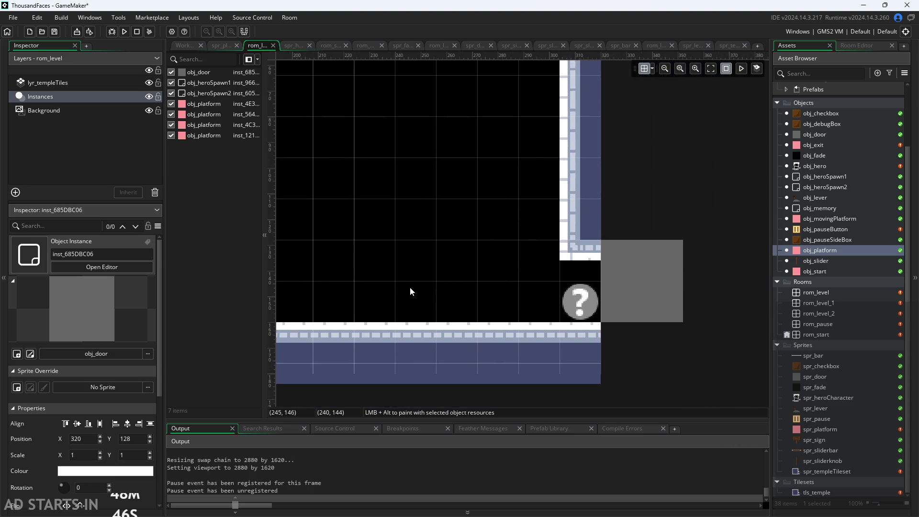
scroll(522, 280, "up", 2)
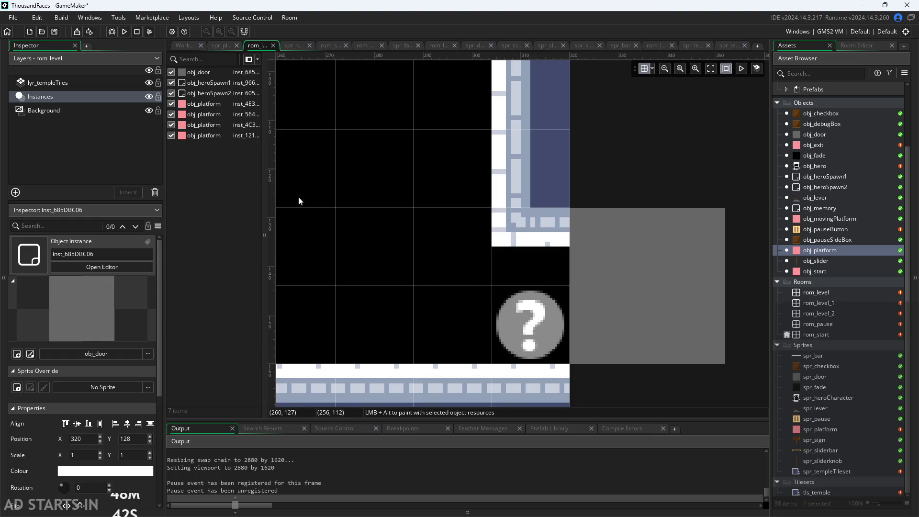
left_click(76, 88)
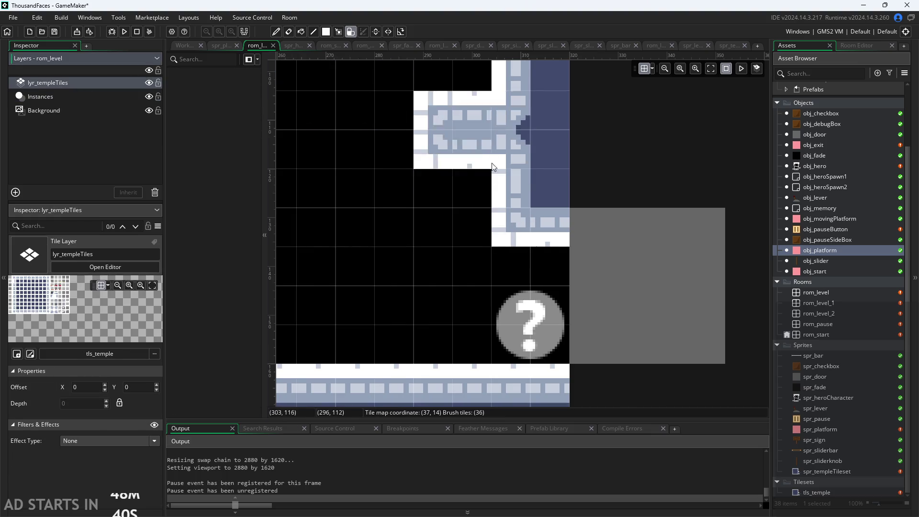
scroll(479, 225, "down", 3)
scroll(745, 234, "down", 2)
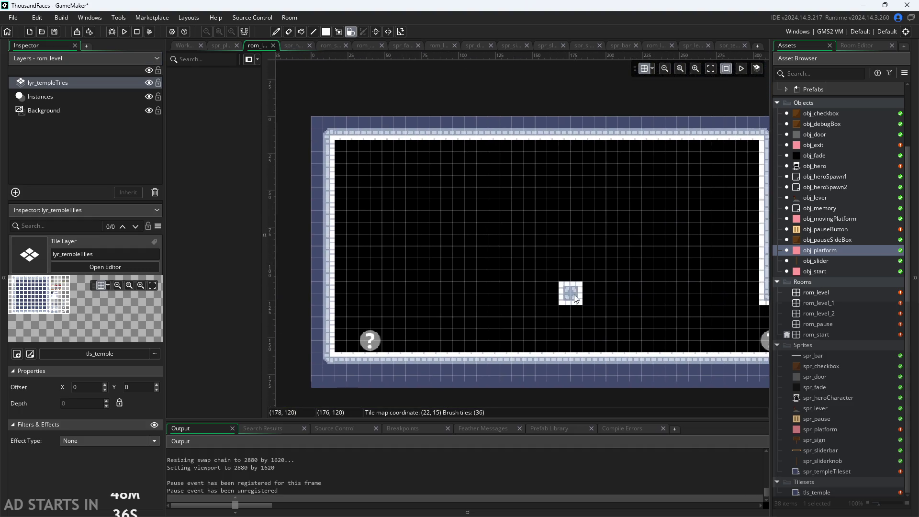
mouse_move(490, 243)
left_mouse_down()
mouse_move(403, 206)
mouse_move(400, 190)
left_mouse_up()
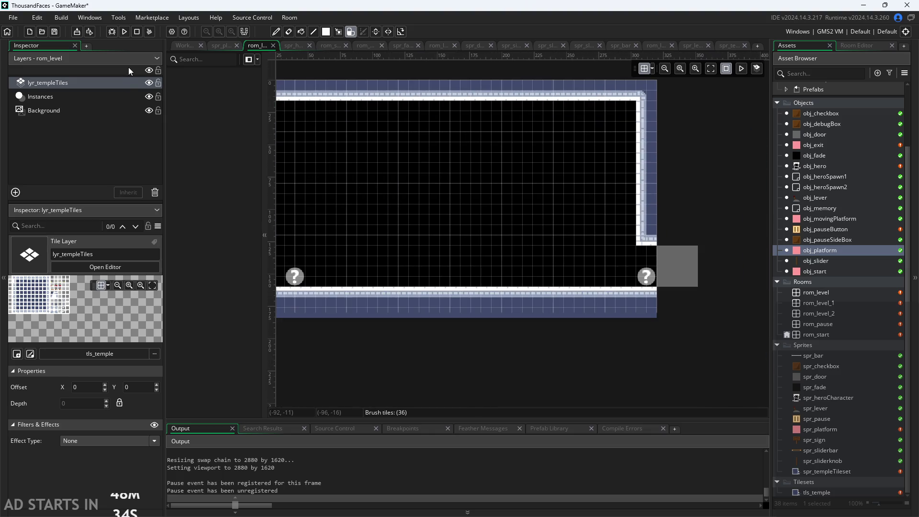
left_click(147, 81)
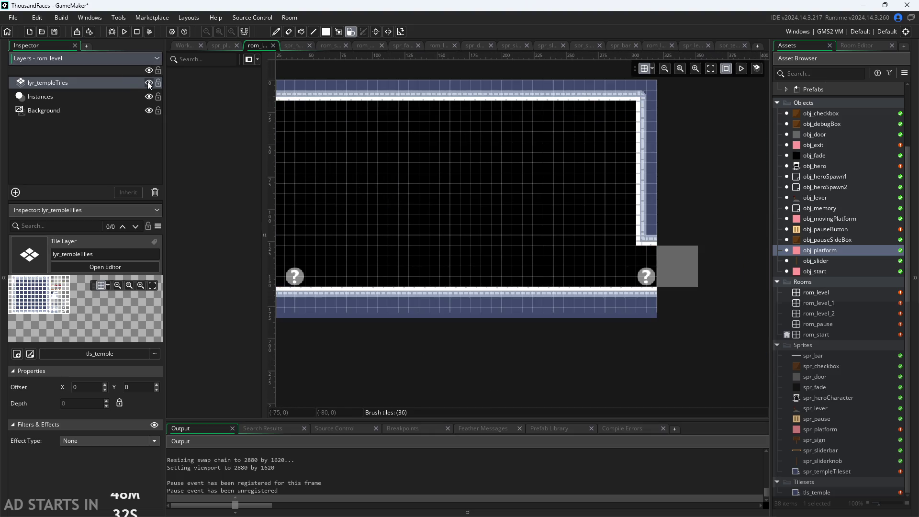
left_click_drag(544, 176, 613, 172)
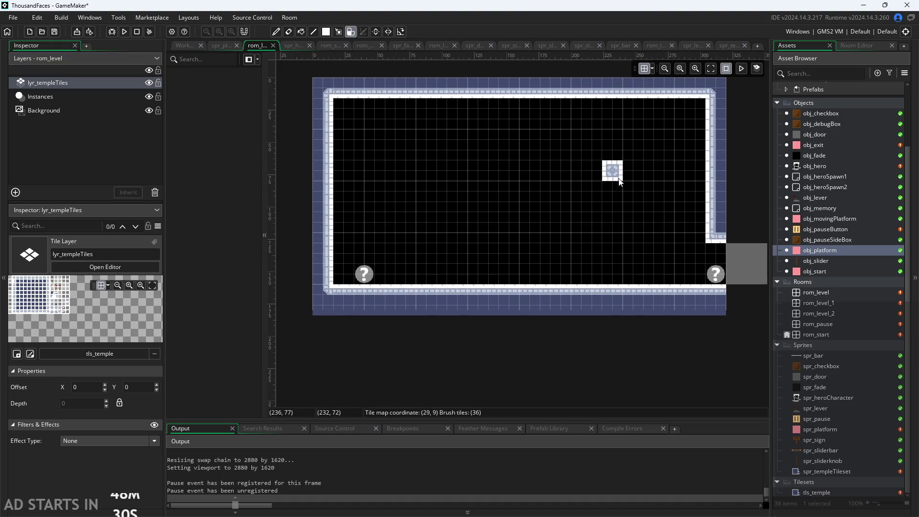
left_click(148, 84)
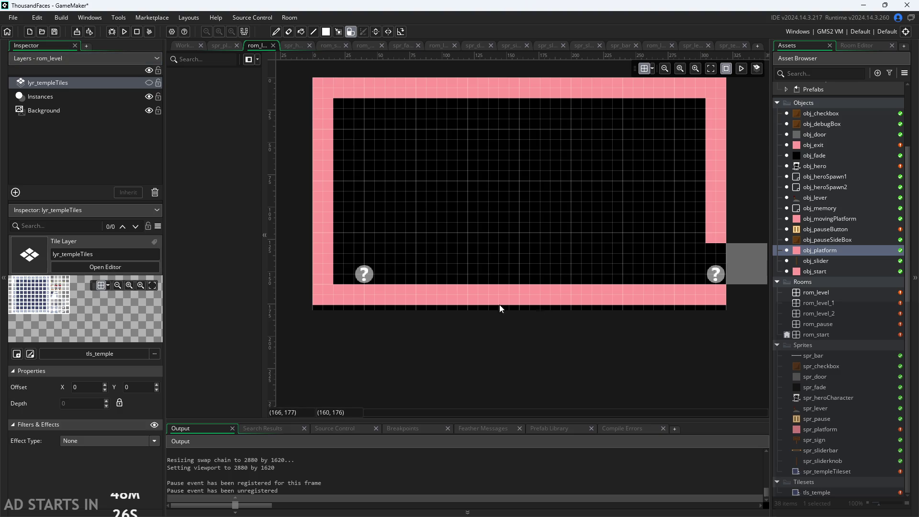
left_click(79, 98)
left_click(455, 294)
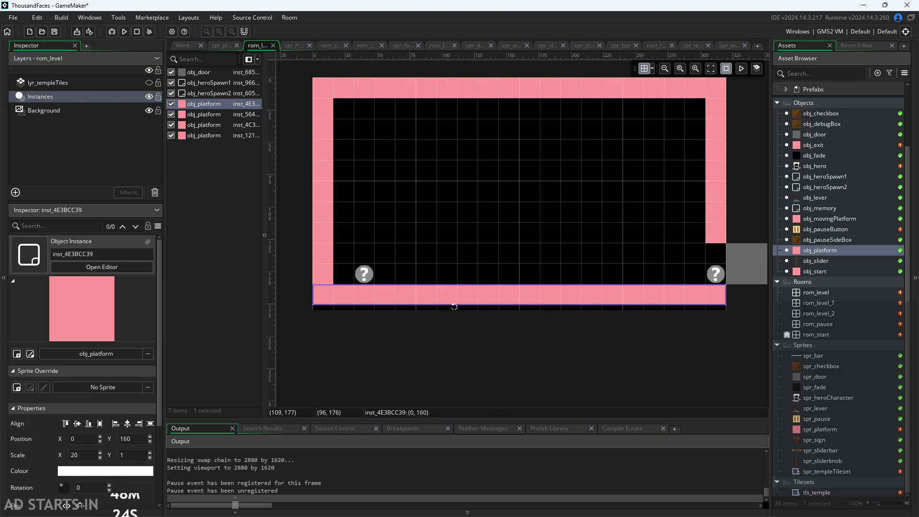
left_click_drag(455, 307, 454, 325)
left_click(468, 355)
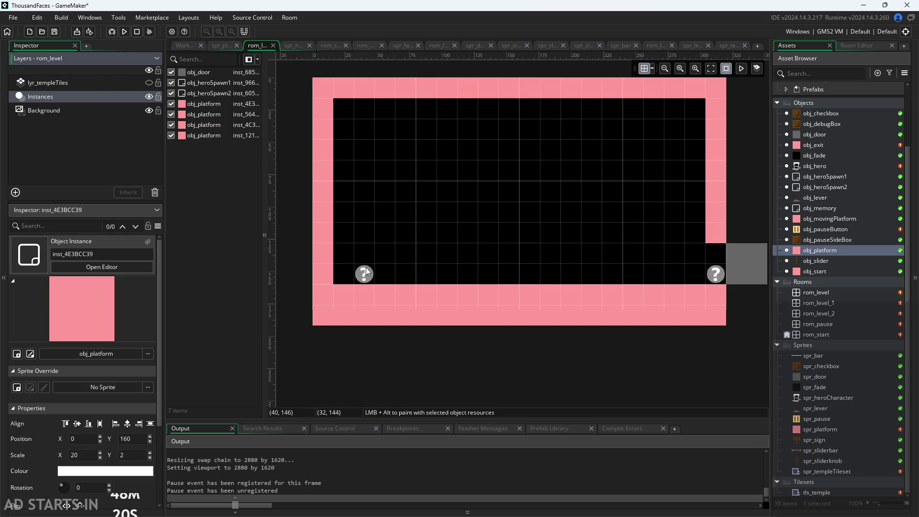
left_click(384, 306)
left_click_drag(435, 328, 437, 308)
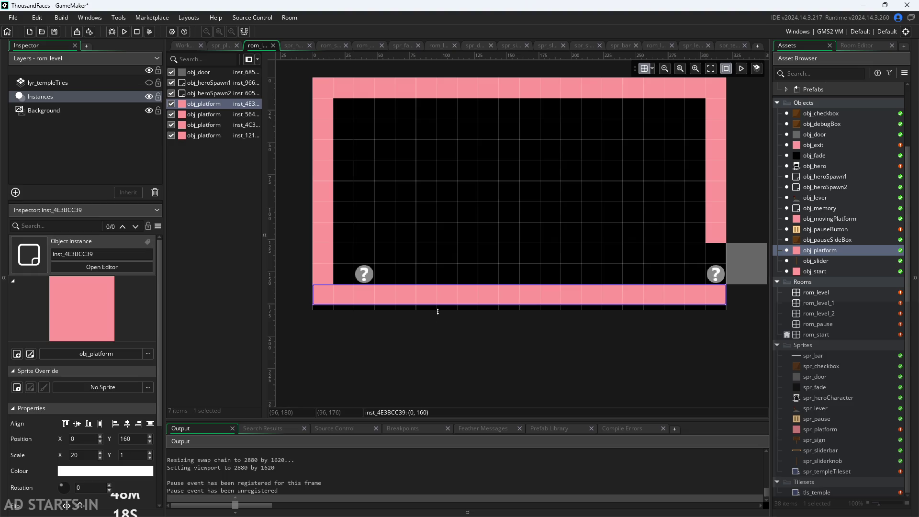
left_click(464, 222)
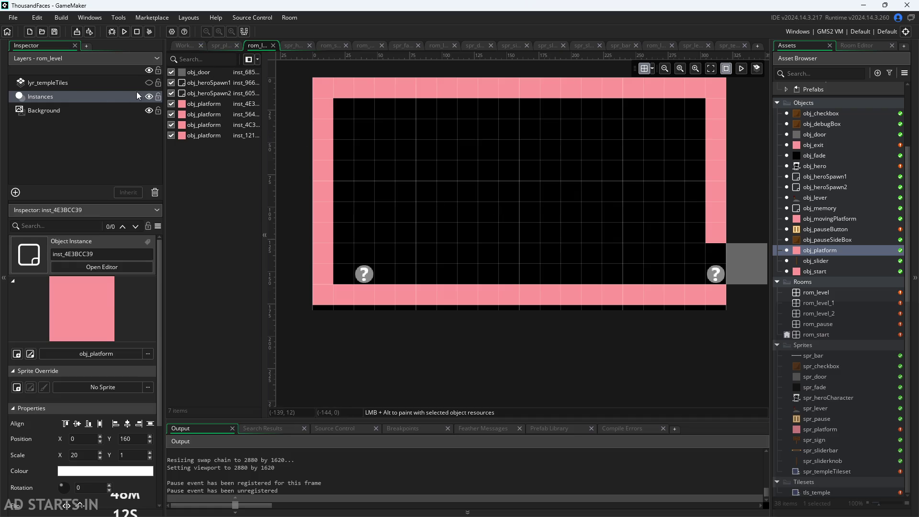
left_click(149, 82)
scroll(512, 228, "up", 1)
Add two obj_platform instances: a four-cell left ledge and a three-cell middle platform.
mouse_move(727, 263)
left_mouse_down()
mouse_move(427, 237)
mouse_move(568, 240)
mouse_move(498, 235)
mouse_move(342, 117)
mouse_move(341, 140)
mouse_move(359, 152)
left_mouse_up()
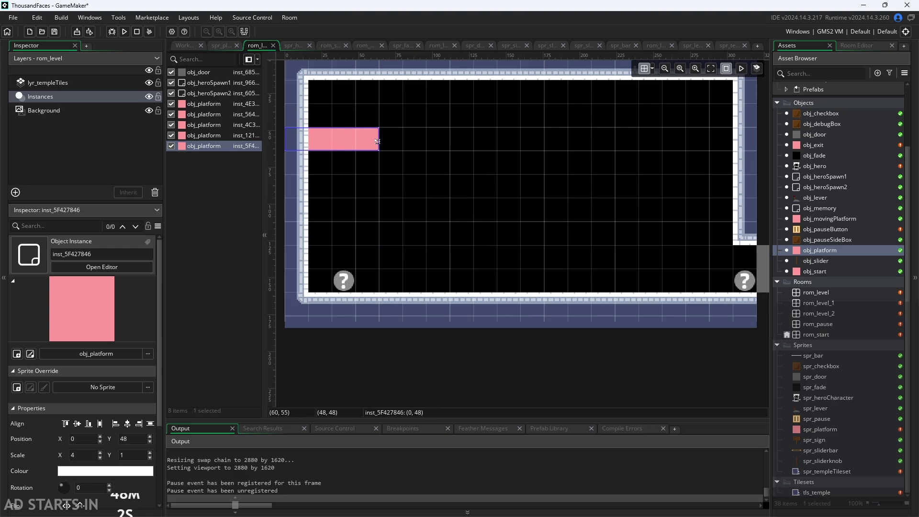
key("ctrl+d")
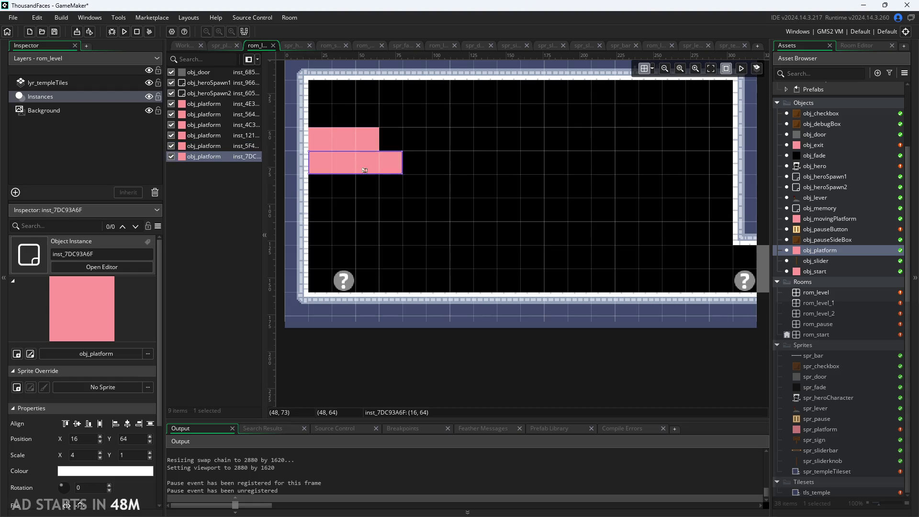
left_click_drag(361, 168, 536, 180)
left_click(379, 141)
mouse_move(379, 140)
left_mouse_down()
mouse_move(427, 139)
mouse_move(373, 140)
left_mouse_up()
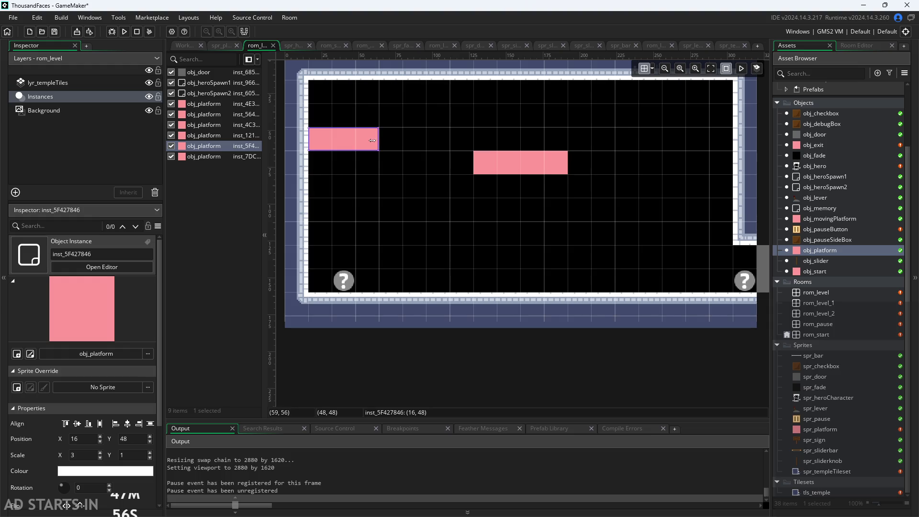
left_click(522, 170)
mouse_move(568, 164)
left_mouse_down()
mouse_move(443, 173)
mouse_move(535, 194)
mouse_move(541, 168)
mouse_move(561, 149)
mouse_move(607, 152)
mouse_move(596, 143)
left_mouse_up()
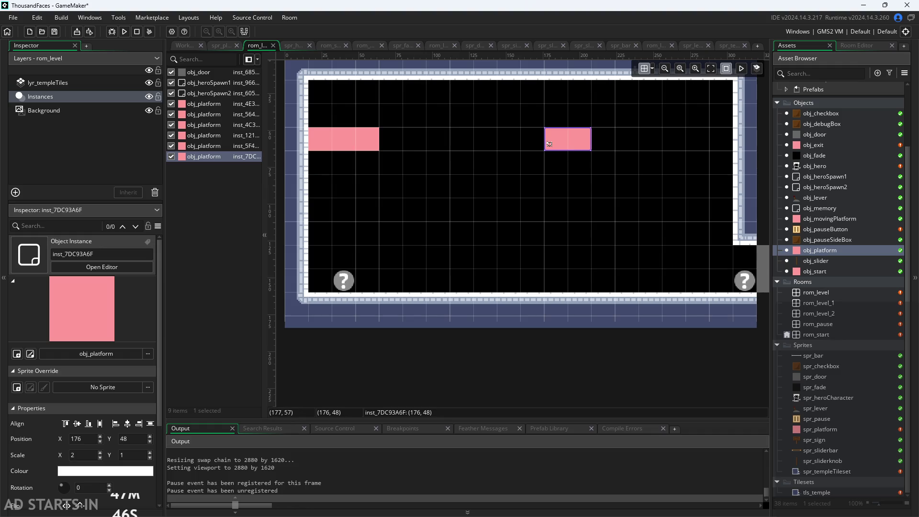
Reshape the middle platform into a tall single-cell-wide pillar.
mouse_move(567, 143)
left_mouse_down()
mouse_move(589, 201)
mouse_move(589, 264)
left_mouse_up()
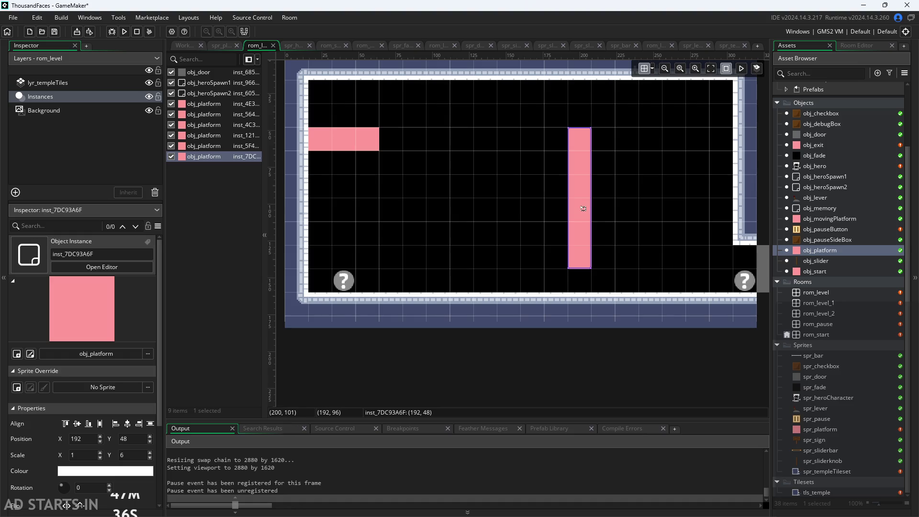
left_click_drag(592, 237, 627, 235)
mouse_move(631, 269)
left_mouse_down()
mouse_move(633, 144)
mouse_move(439, 156)
left_mouse_up()
Position two single-cell blocks level with the ledge, each shifted one cell right.
mouse_move(426, 163)
left_mouse_down()
mouse_move(434, 182)
mouse_move(491, 125)
left_mouse_up()
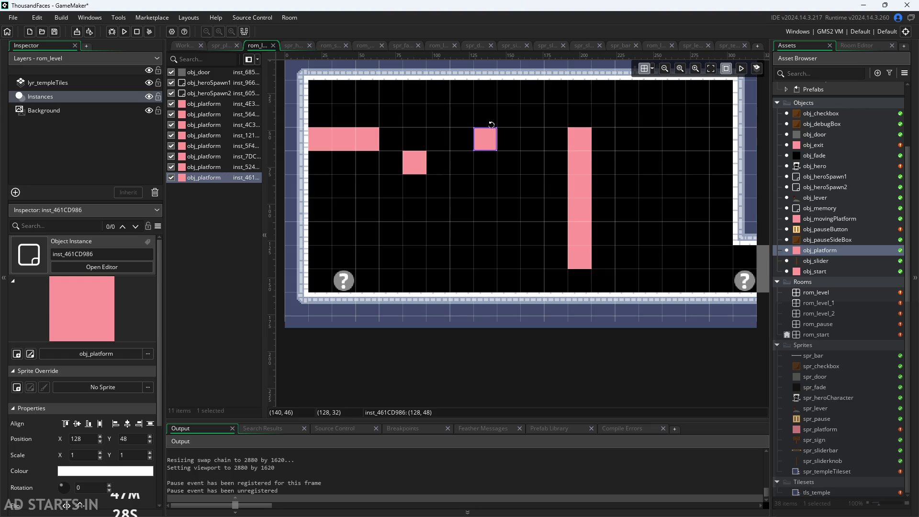
left_click(422, 164)
mouse_move(429, 157)
left_mouse_down()
mouse_move(453, 132)
mouse_move(429, 133)
left_mouse_up()
left_click_drag(490, 144, 508, 142)
left_click_drag(419, 141, 443, 141)
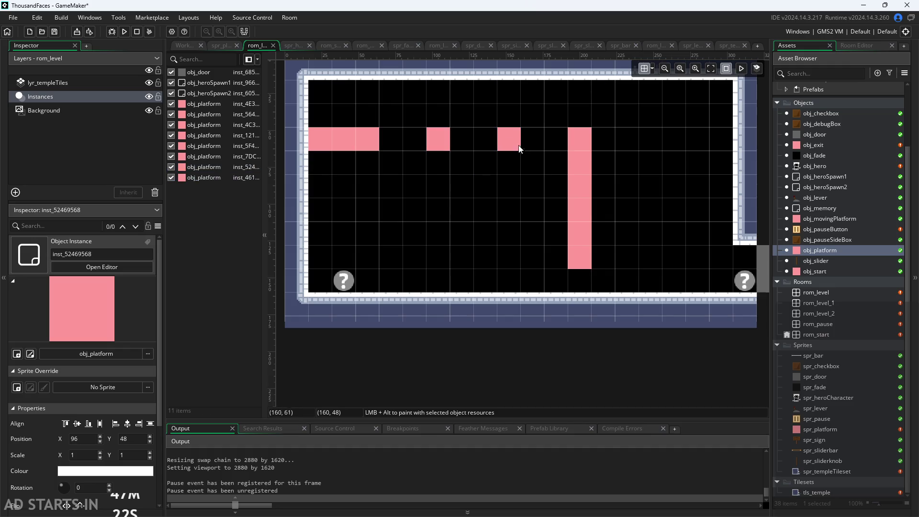
Add more single-cell blocks to the right, one at x 224 and one near the floor.
left_click(523, 163, "alt")
mouse_move(540, 170)
left_mouse_down()
mouse_move(634, 192)
mouse_move(636, 173)
mouse_move(704, 243)
mouse_move(685, 223)
mouse_move(699, 222)
mouse_move(710, 243)
mouse_move(629, 258)
mouse_move(632, 245)
mouse_move(640, 258)
left_mouse_up()
left_click(631, 174, "alt")
left_click(692, 216, "alt")
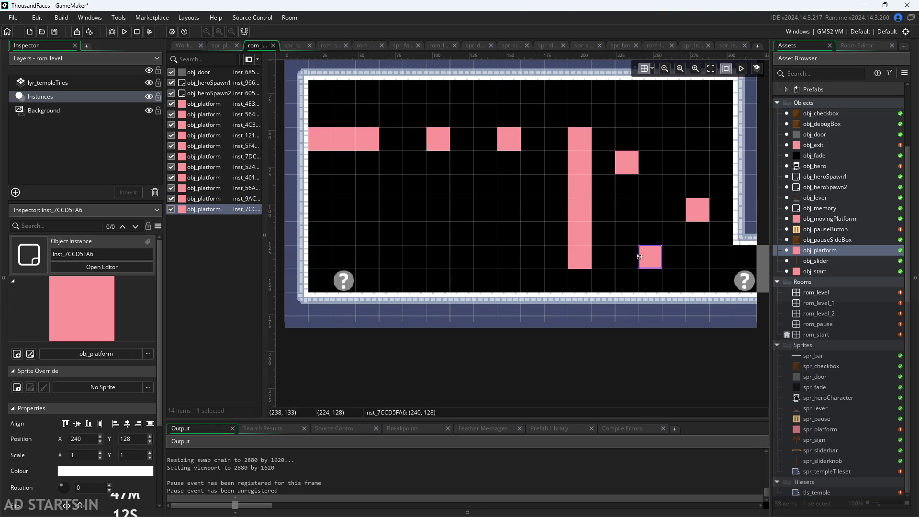
left_click(671, 243)
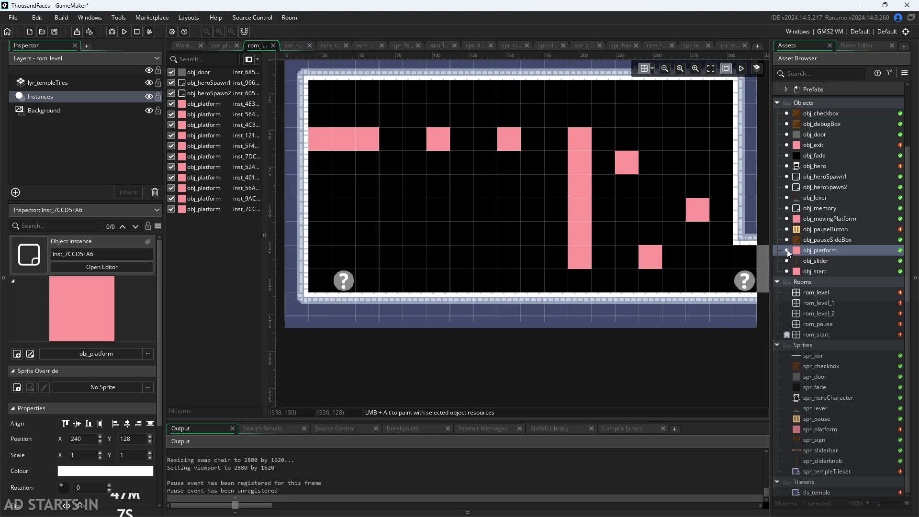
left_click(119, 84)
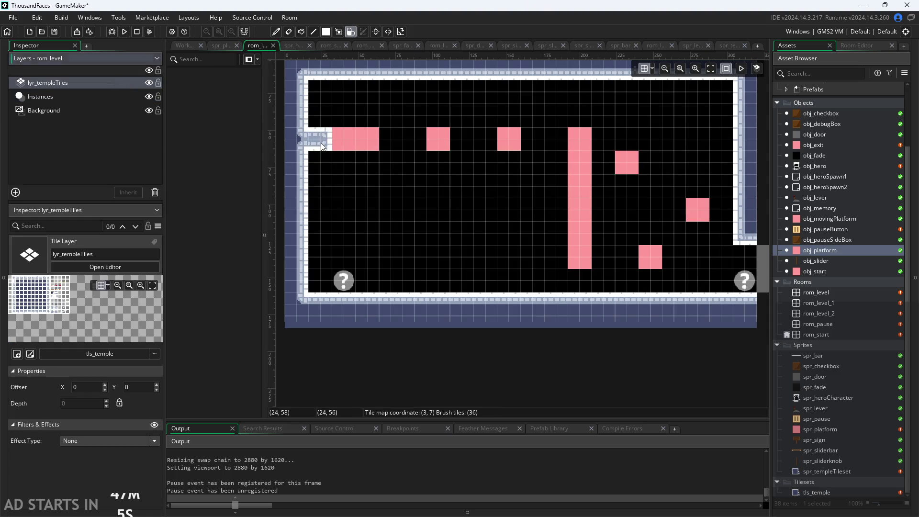
Paint temple wall tiles over the left ledge, floating blocks, pillar and floor block.
left_click(364, 141)
left_click(439, 141)
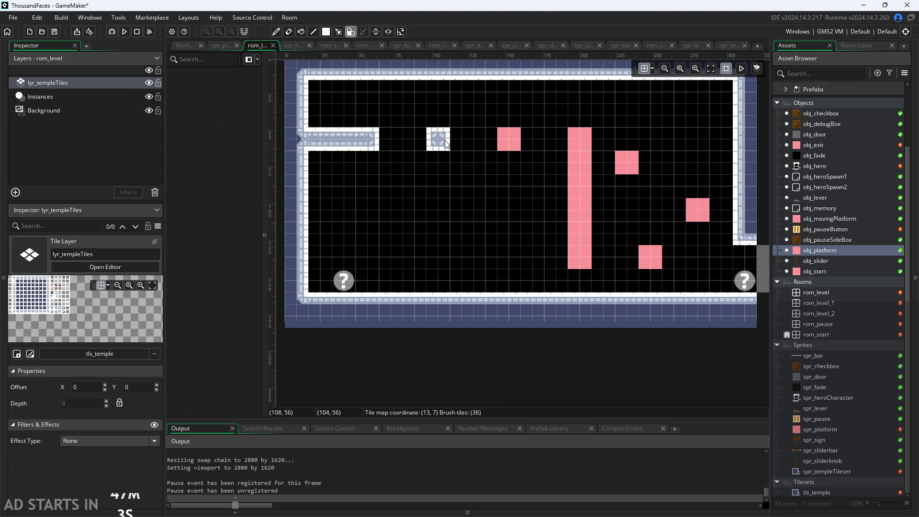
left_click(509, 139)
left_click_drag(580, 140, 579, 252)
left_click(659, 261)
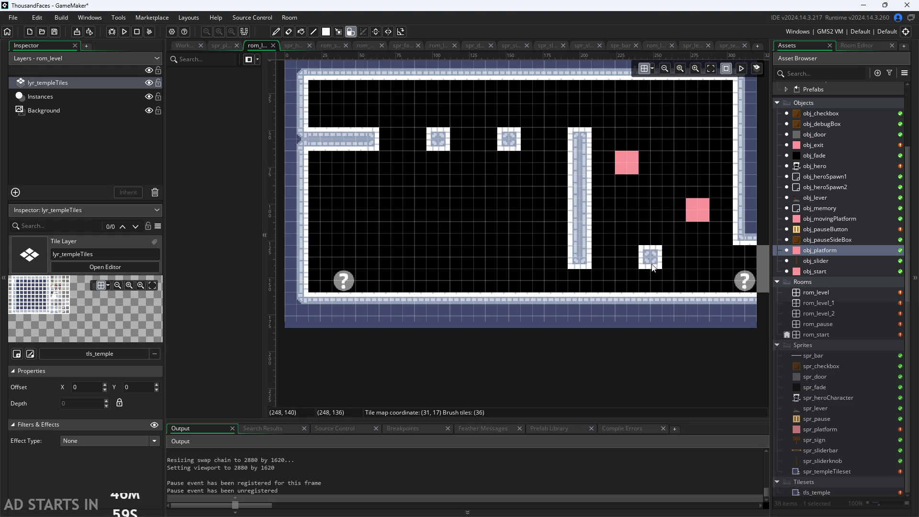
left_click(703, 211)
left_click(629, 166)
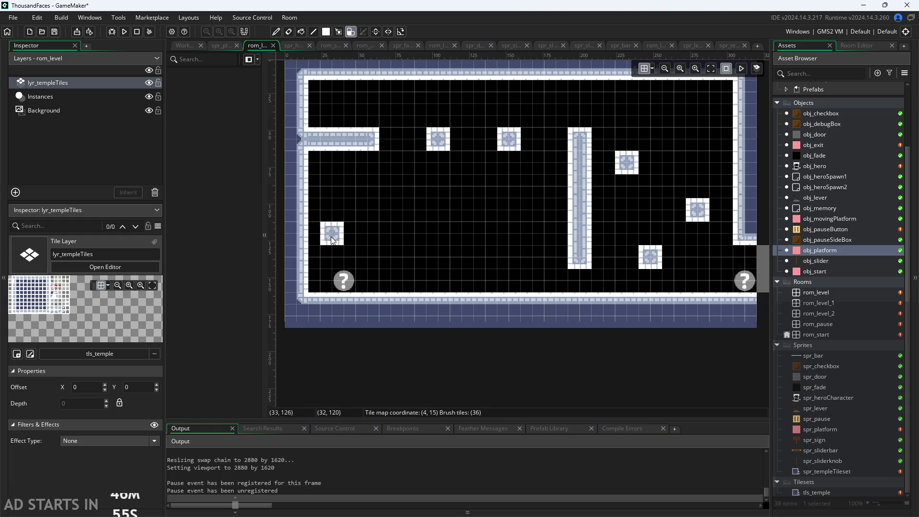
left_click(221, 48)
Run the game, confirming the restart of the current run.
left_click(183, 48)
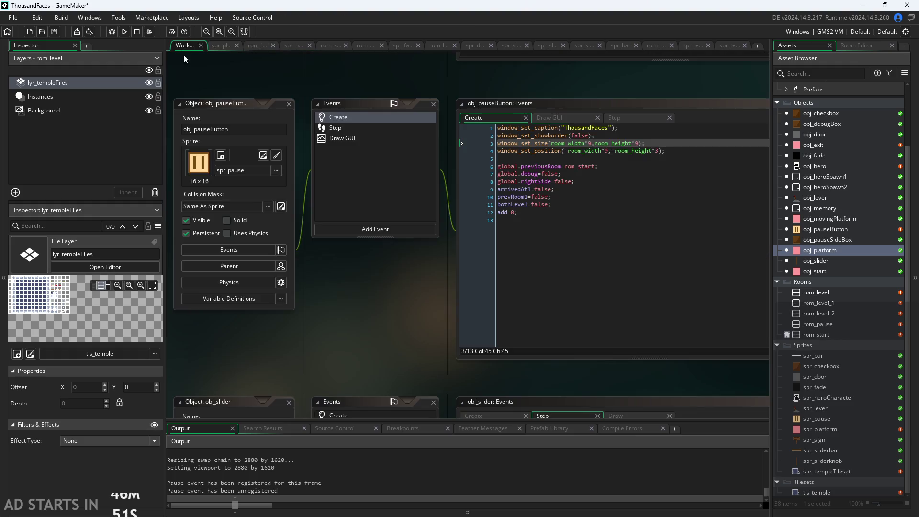
scroll(383, 316, "down", 2)
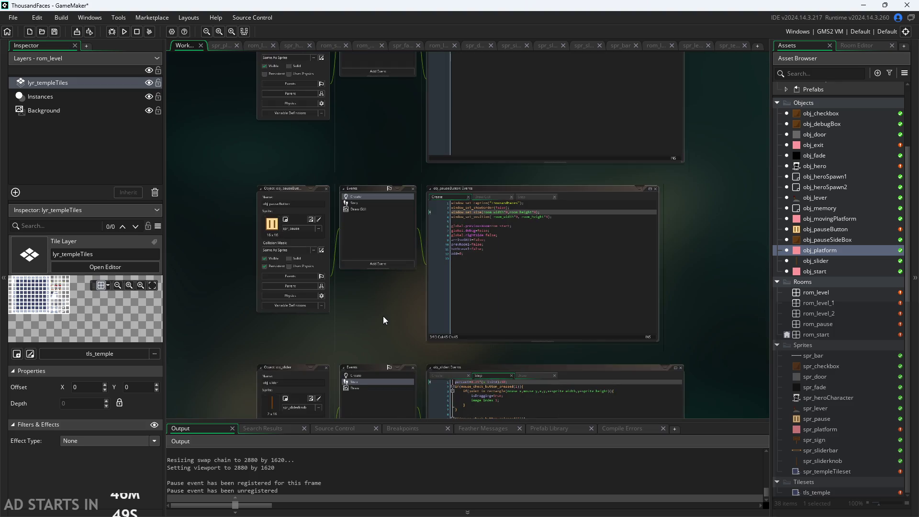
left_click(124, 31)
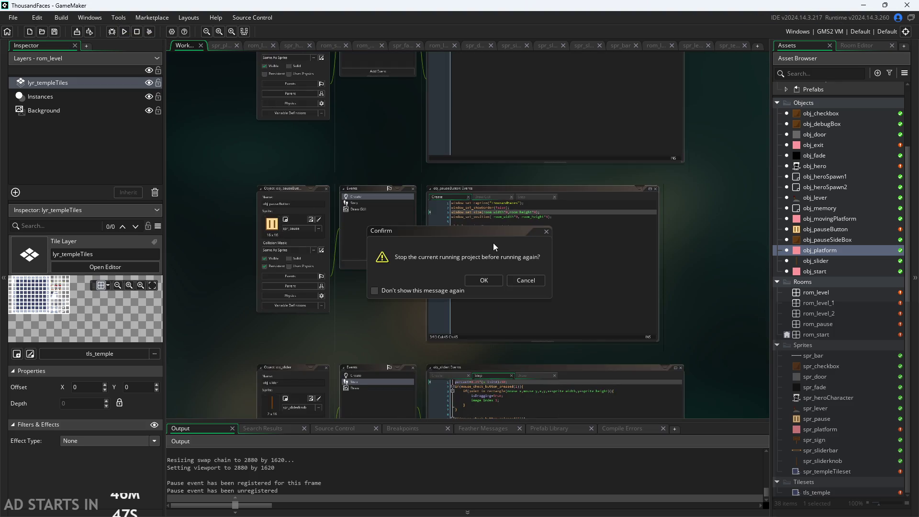
left_click(491, 278)
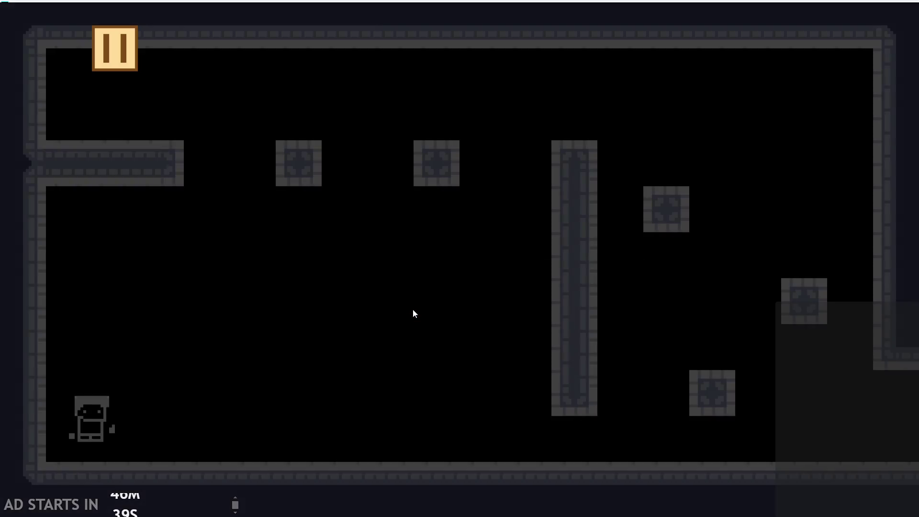
Walk and jump the hero, pause to check the menu labels, resume, and close the game.
key("Right")
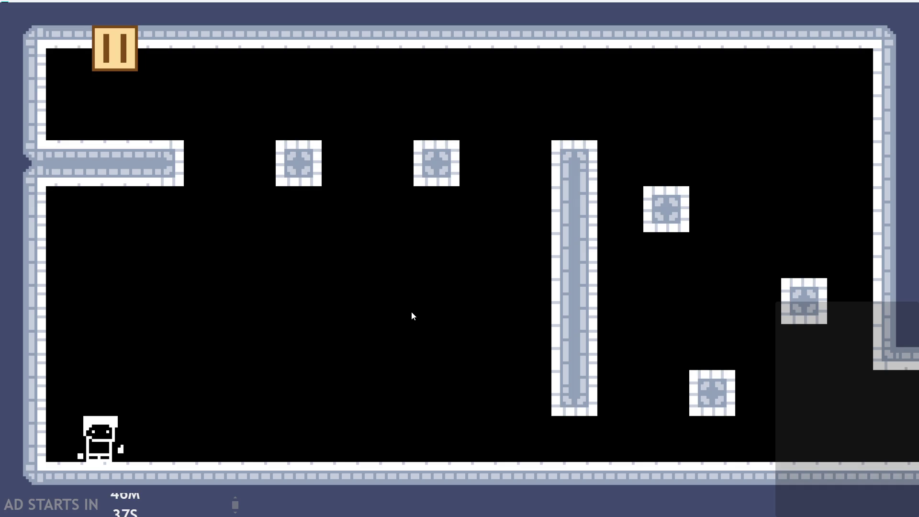
key("Up")
key("Up")
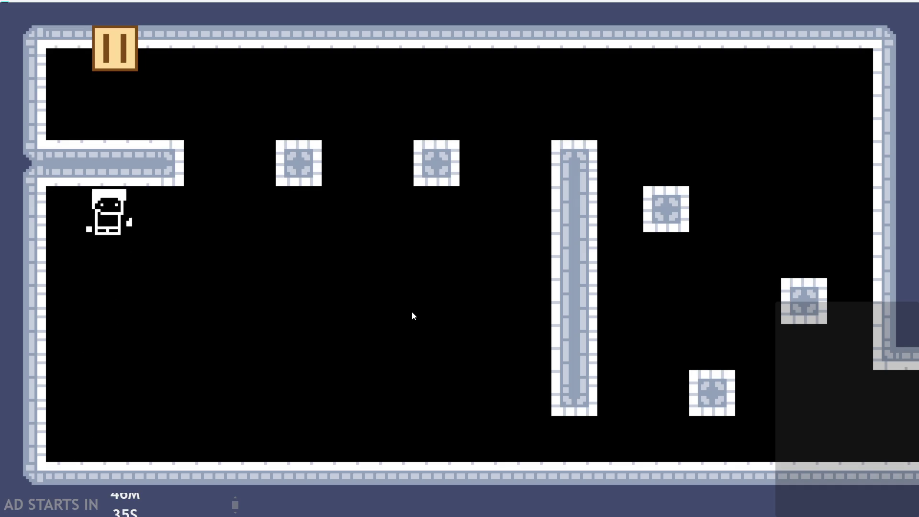
key("Up")
key("Right")
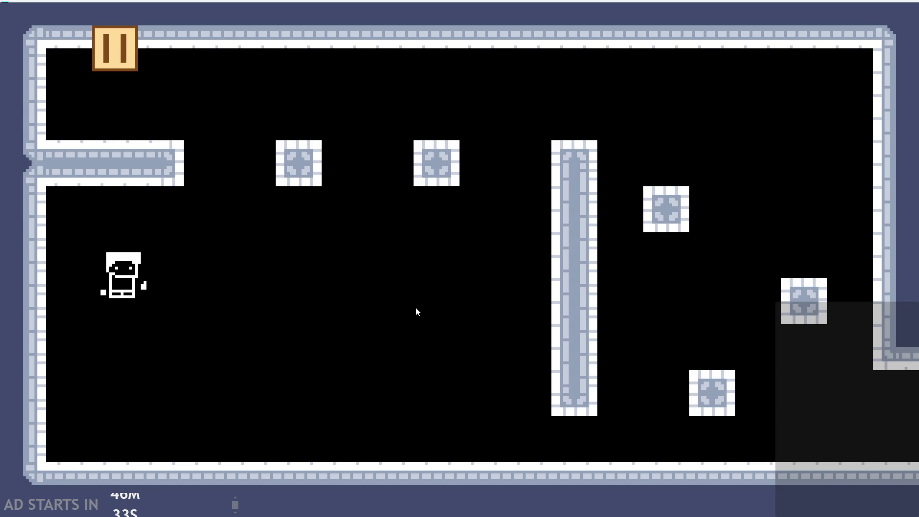
key("Right")
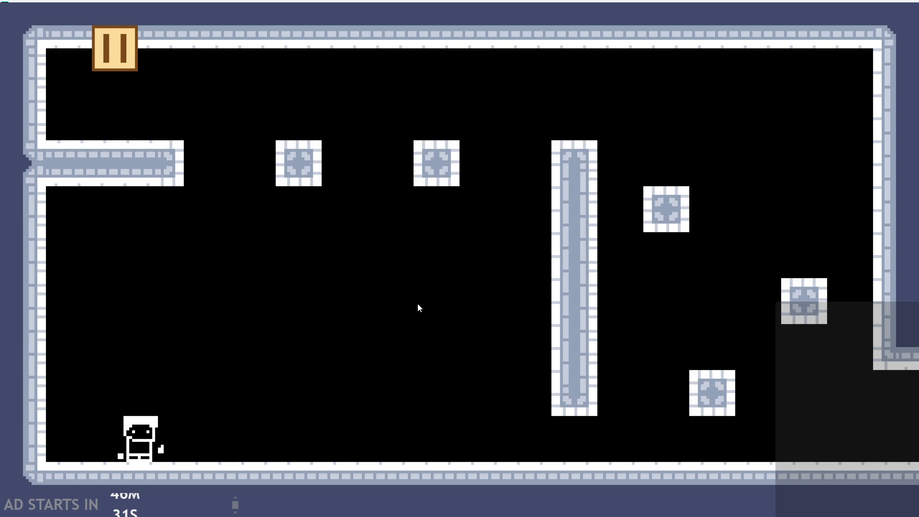
key("Up")
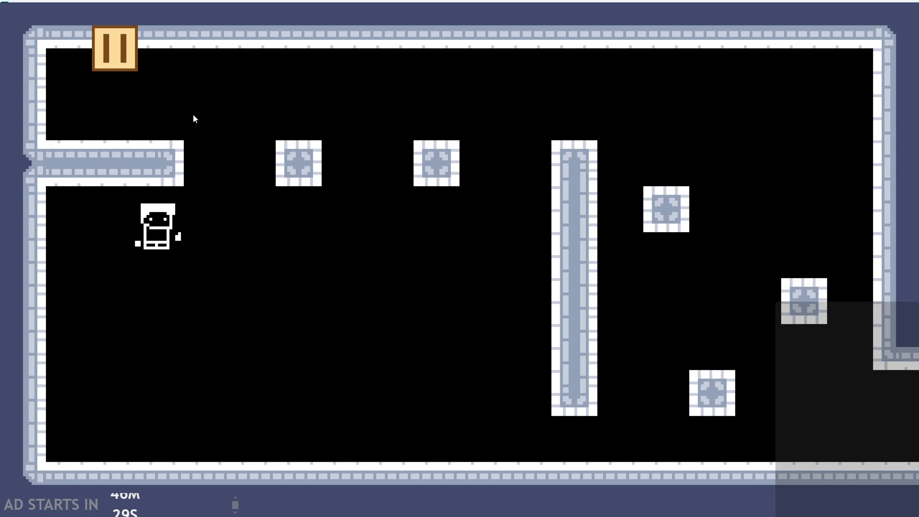
left_click(121, 51)
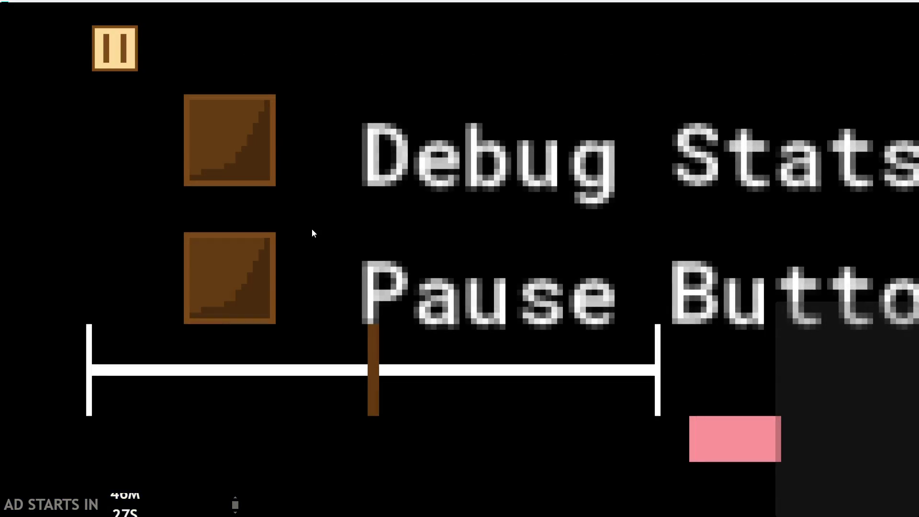
left_click(119, 57)
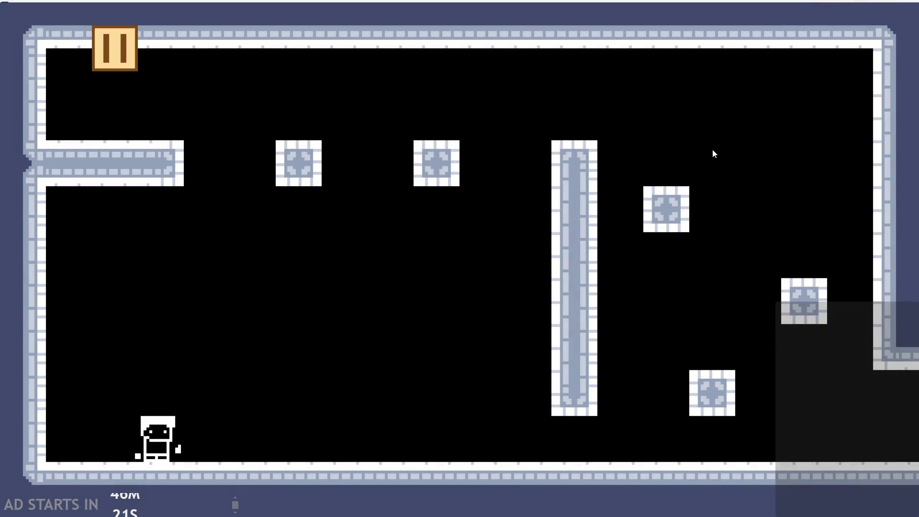
key("alt+F4")
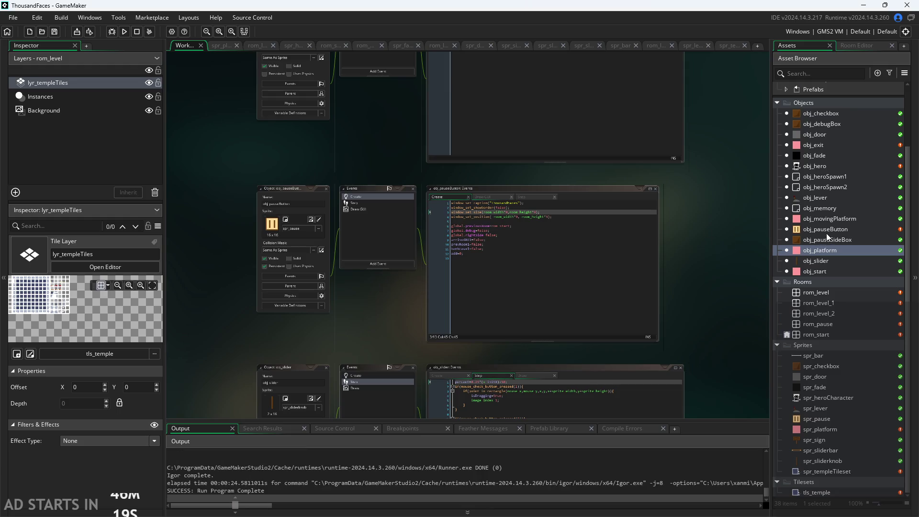
Open obj_pauseButton and view its Draw GUI code.
double_click(826, 229)
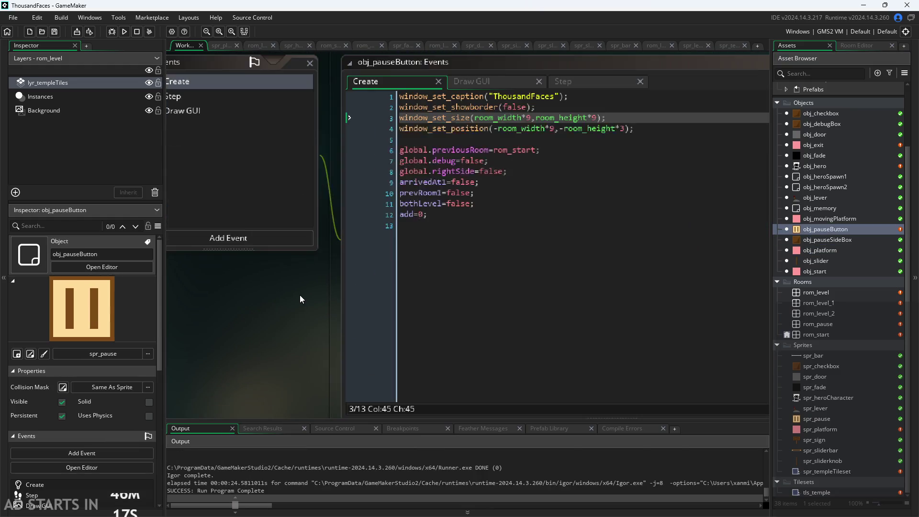
left_click(410, 123)
scroll(237, 318, "down", 3)
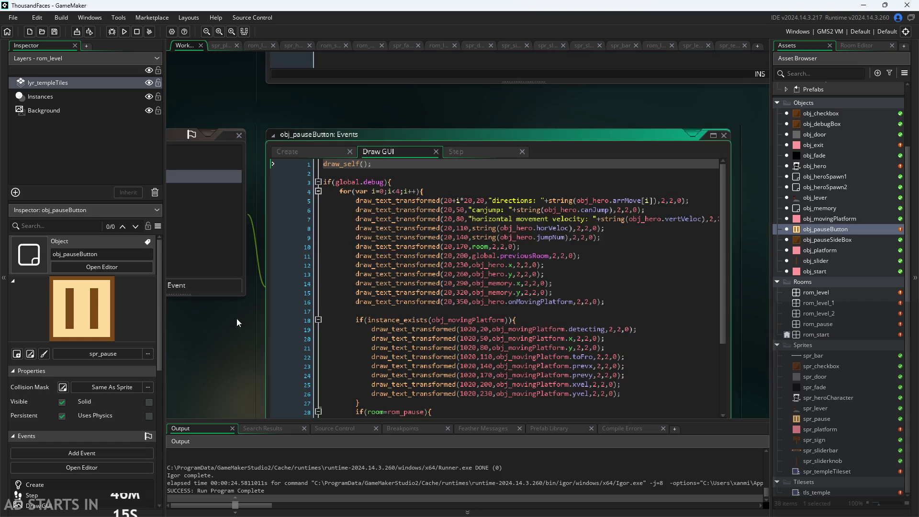
mouse_move(519, 371)
left_mouse_down()
mouse_move(633, 363)
mouse_move(496, 367)
mouse_move(554, 372)
mouse_move(523, 368)
left_mouse_up()
scroll(534, 333, "down", 2)
scroll(534, 334, "up", 1)
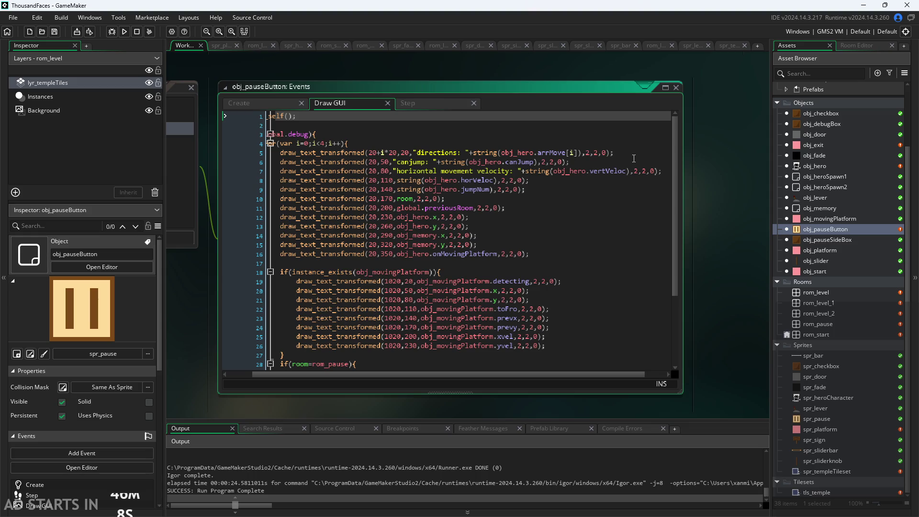
scroll(595, 151, "up", 1)
scroll(600, 153, "down", 1)
Try an xscale of 0.5 on the directions line, then revert it to 2.
left_click(601, 153)
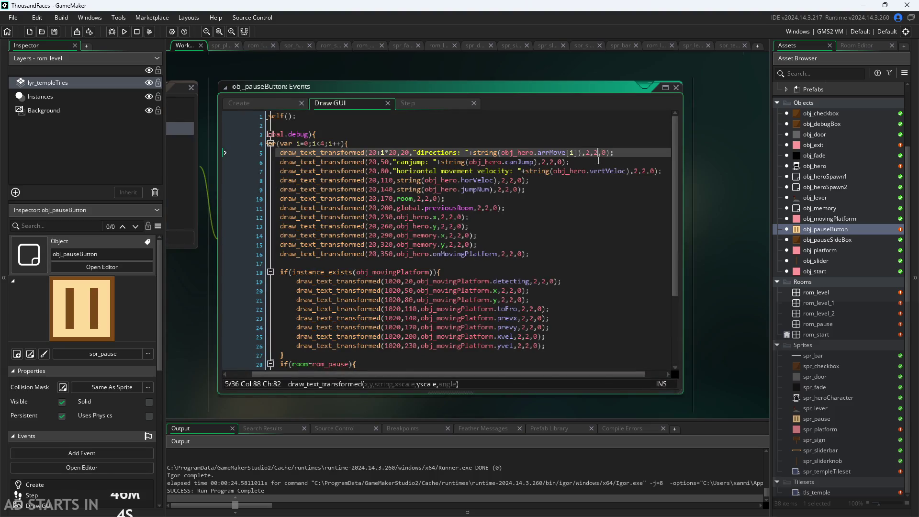
key("Left")
key("Left")
key("BackSpace")
type("0.5")
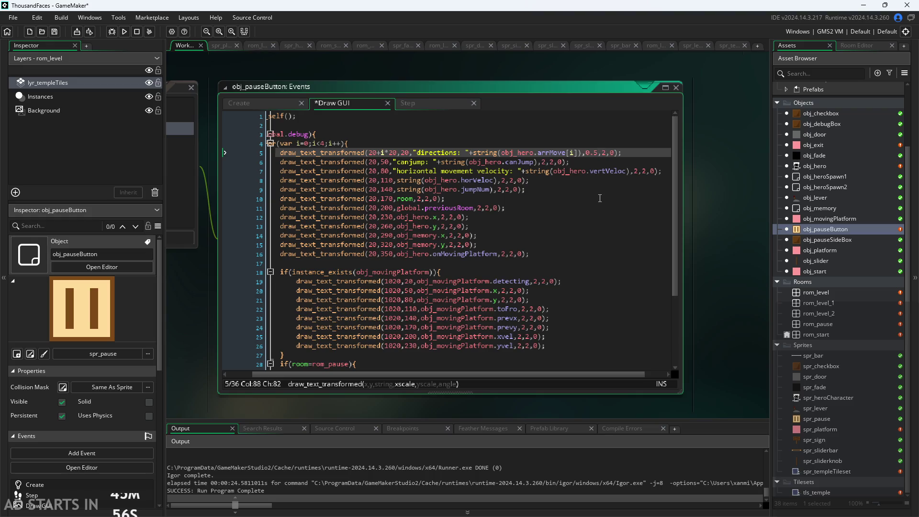
key("Left")
key("Right")
key("BackSpace")
key("BackSpace")
key("BackSpace")
type("2")
Review line 5's obj_hero reference and scale arguments.
scroll(428, 373, "down", 2)
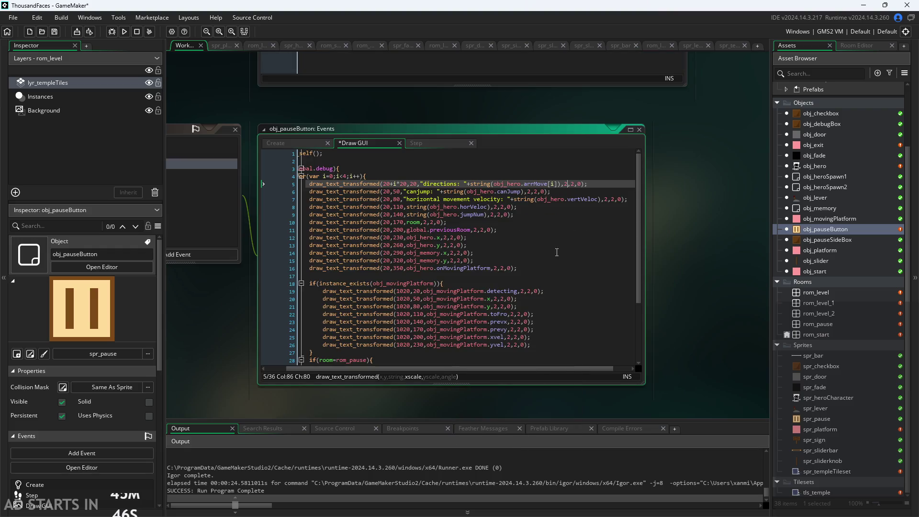
left_click(515, 184)
left_click_drag(424, 369, 403, 378)
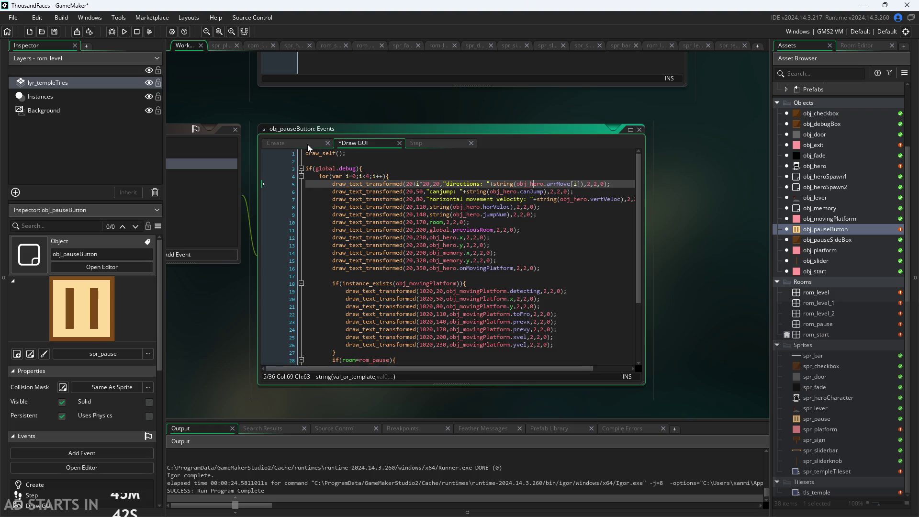
left_click(593, 184)
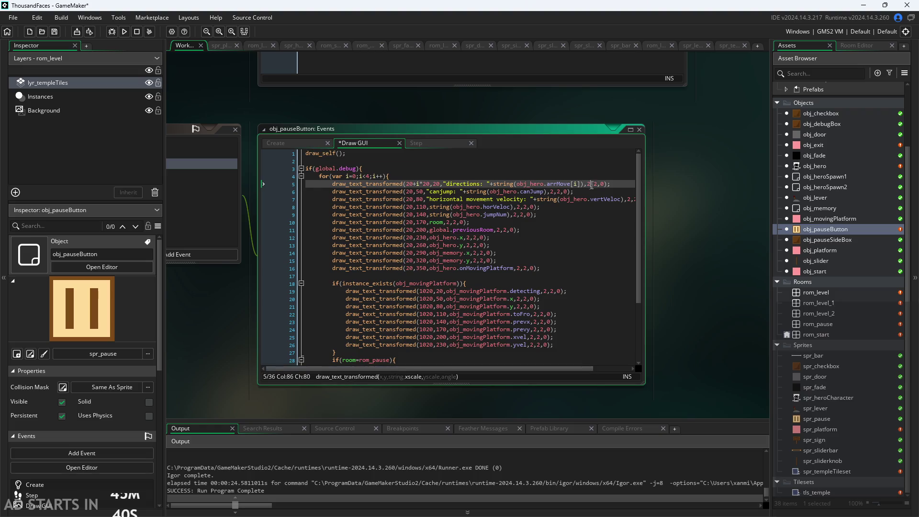
left_click(303, 144)
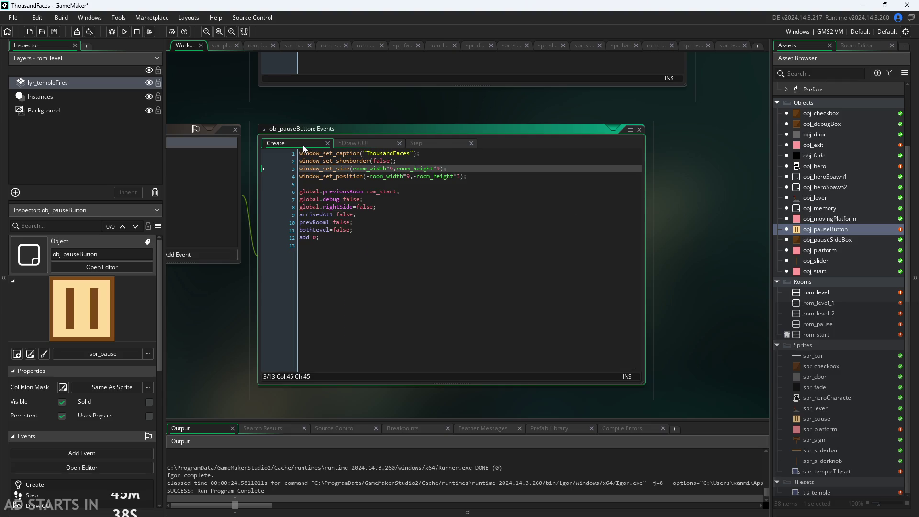
Add a textSize=0.5 line below the window setup in the Create event.
left_click(490, 177)
key("Return")
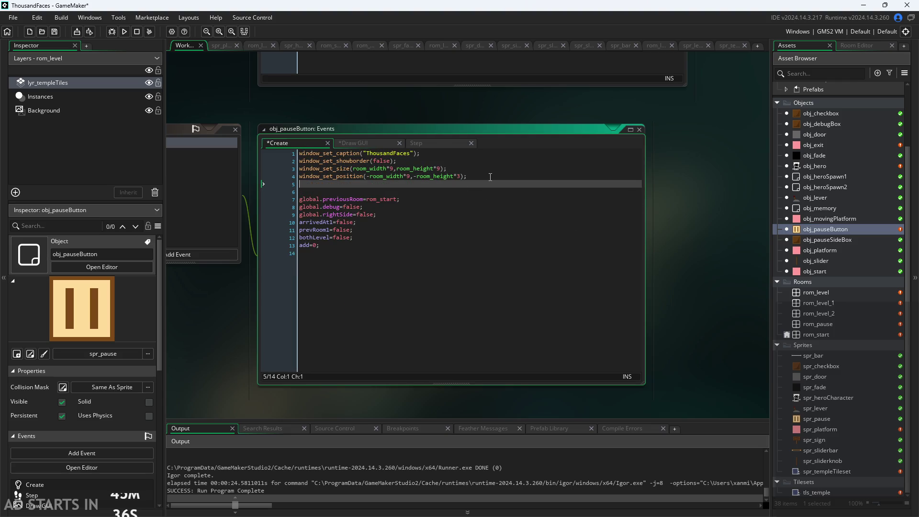
key("Return")
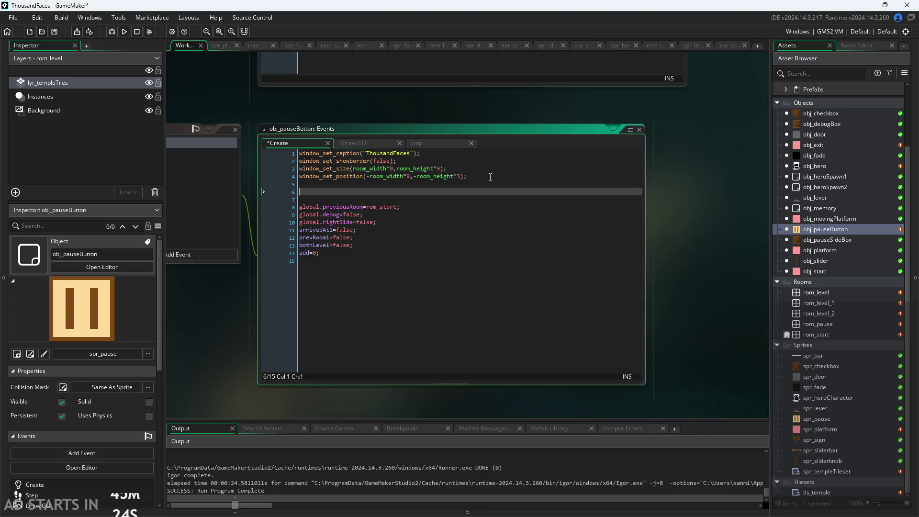
type("trext")
key("BackSpace")
key("BackSpace")
key("BackSpace")
type("ext")
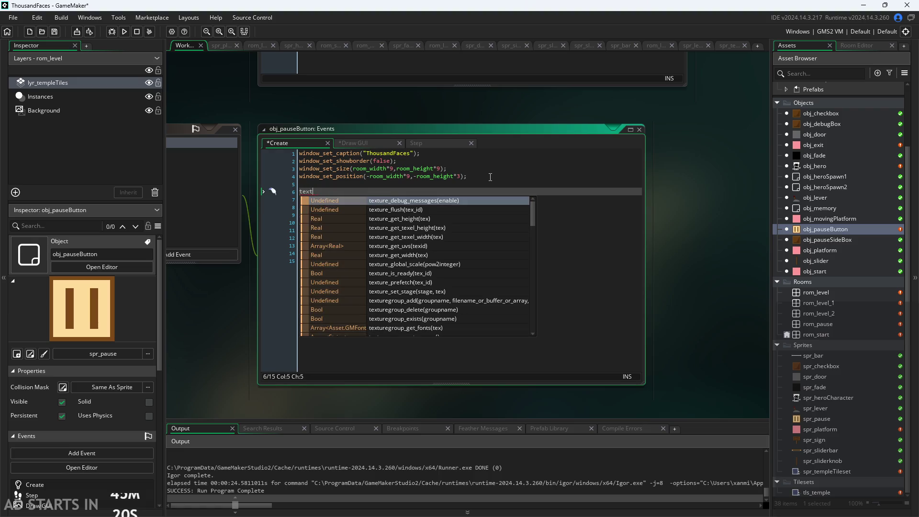
type("Size=")
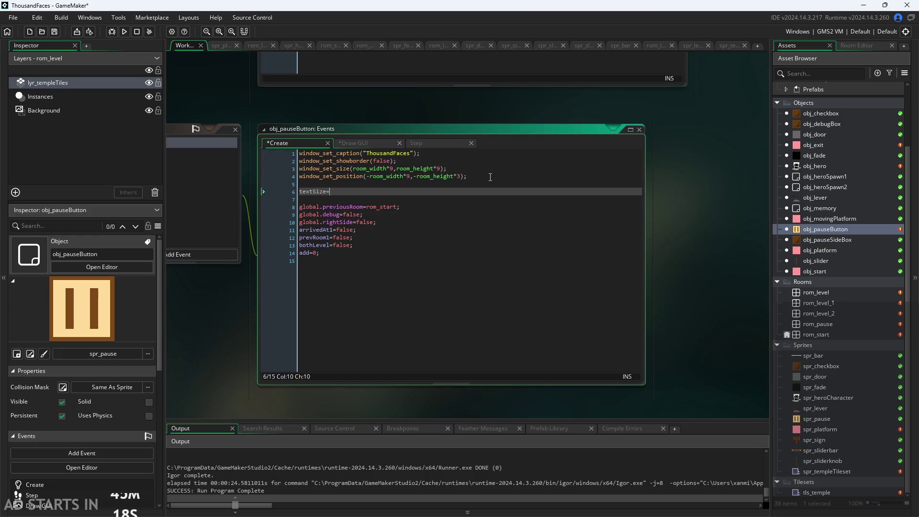
type("0.5")
left_click(373, 146)
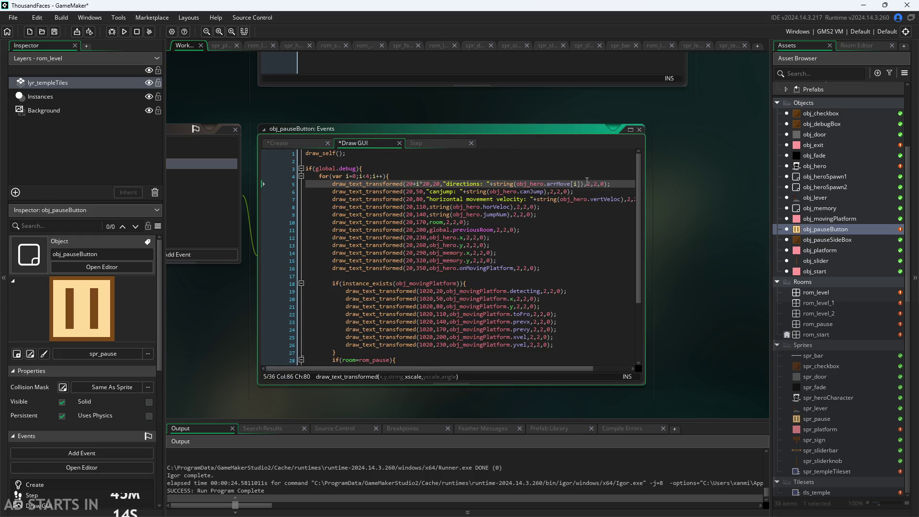
Replace both 2 scale arguments on the directions line with textSize.
scroll(586, 182, "up", 2, "ctrl")
scroll(592, 185, "down", 2, "ctrl")
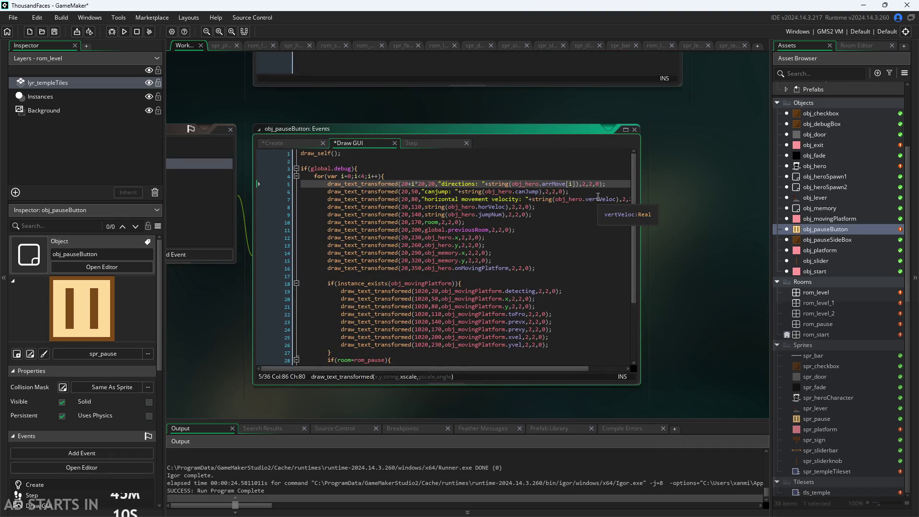
key("BackSpace")
type("textSize")
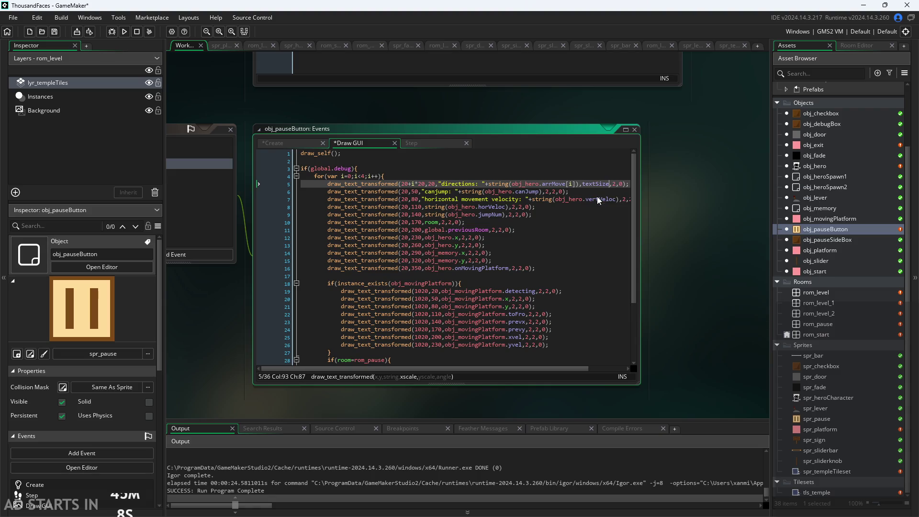
key("Right")
key("Delete")
type("t")
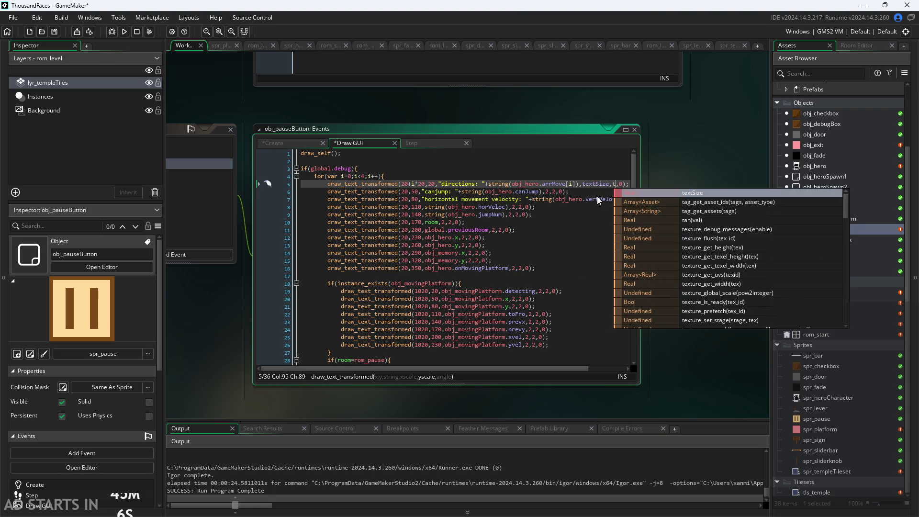
key("Return")
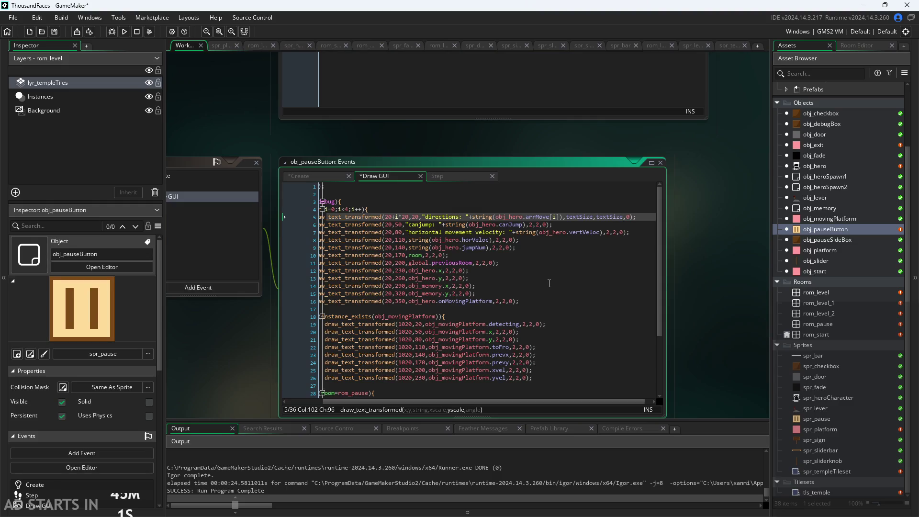
left_click(549, 284)
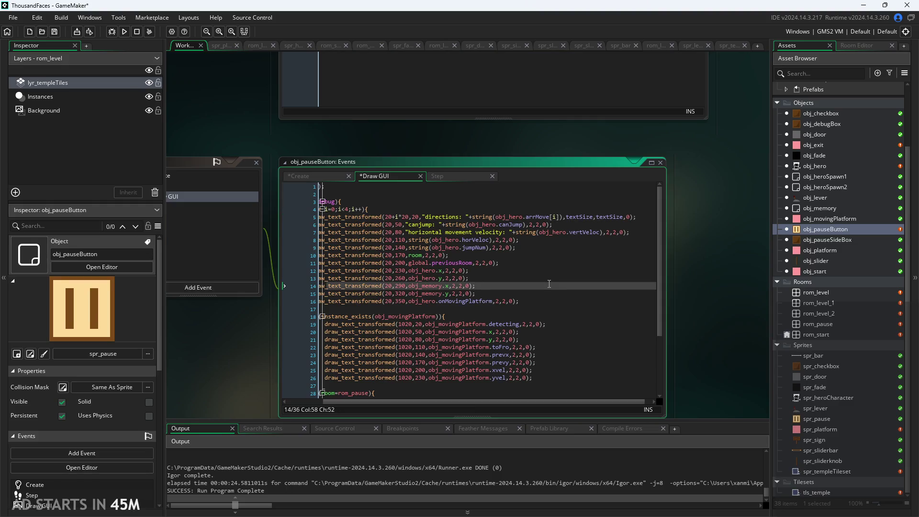
key("ctrl+f")
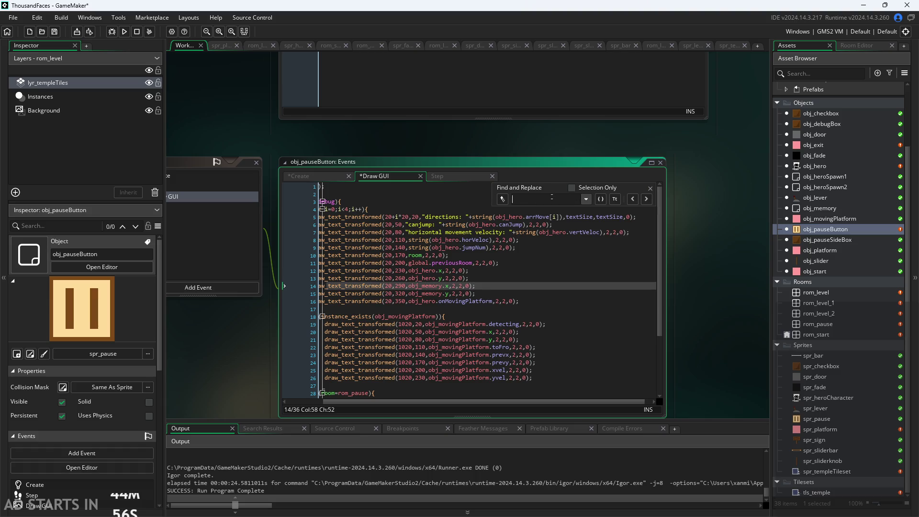
Search the Draw GUI code for the 2,2 scale arguments, adjusting the selection-only scope.
type("2")
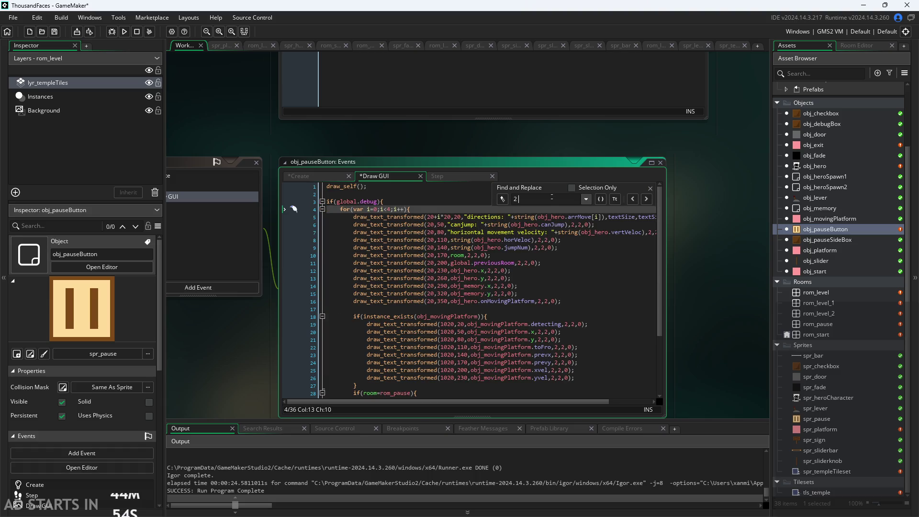
key("BackSpace")
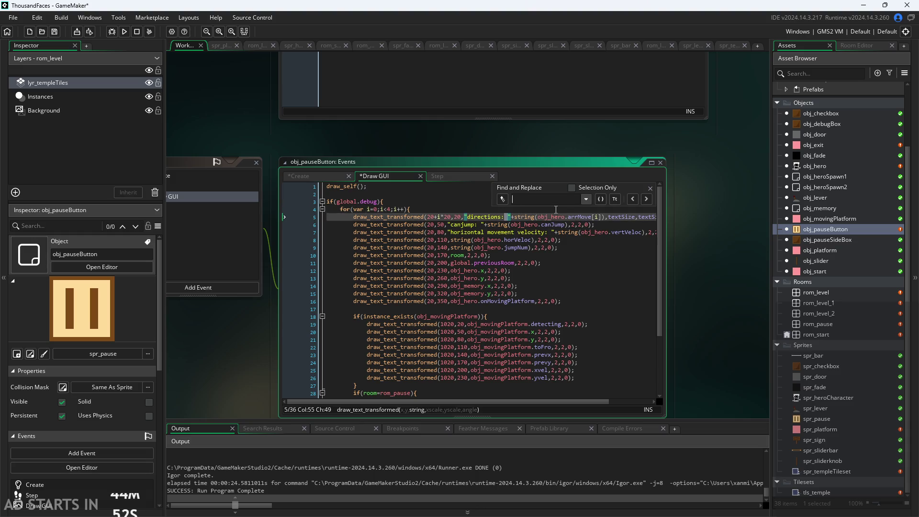
key("BackSpace")
type(",2,")
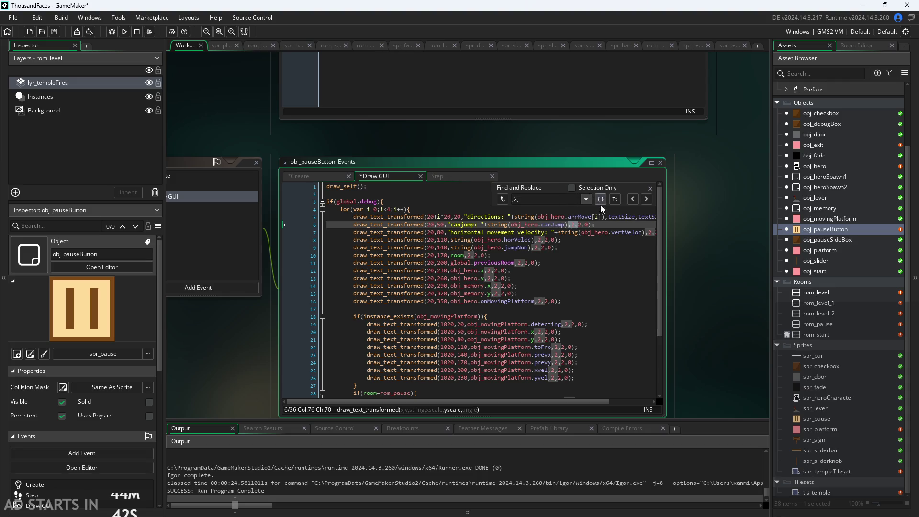
type(",")
left_click(646, 200)
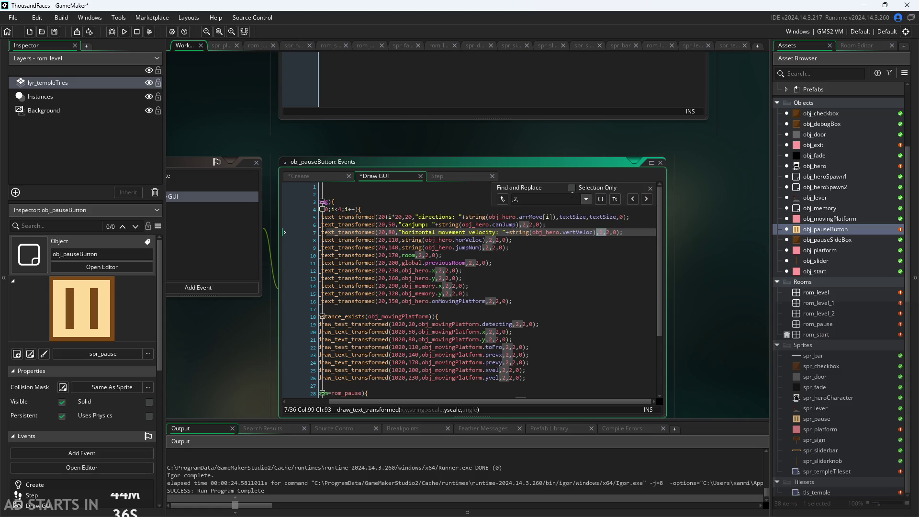
type(",2")
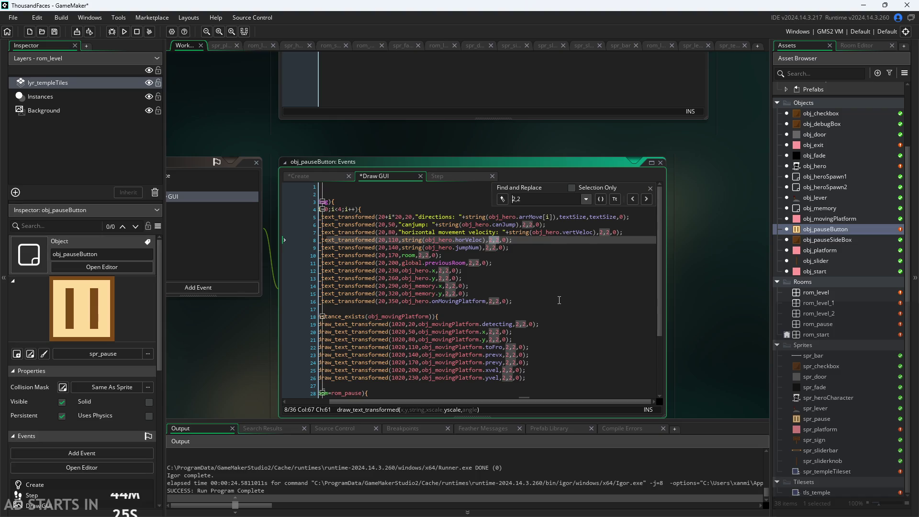
left_click(573, 189)
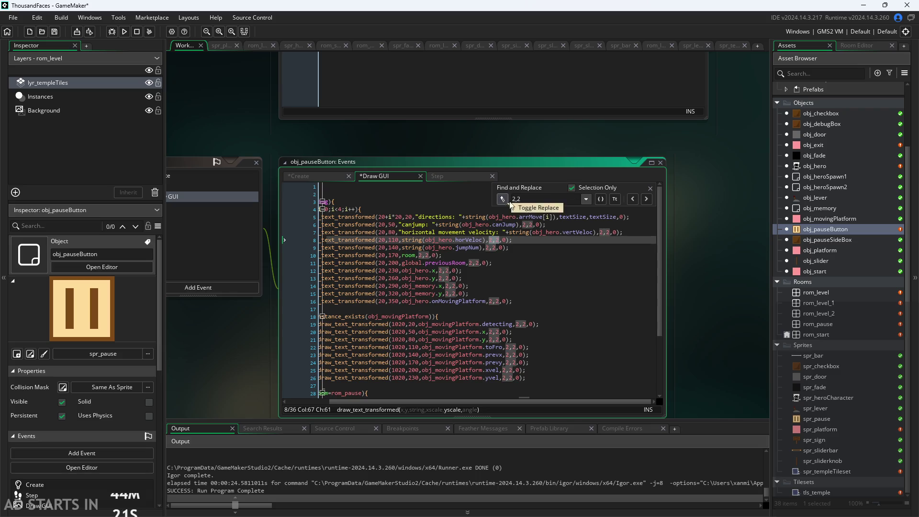
left_click(587, 201)
left_click(587, 200)
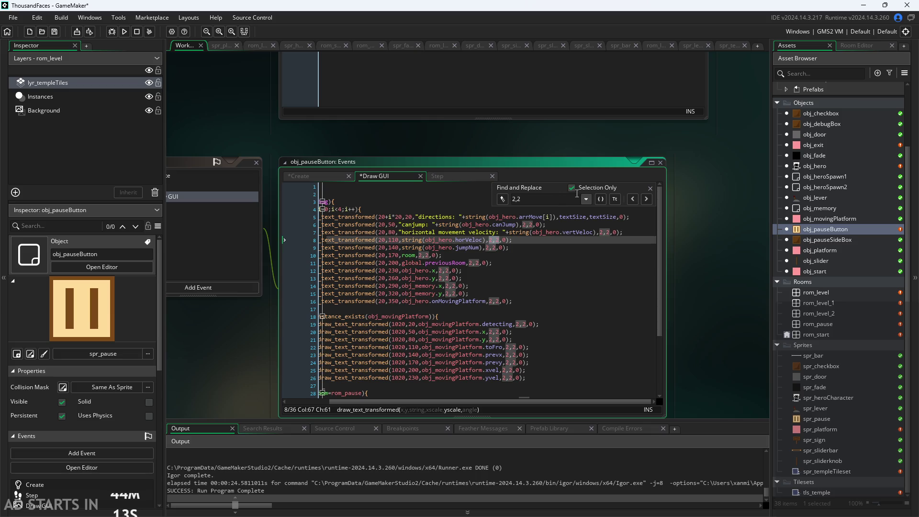
left_click(571, 187)
left_click(572, 188)
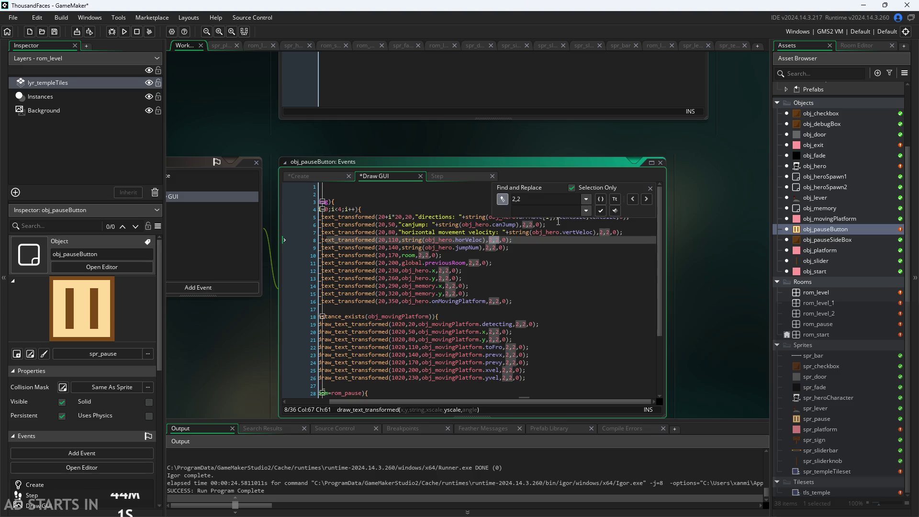
Replace every 2,2 scale with textSize,textSize across the event.
type("textSize,te")
type("xtSi")
type("ze")
left_click(616, 211)
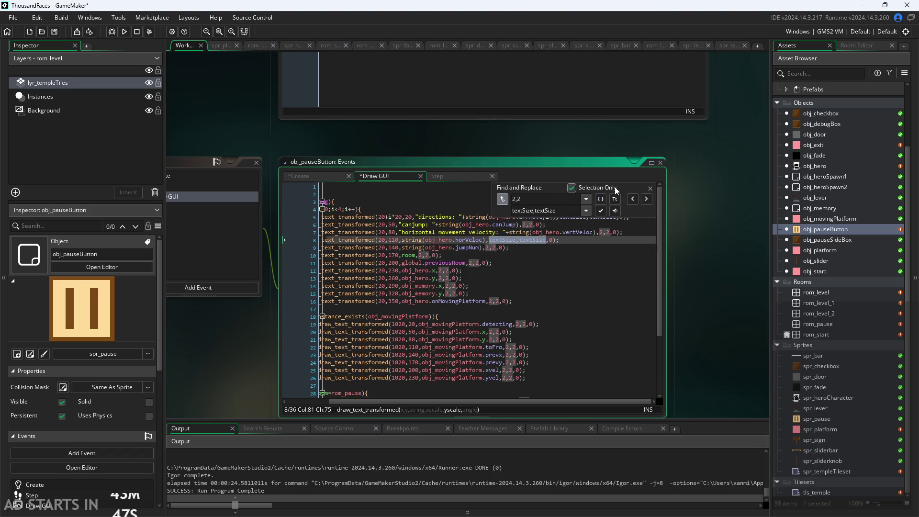
left_click(608, 187)
left_click(572, 187)
left_click(615, 212)
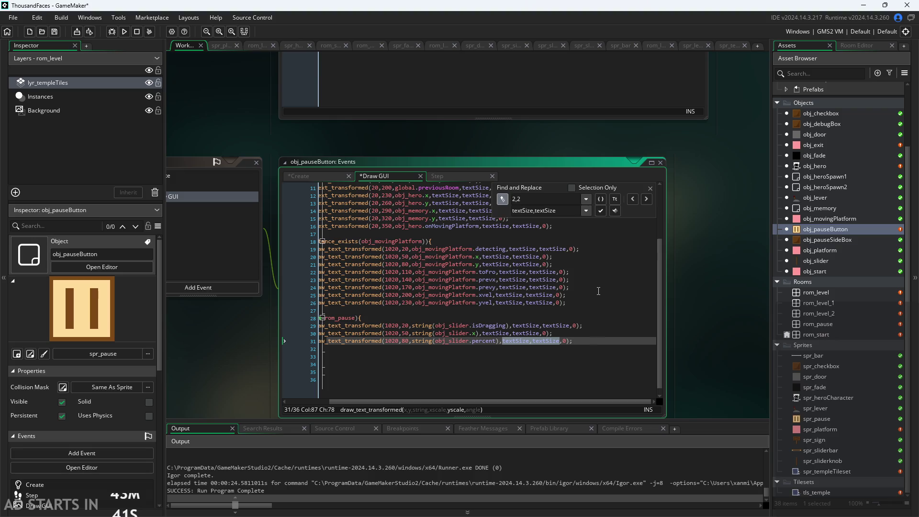
left_click(605, 317)
scroll(624, 292, "down", 2)
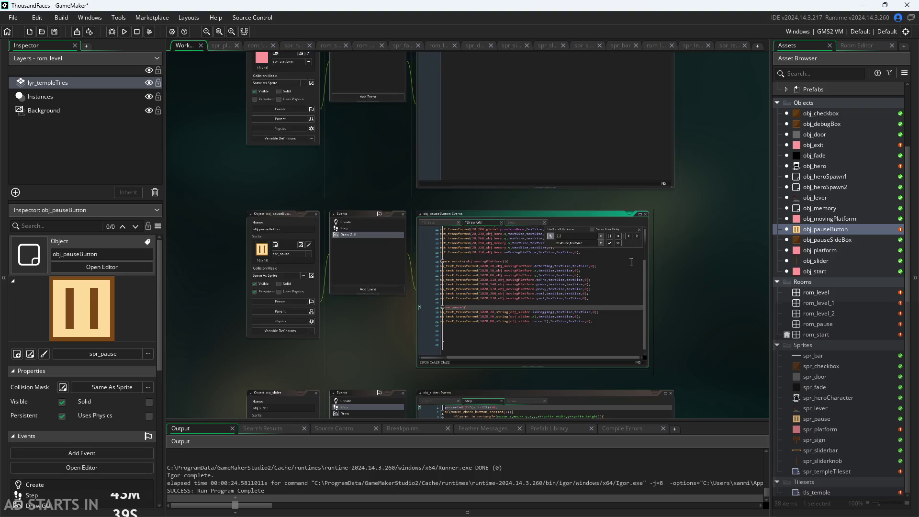
scroll(648, 240, "up", 3)
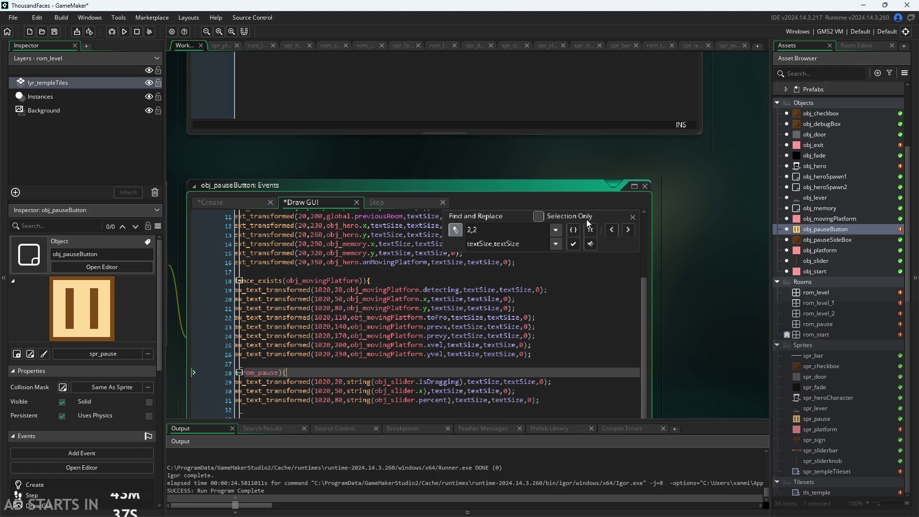
left_click(636, 218)
Save the code and run the game to test the scaled text.
scroll(551, 293, "down", 1)
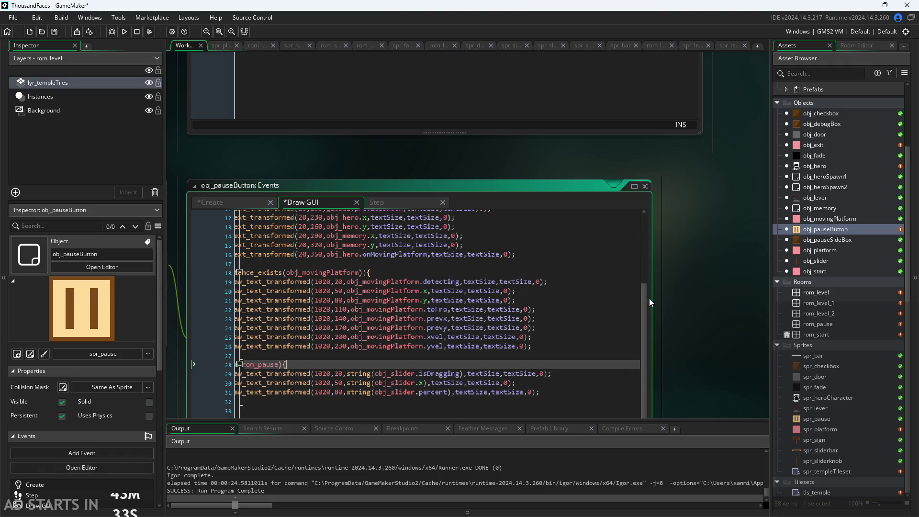
left_click_drag(649, 298, 715, 288)
key("ctrl+s")
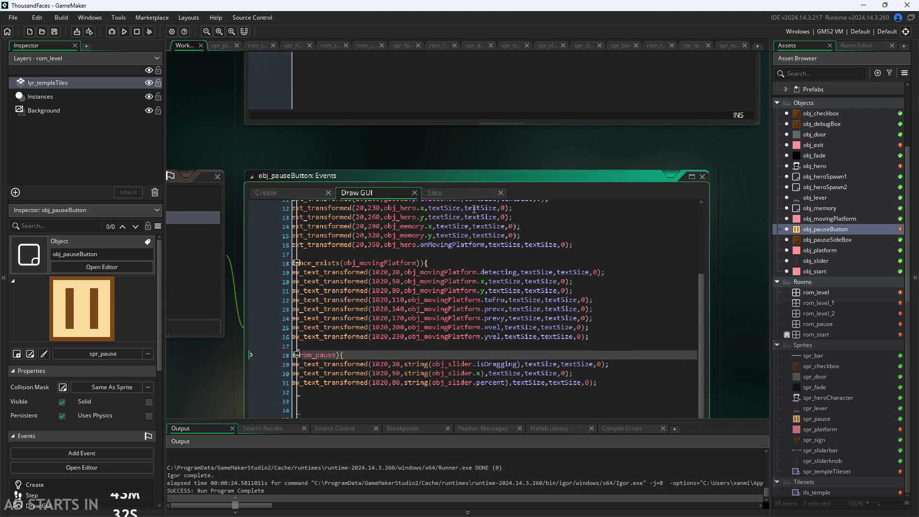
left_click(269, 193)
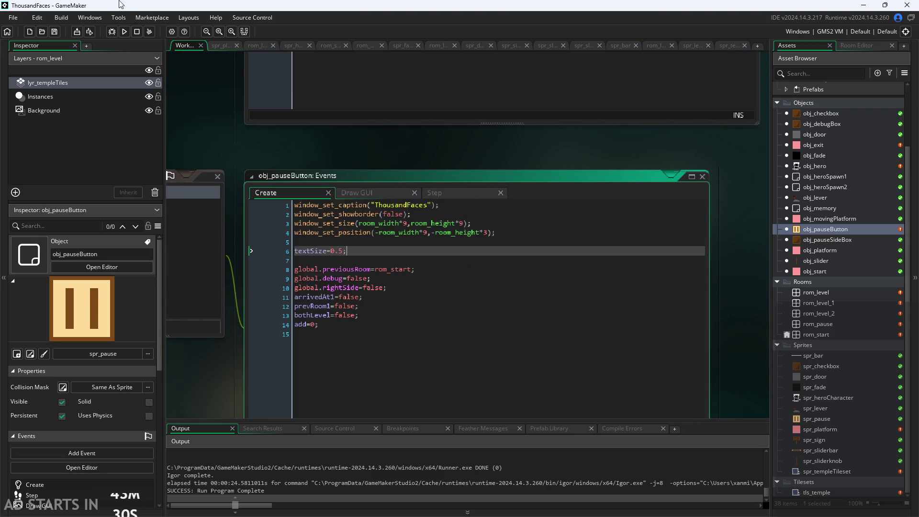
left_click(124, 31)
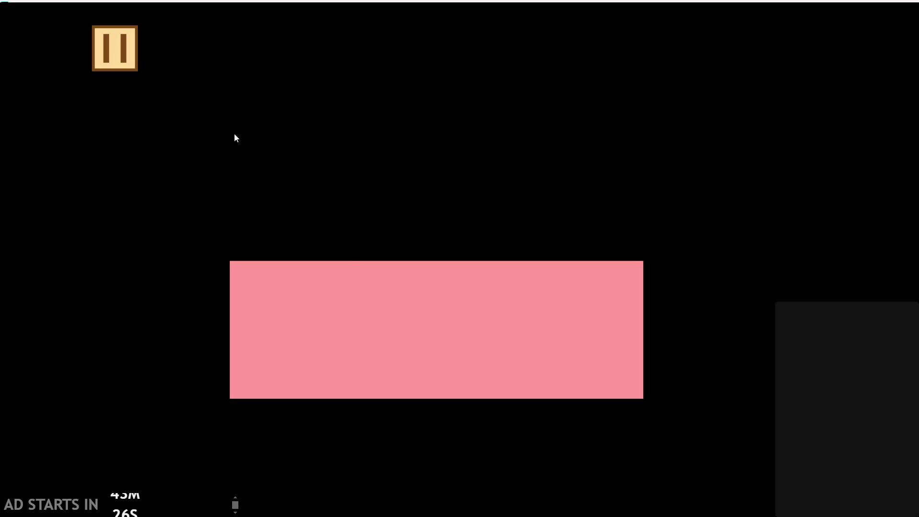
left_click(113, 48)
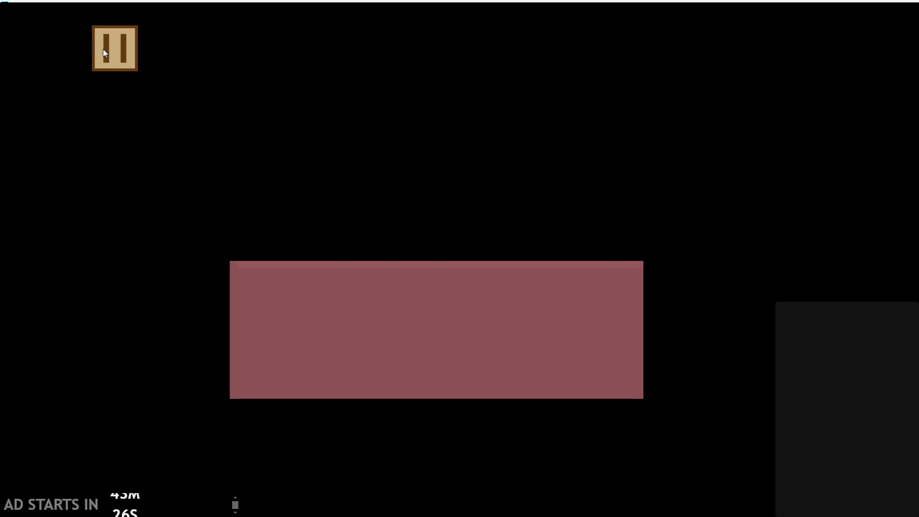
Test the pause menu, close the test run, and open obj_checkbox's Left Pressed code.
left_click(122, 58)
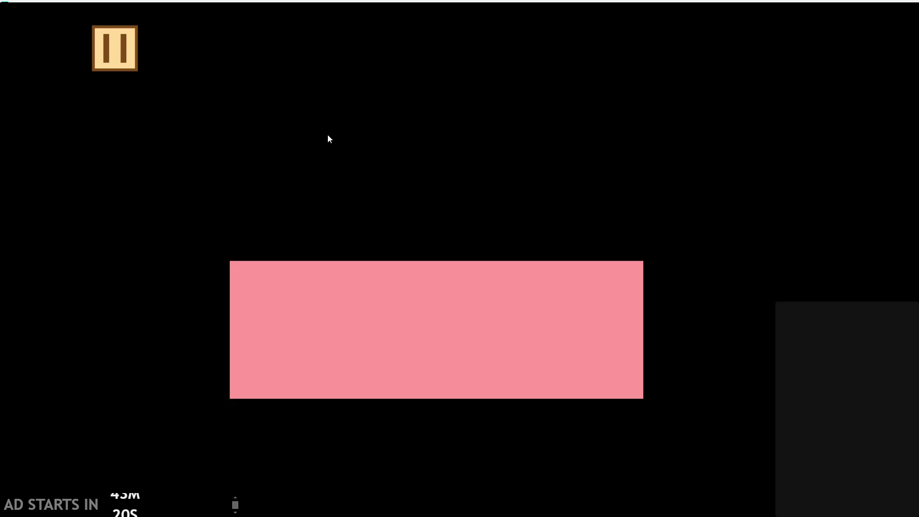
left_click(132, 57)
left_click(726, 439)
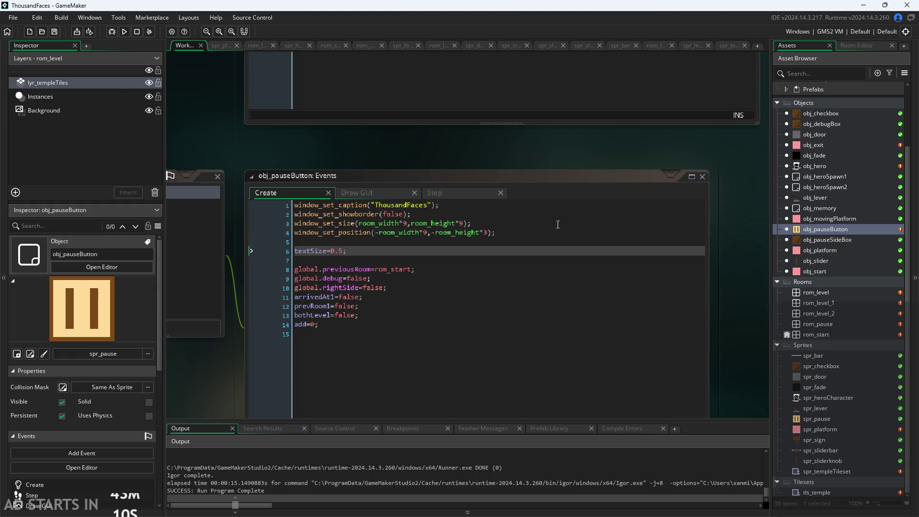
double_click(814, 114)
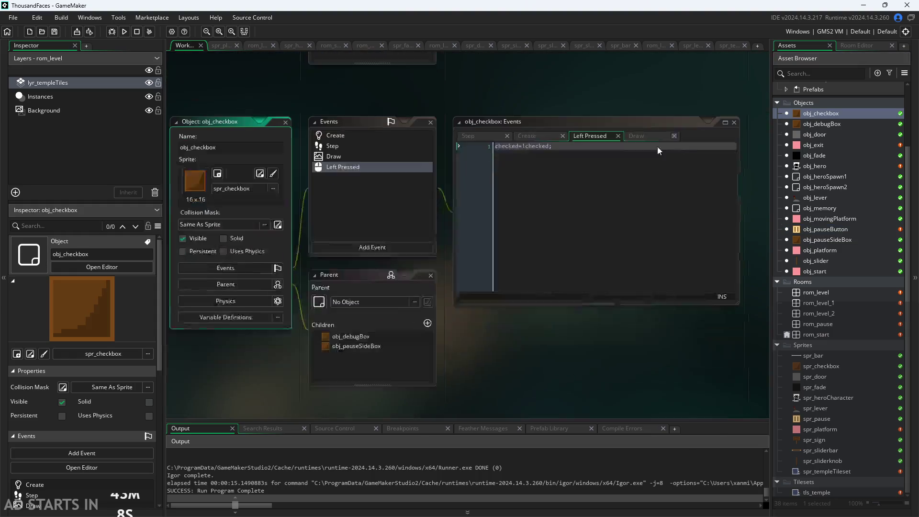
Change the label scale in obj_checkbox's Draw event from 2,2 to 0.5,0.5.
left_click(476, 140)
left_click(436, 142)
left_click(586, 141)
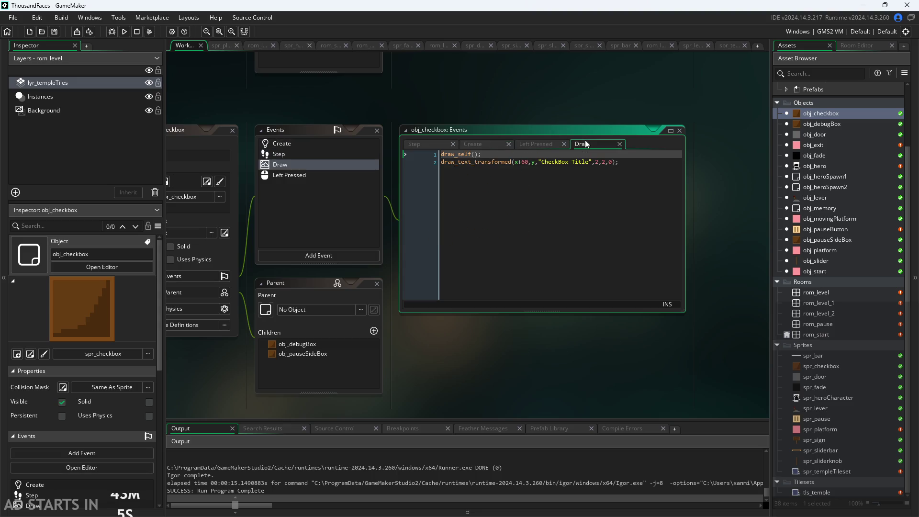
left_click(606, 162)
scroll(615, 174, "up", 3)
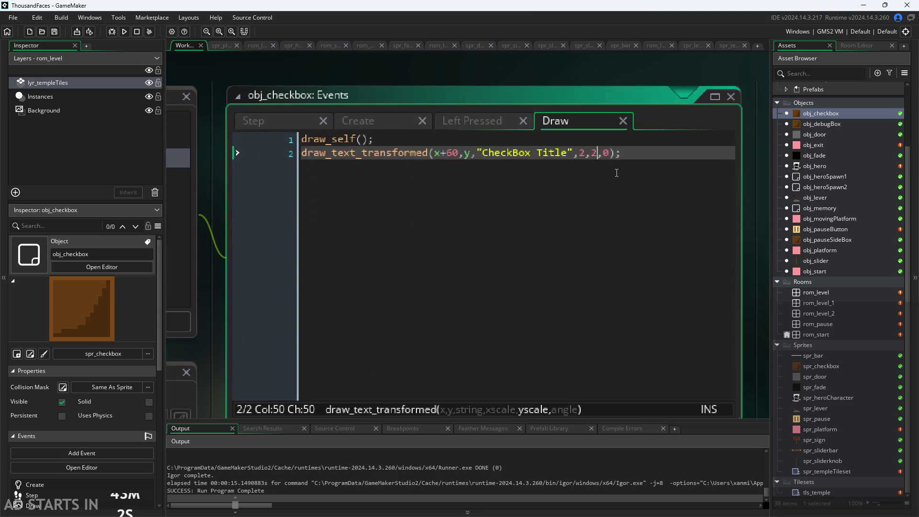
key("BackSpace")
key("BackSpace")
key("BackSpace")
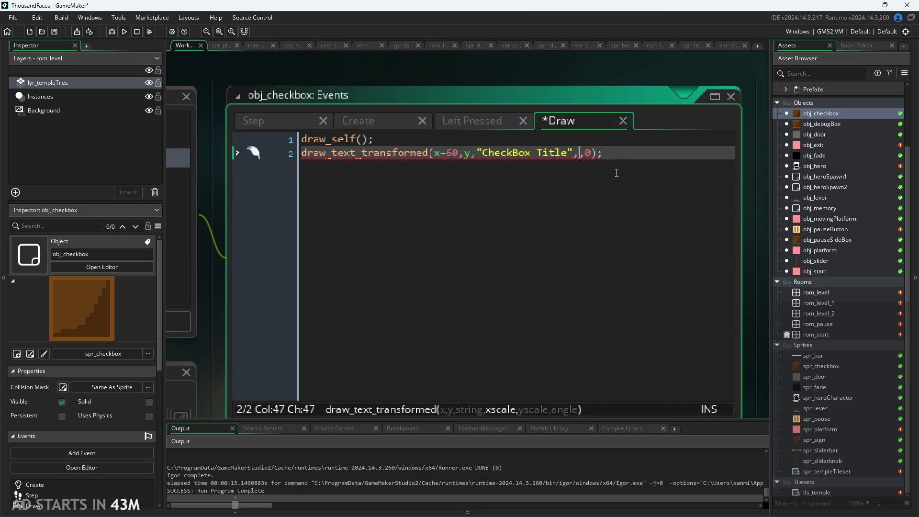
type("0.5,")
key("BackSpace")
type(",0.5")
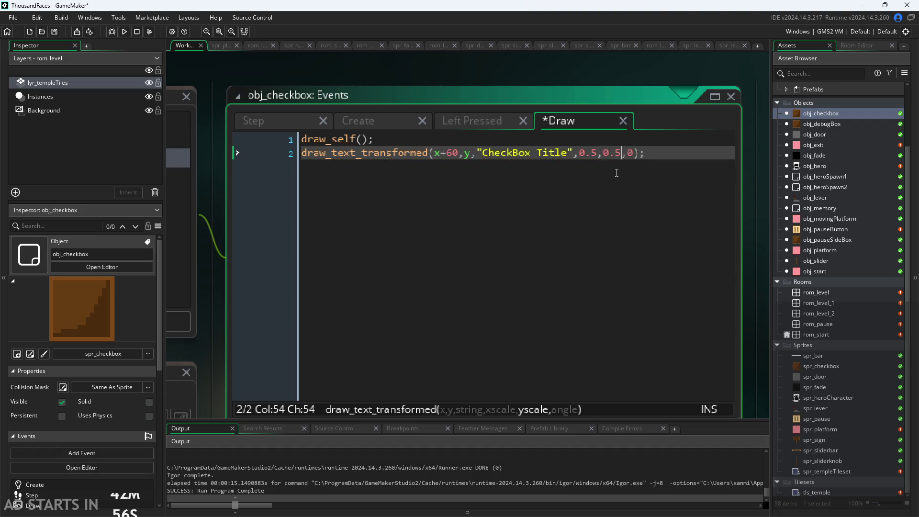
left_click_drag(623, 154, 582, 159)
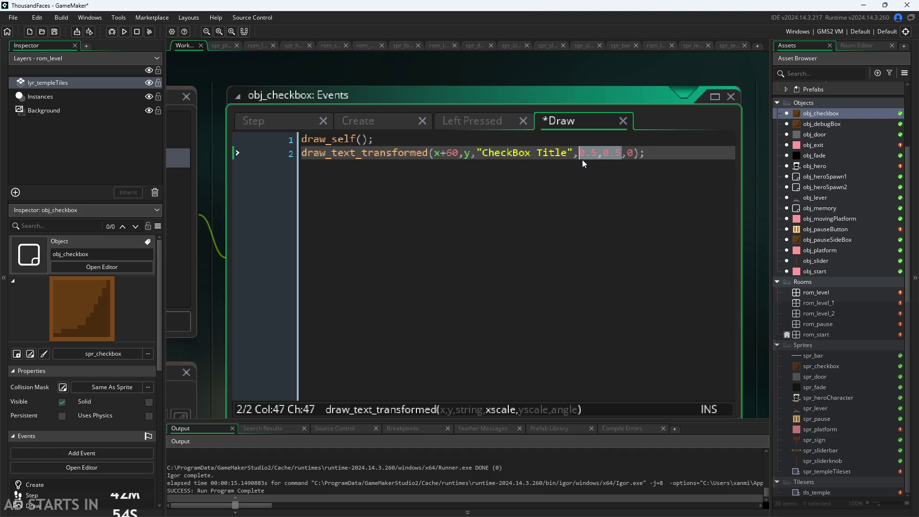
Paste the 0.5,0.5 scale into obj_debugBox's Debug Stats draw call.
double_click(824, 125)
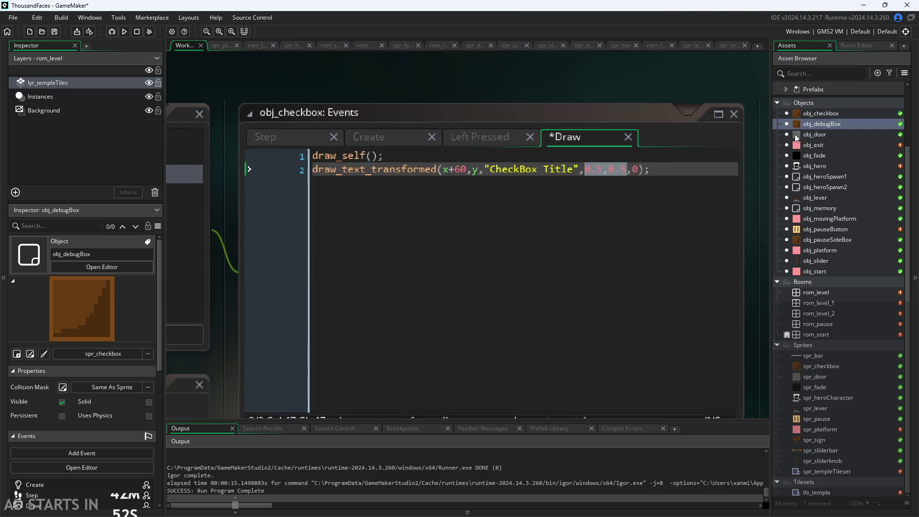
left_click(649, 113)
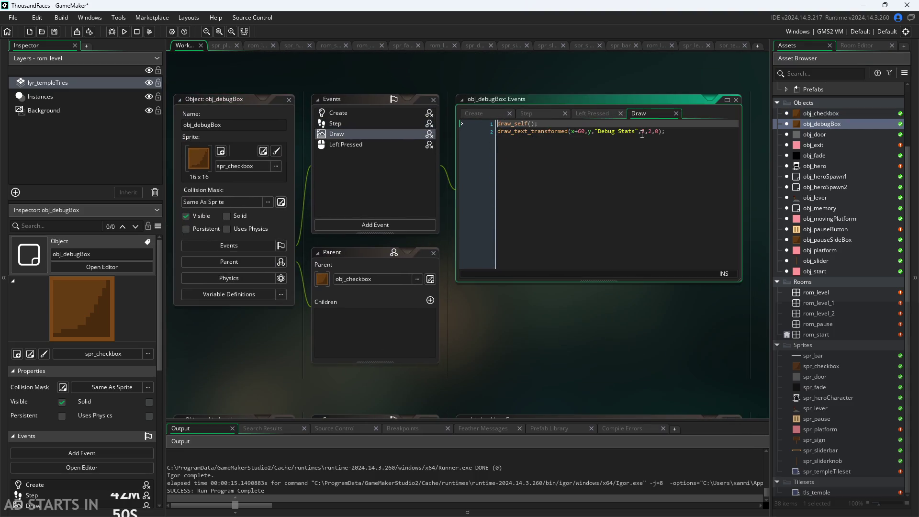
left_click_drag(639, 132, 650, 133)
type("0.5,0.5")
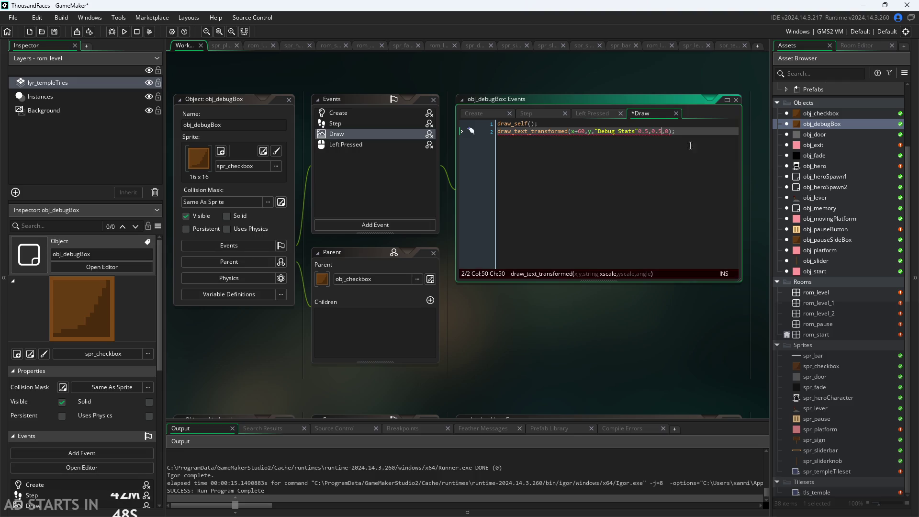
left_click(639, 132)
type(",")
Set obj_pauseSideBox's label scale to 0.5,0.5 and run the game.
left_click(835, 238)
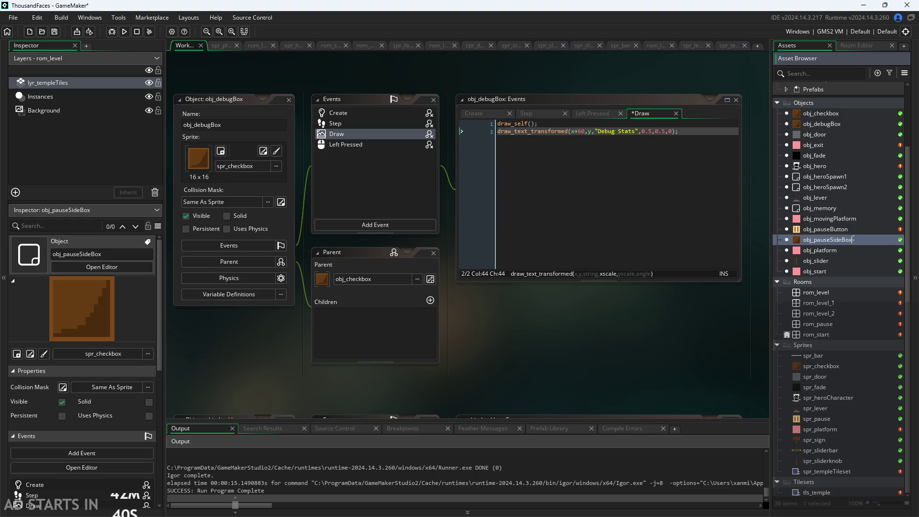
double_click(870, 242)
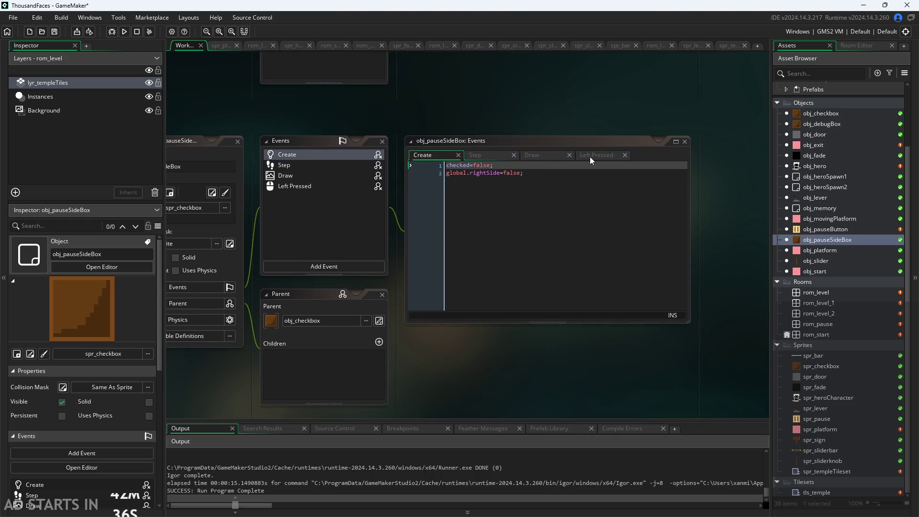
left_click(542, 155)
double_click(644, 173)
left_click_drag(646, 174, 651, 176)
type("0.5,0.5")
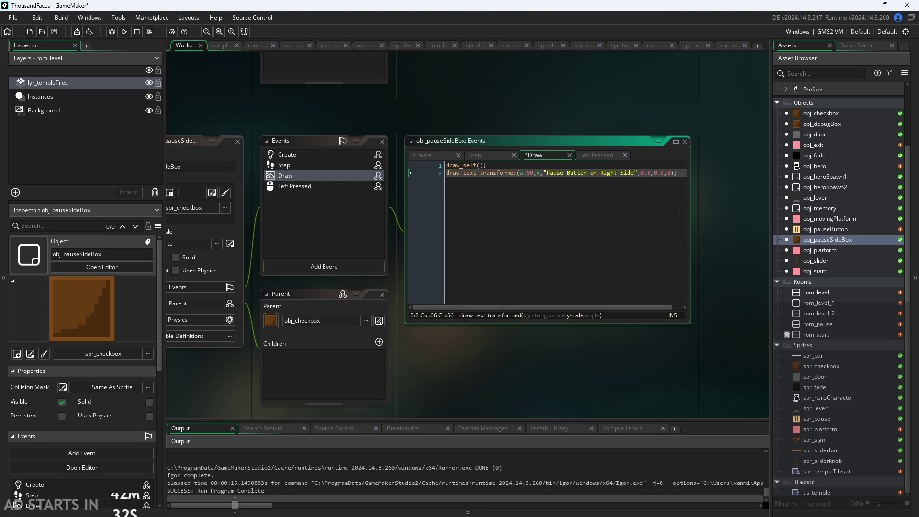
left_click(120, 34)
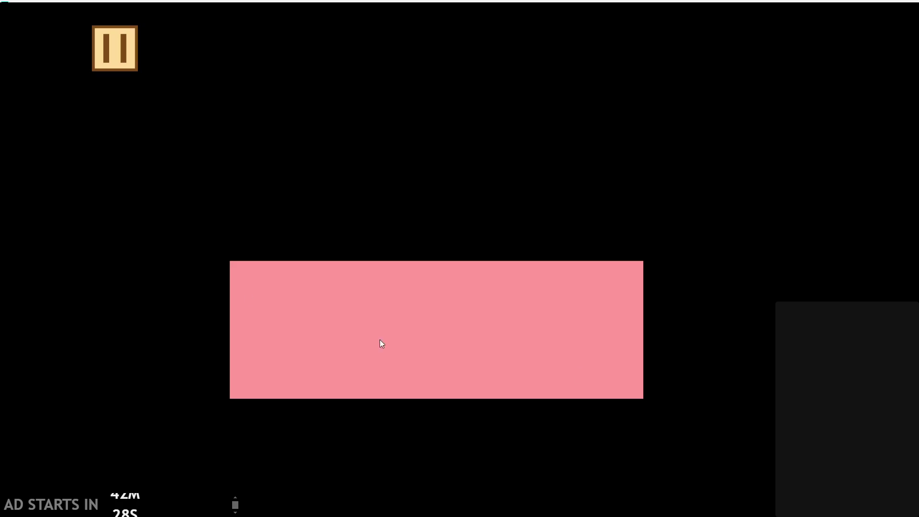
left_click(128, 68)
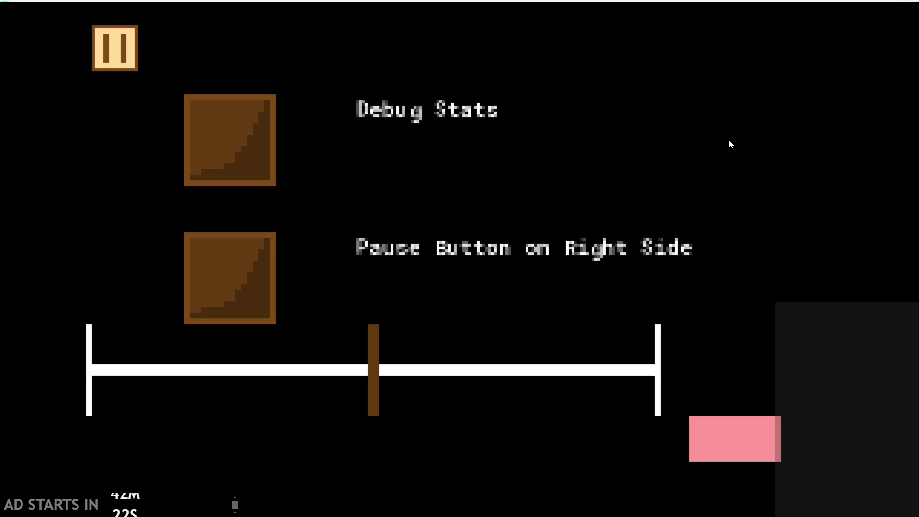
key("alt+F4")
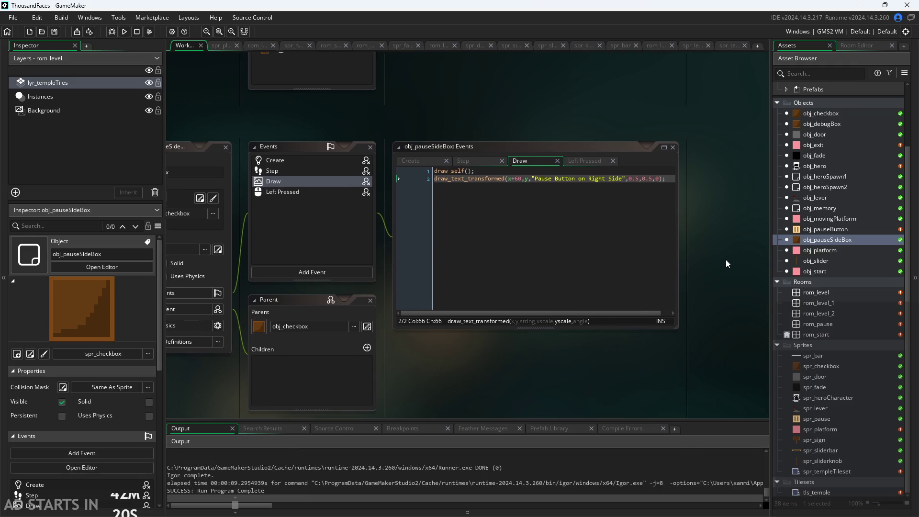
Set the open Draw event's label scale back to 1,1.
scroll(637, 186, "up", 3)
double_click(622, 182)
type("1")
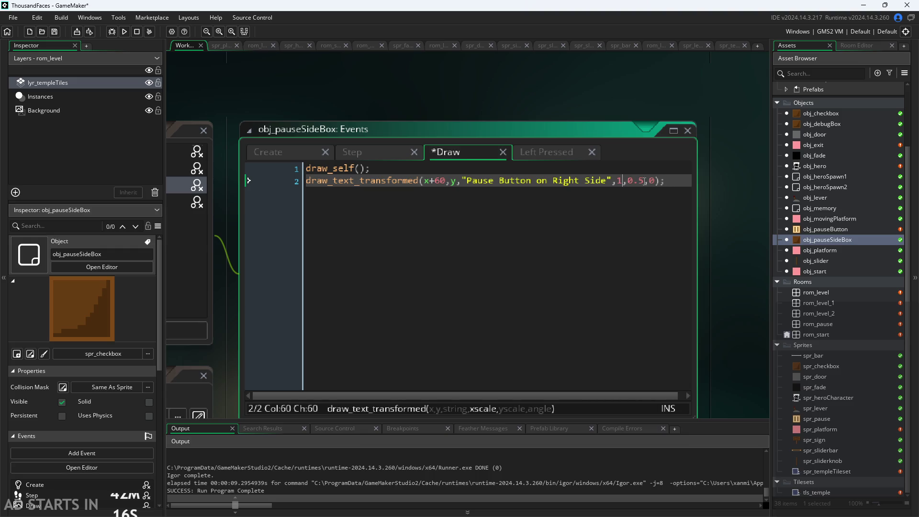
left_click_drag(645, 185, 633, 186)
key("BackSpace")
key("BackSpace")
type("1")
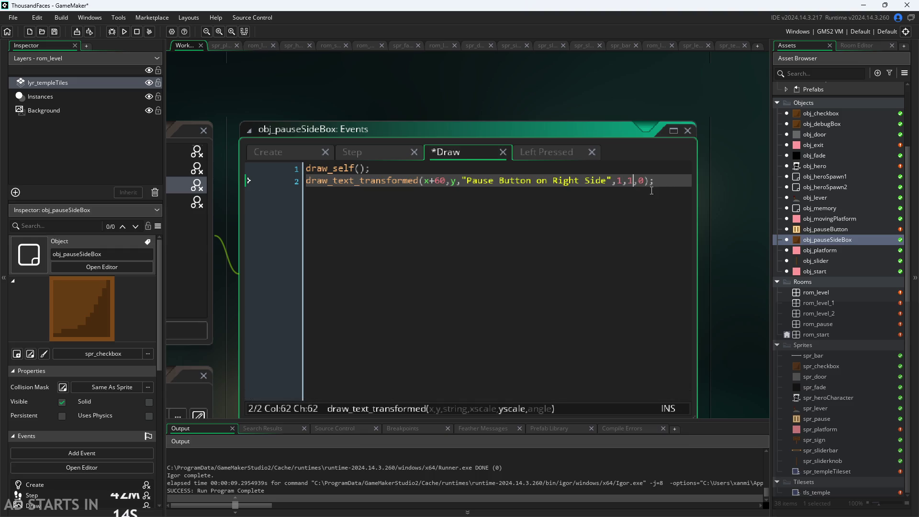
left_click(716, 222)
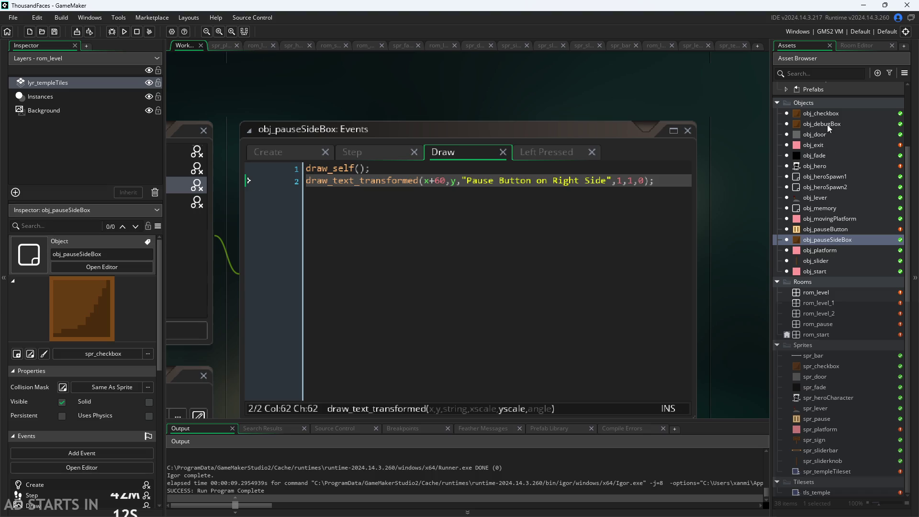
Replace obj_debugBox's Debug Stats scale with 1,1 and save.
double_click(828, 125)
scroll(680, 134, "up", 2, "ctrl")
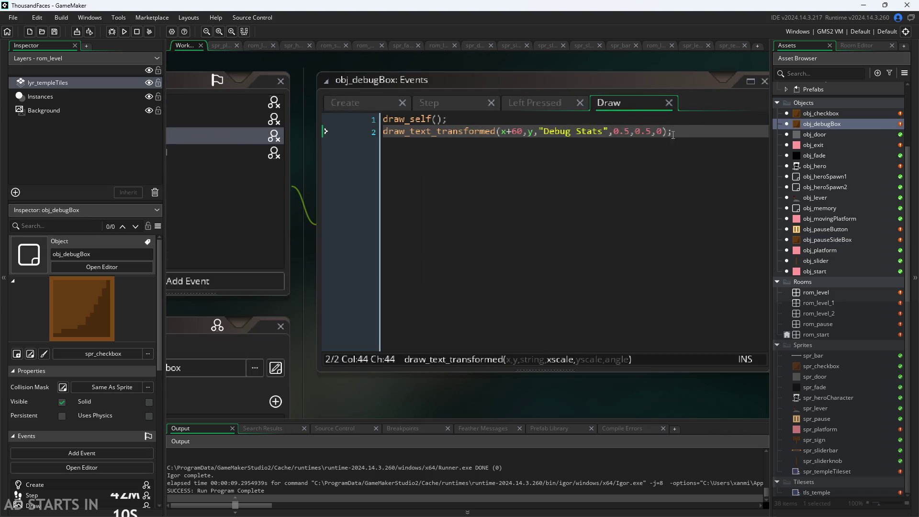
left_click_drag(607, 132, 627, 132)
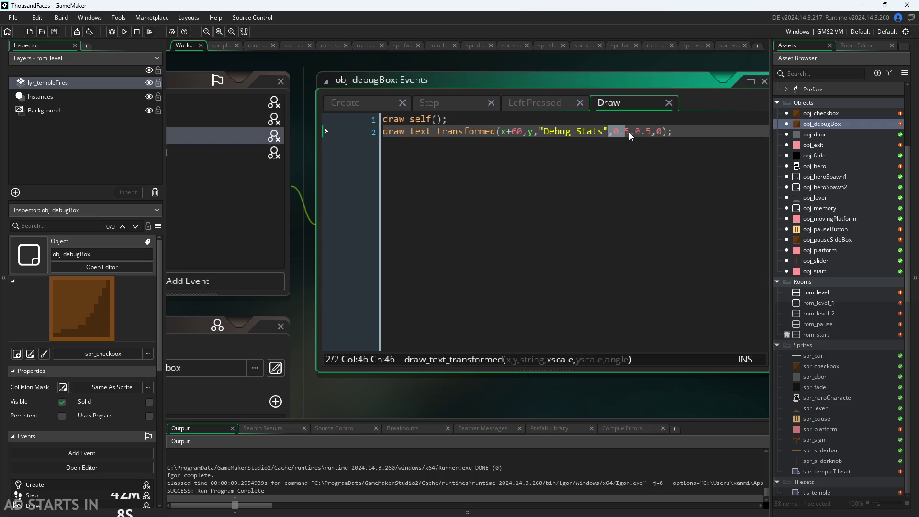
left_click(629, 134)
mouse_move(630, 133)
left_mouse_down()
mouse_move(614, 132)
mouse_move(641, 132)
mouse_move(624, 132)
left_mouse_up()
type("1,1")
key("ctrl+s")
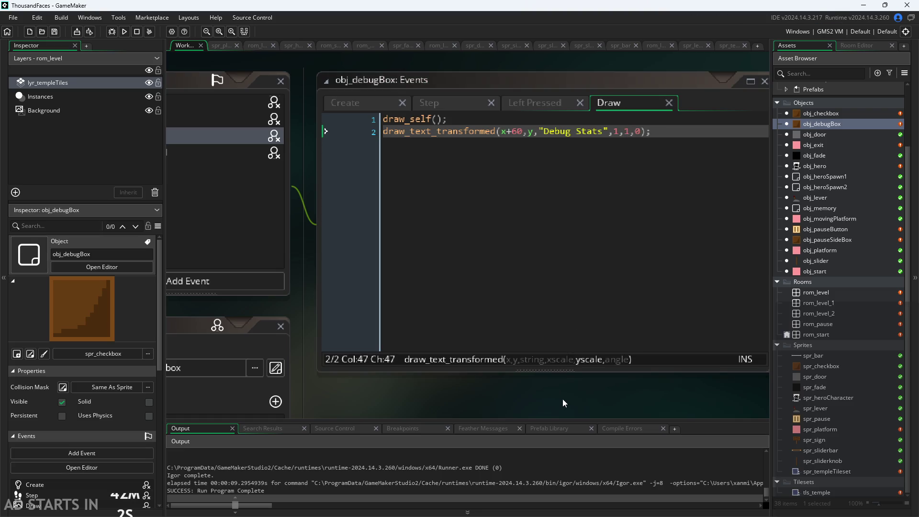
Change obj_checkbox's CheckBox Title scale to 1,1 and run the game.
double_click(829, 114)
left_click_drag(643, 124, 682, 127)
type("1,1")
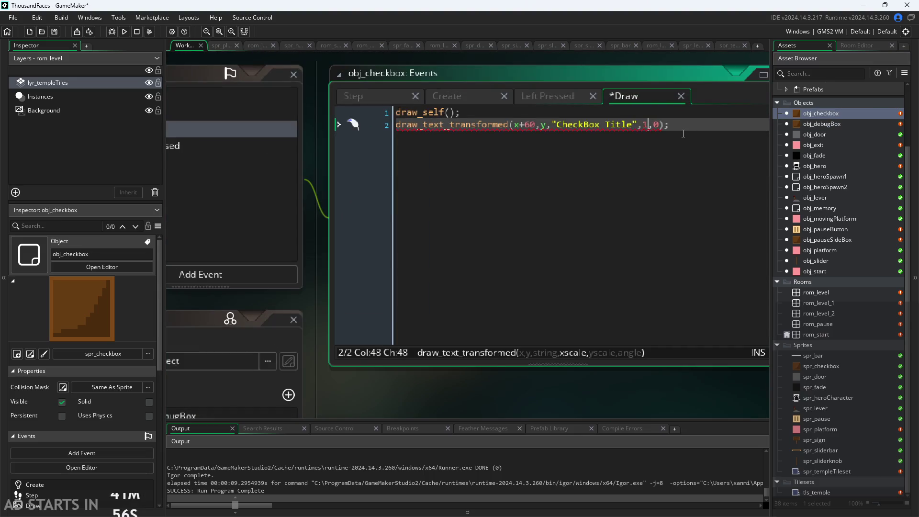
left_click(634, 363)
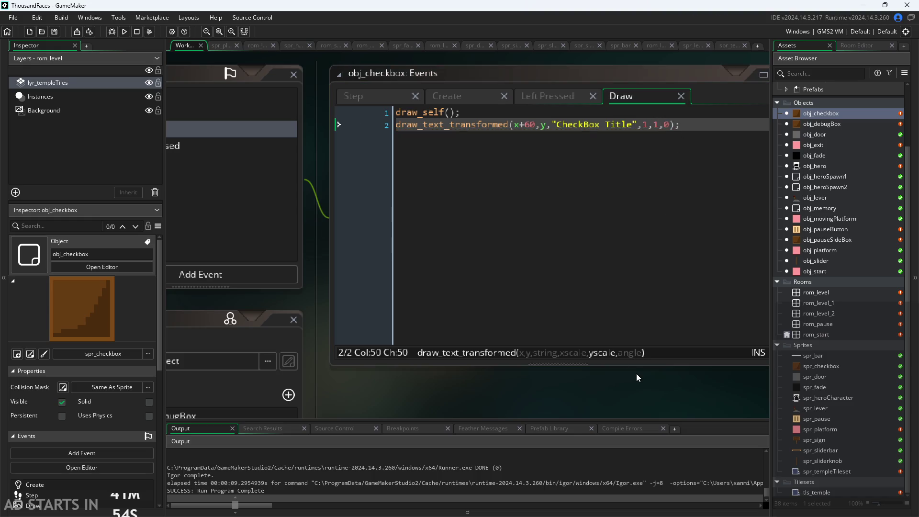
left_click(124, 31)
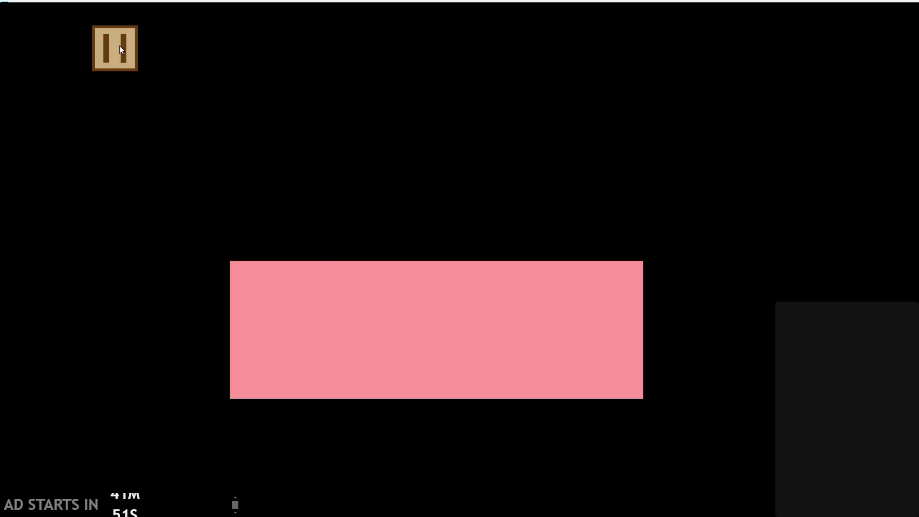
left_click(120, 50)
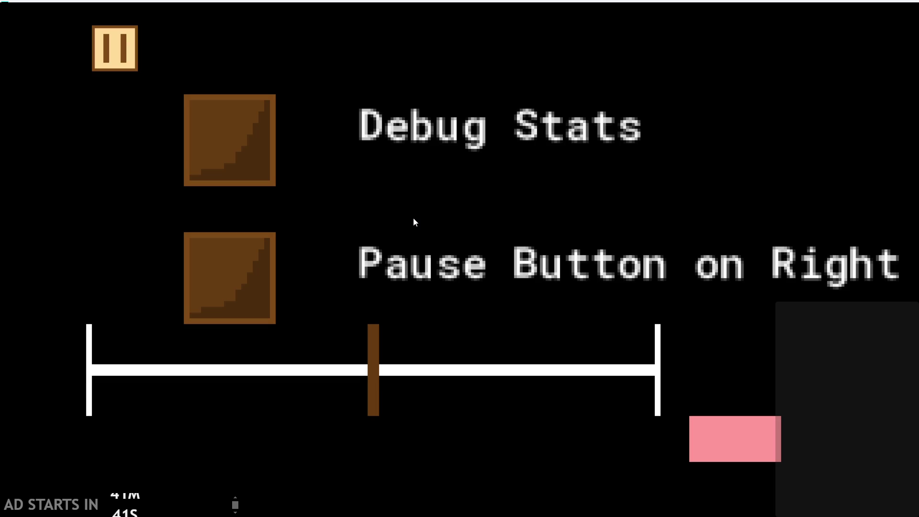
key("Escape")
left_click_drag(537, 125, 520, 129)
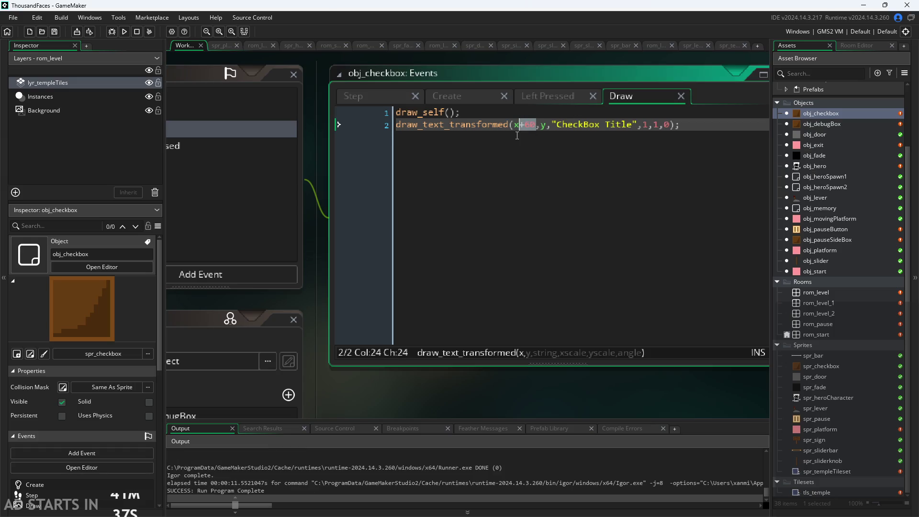
Replace obj_checkbox's +60 label offset with +1.5*sprite_width.
key("BackSpace")
type("+1.5*")
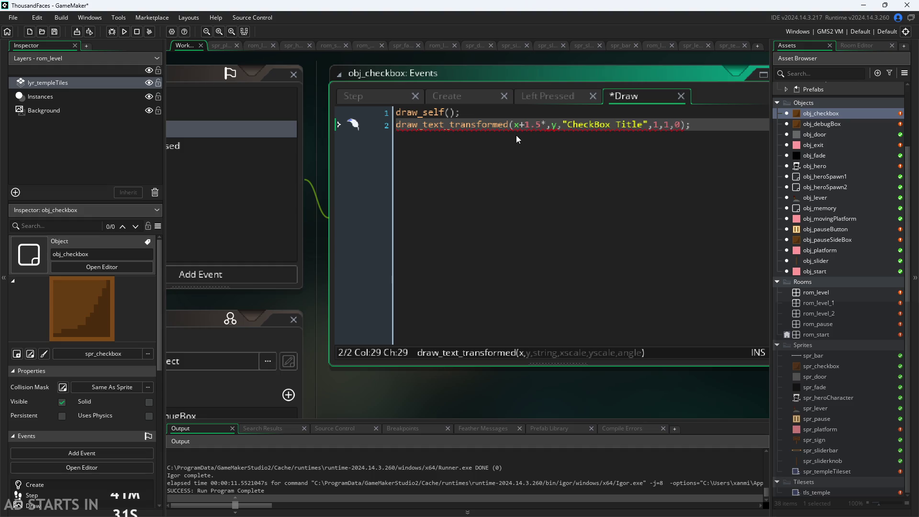
type("spr")
key("BackSpace")
key("BackSpace")
key("BackSpace")
type("ima")
key("Down")
key("Down")
key("Down")
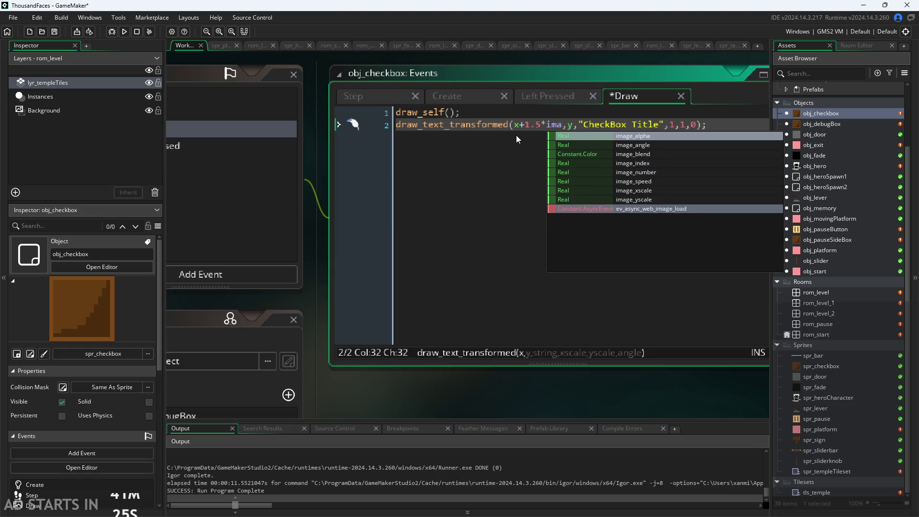
key("BackSpace")
key("BackSpace")
key("BackSpace")
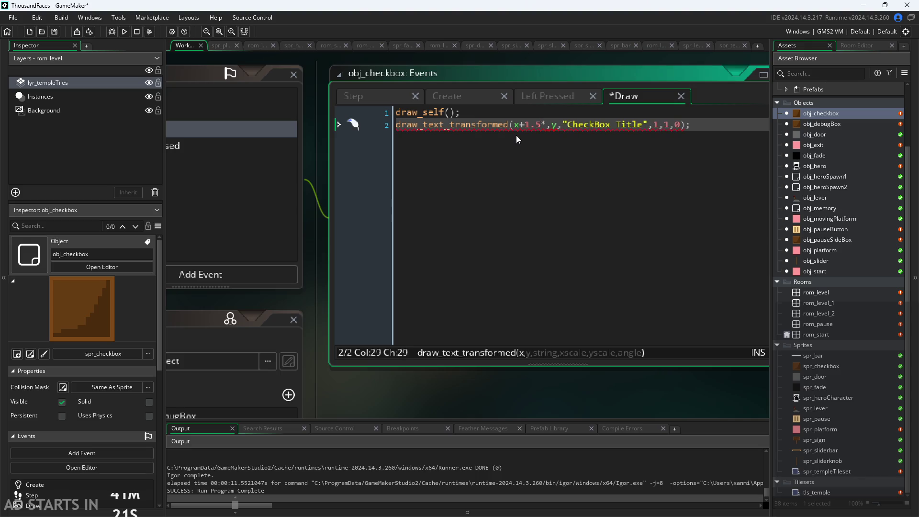
type("sprite")
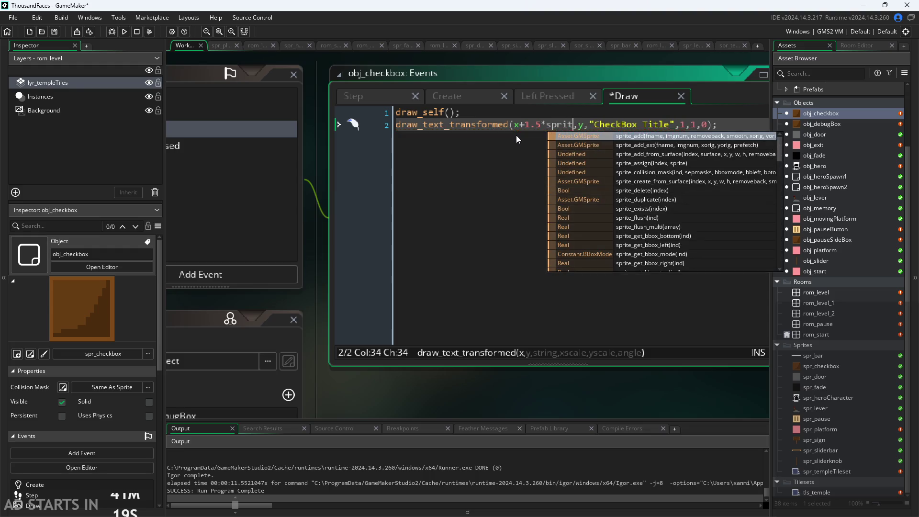
type("_si")
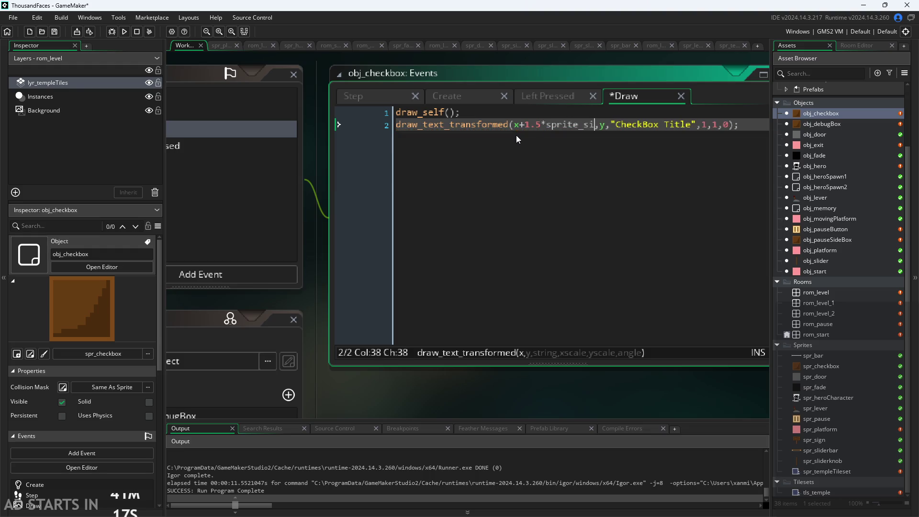
key("BackSpace")
type("w")
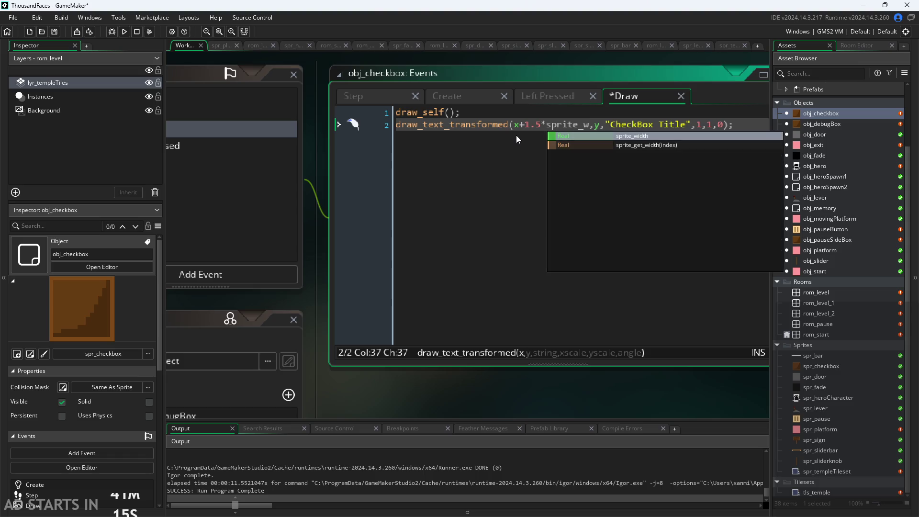
key("Return")
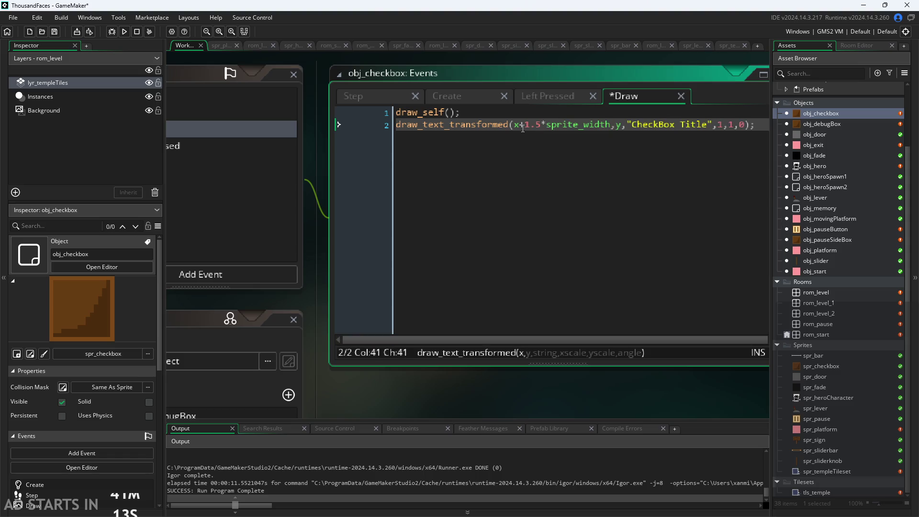
Copy the new offset over +60 in obj_debugBox's Debug Stats line.
mouse_move(522, 125)
left_click_drag(520, 125, 613, 127)
key("ctrl+c")
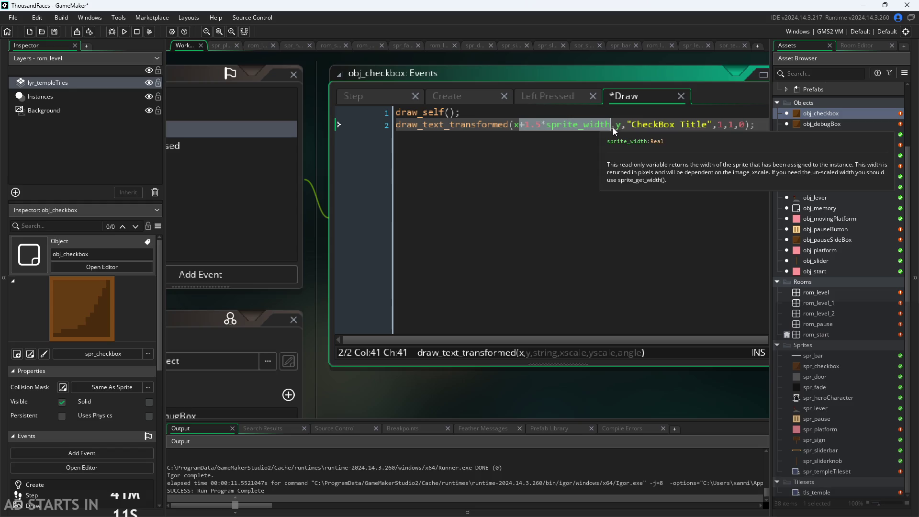
left_click(612, 126)
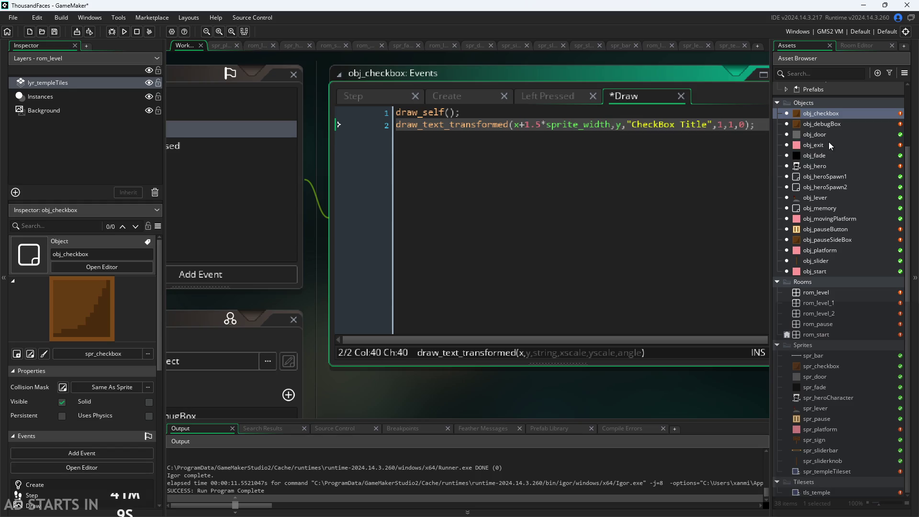
left_click(827, 123)
double_click(827, 124)
mouse_move(578, 132)
left_click_drag(575, 132, 585, 131)
key("ctrl+v")
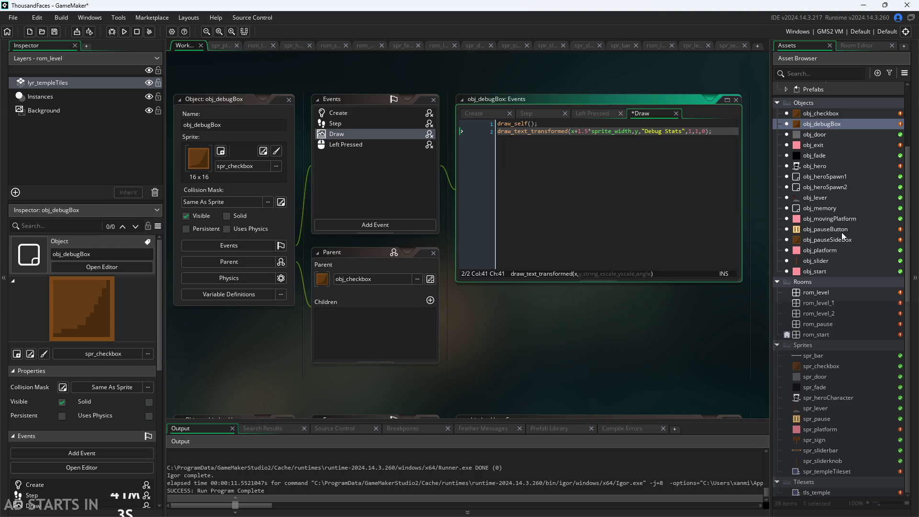
Apply the same offset in obj_pauseSideBox, save, and run the game with F5.
double_click(831, 239)
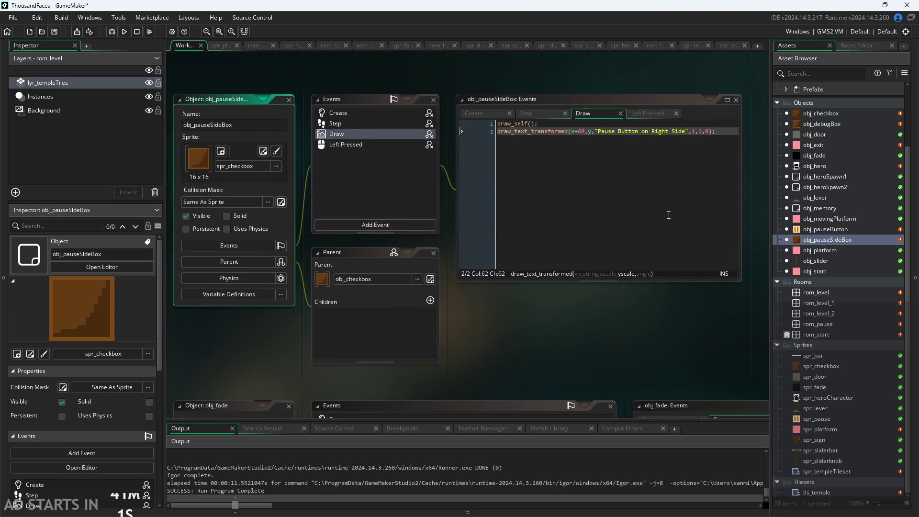
left_click(579, 132)
type("0")
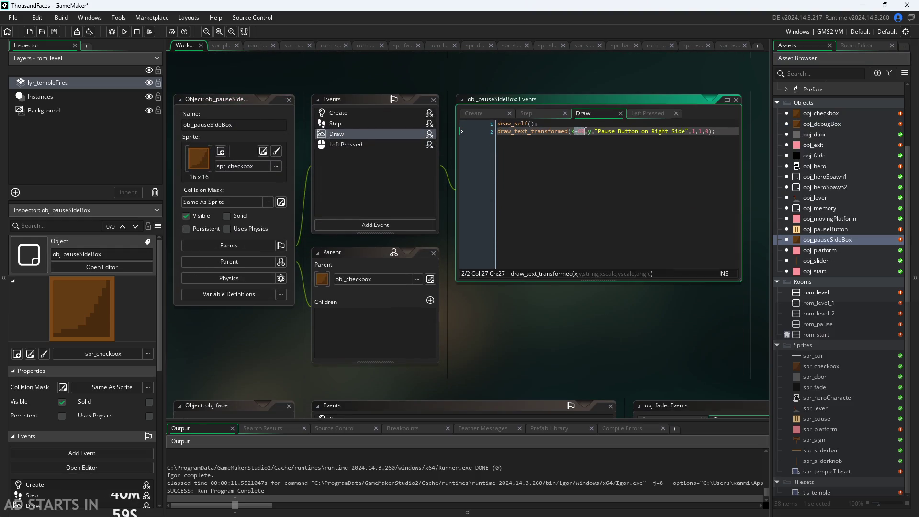
key("ctrl+v")
key("ctrl+s")
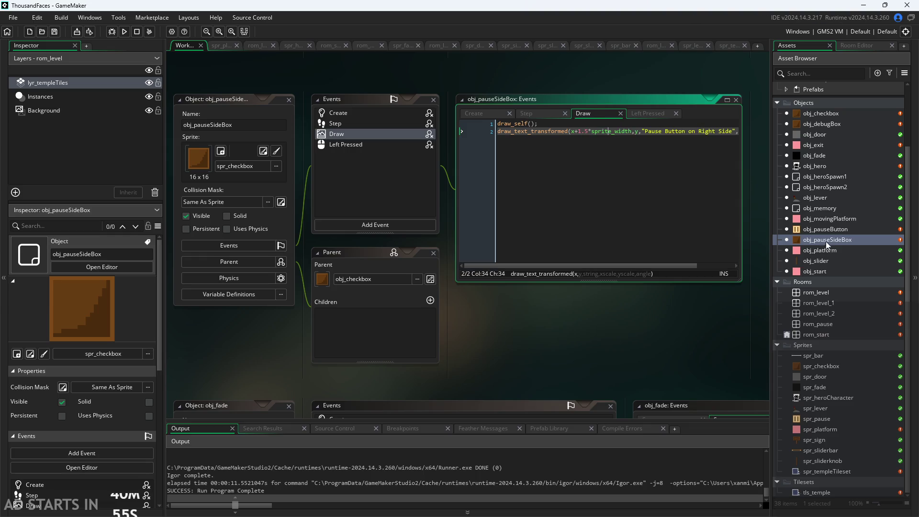
key("F5")
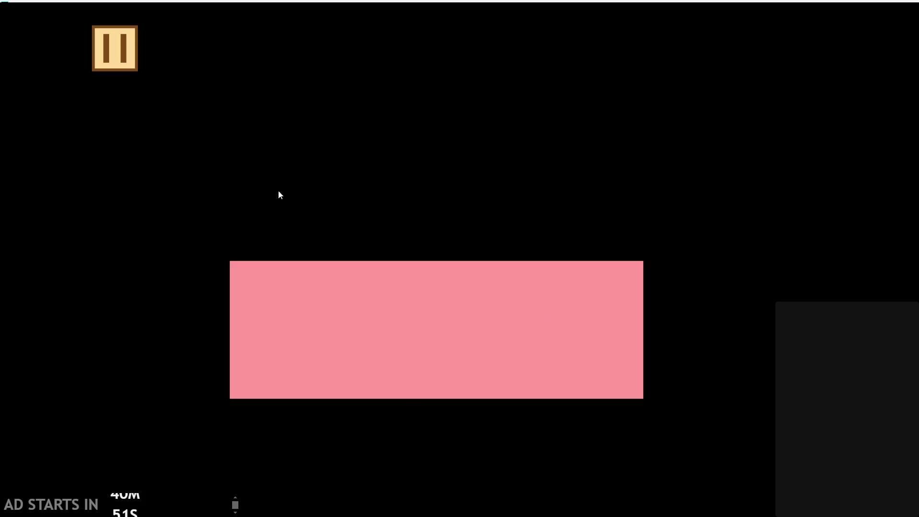
left_click(126, 58)
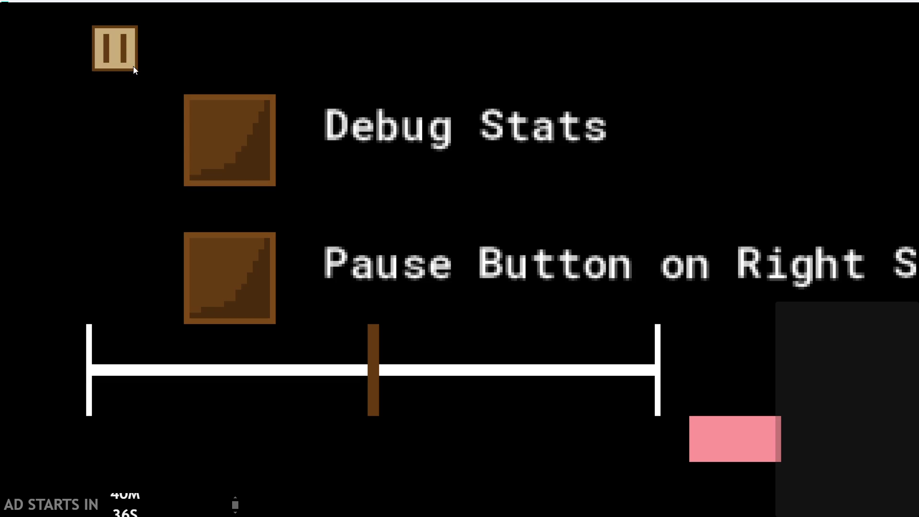
left_click(119, 50)
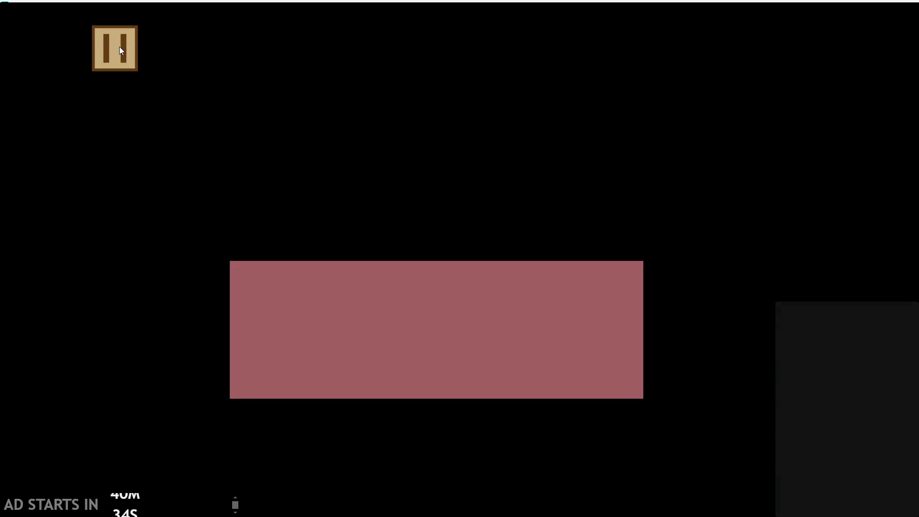
key("Escape")
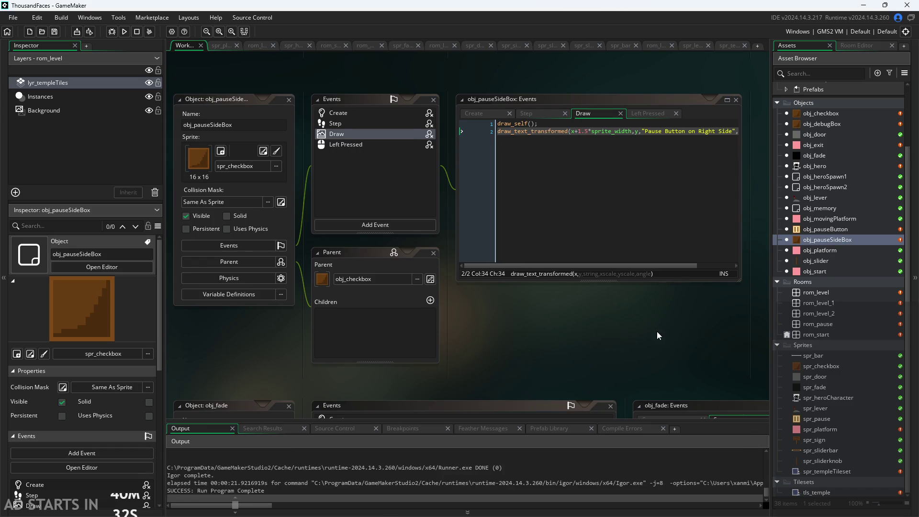
Prefix the textSize variable with global. in obj_pauseButton's Create code.
left_click_drag(658, 332, 626, 344)
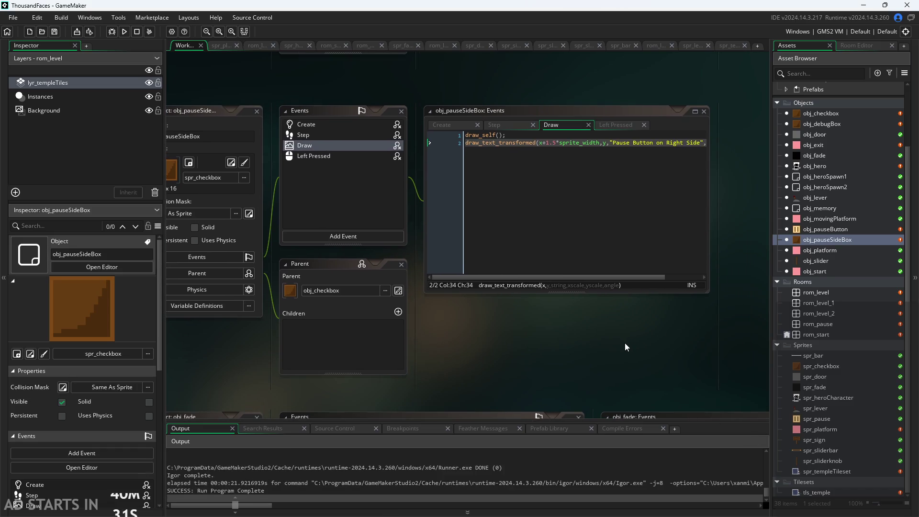
double_click(824, 229)
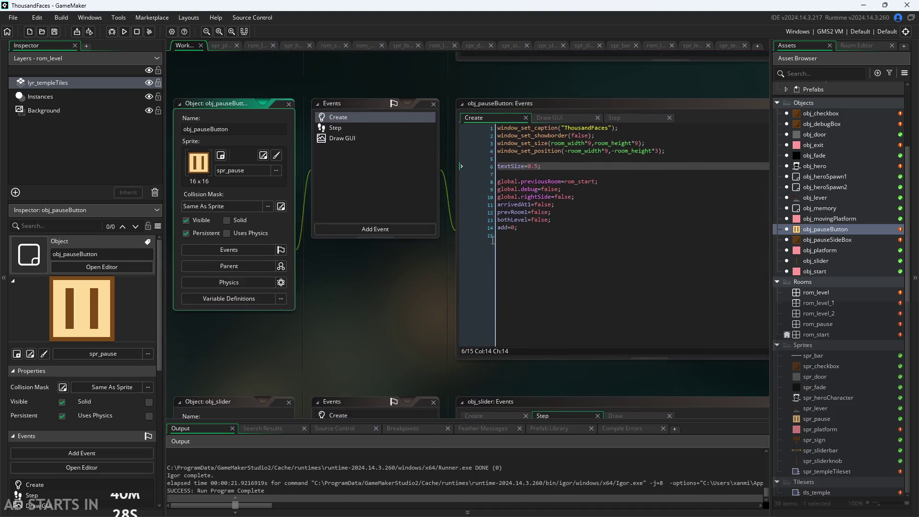
scroll(435, 285, "up", 3)
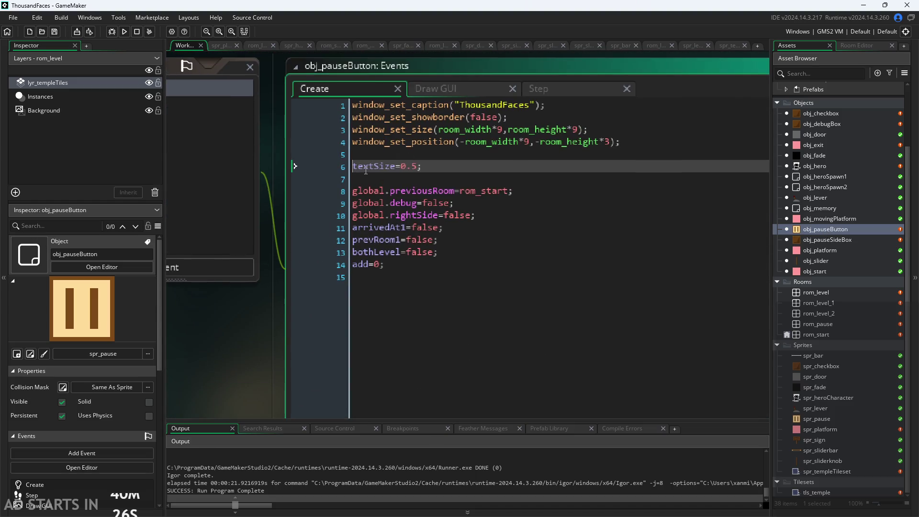
type("global.")
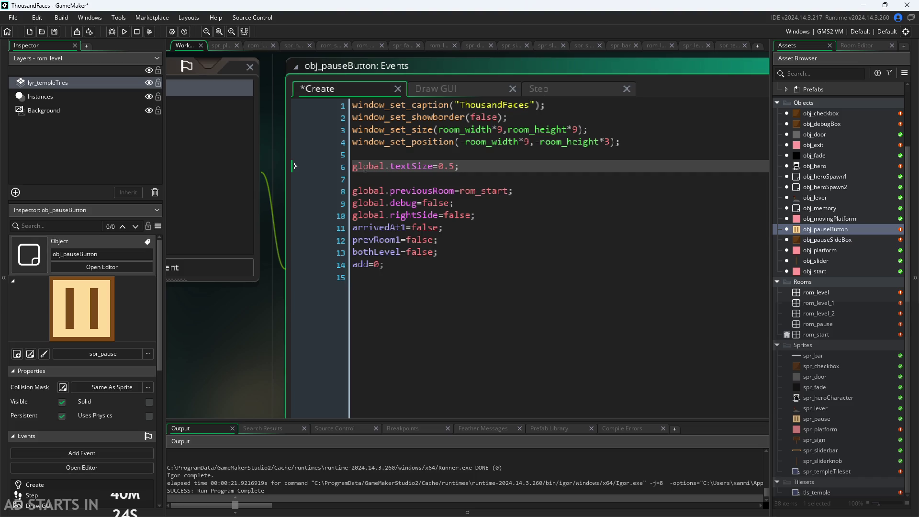
Replace every textSize in the Draw GUI code with global.textSize using Replace All.
left_click(491, 89)
scroll(649, 262, "down", 3)
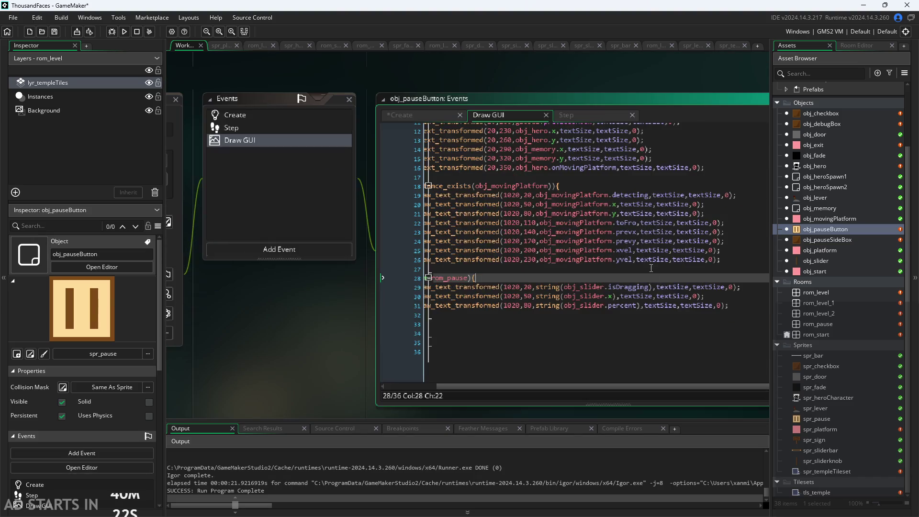
left_click(669, 336)
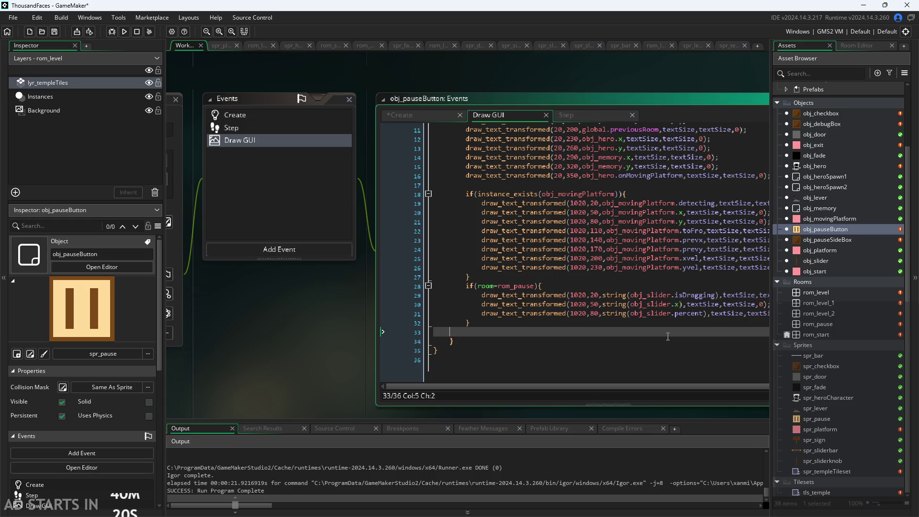
key("ctrl+f")
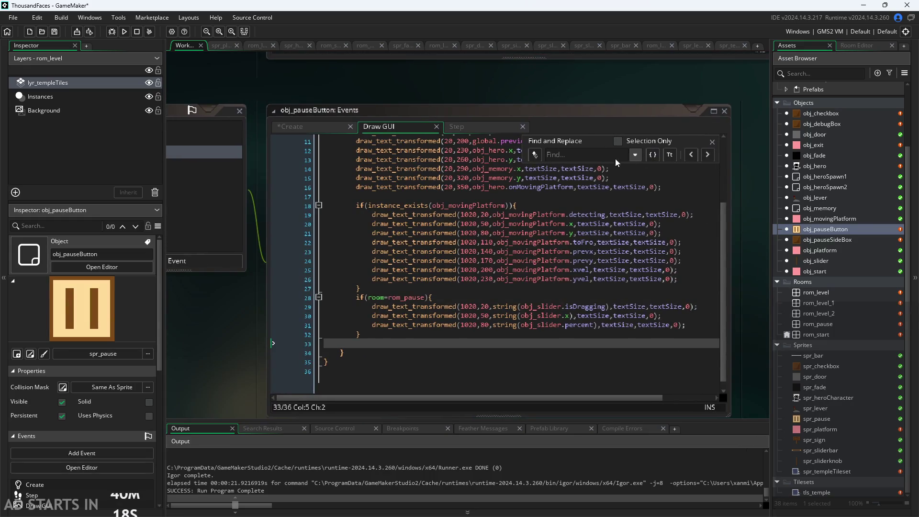
left_click(596, 154)
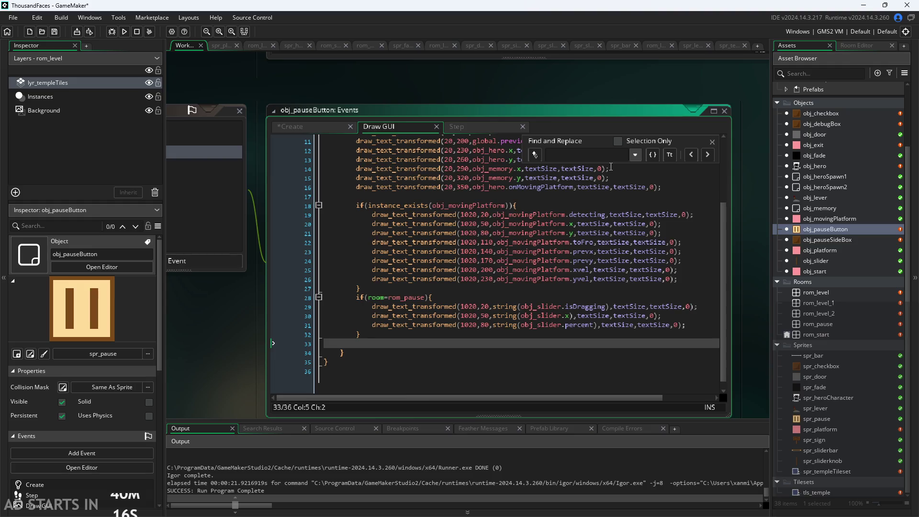
type("textS")
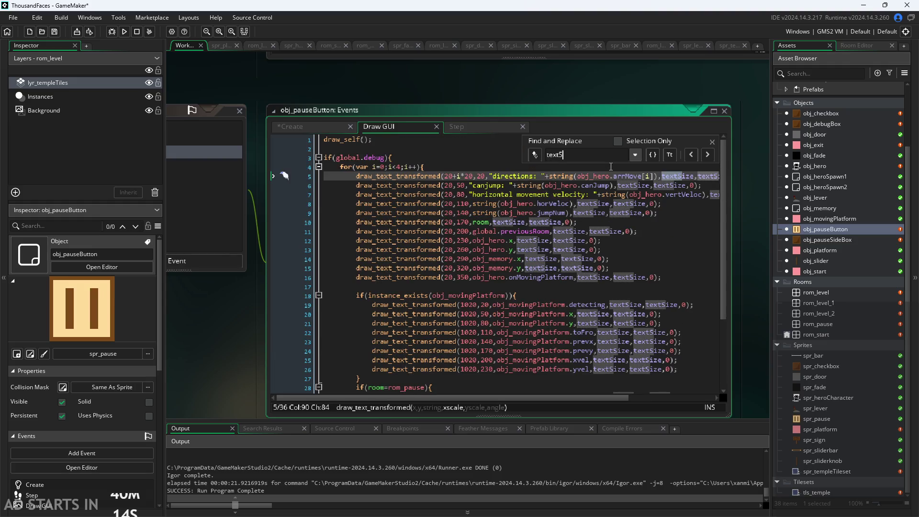
type("ize")
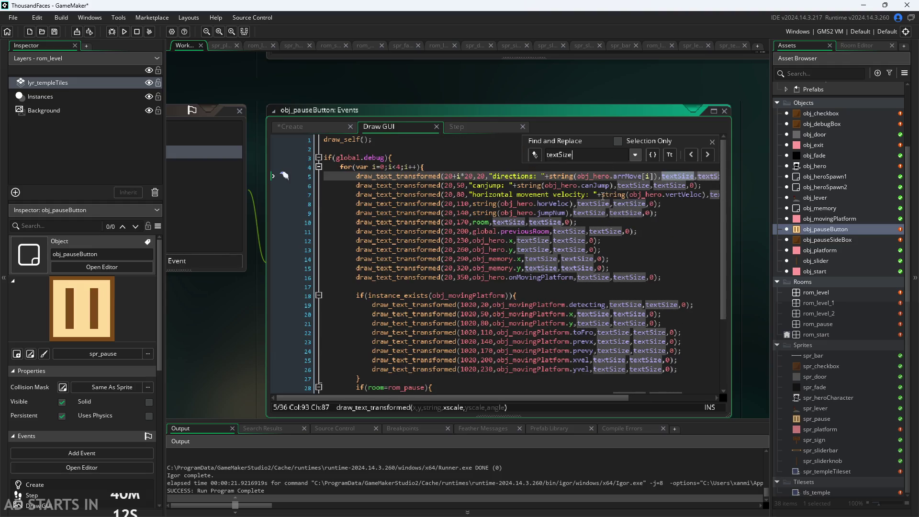
left_click(535, 154)
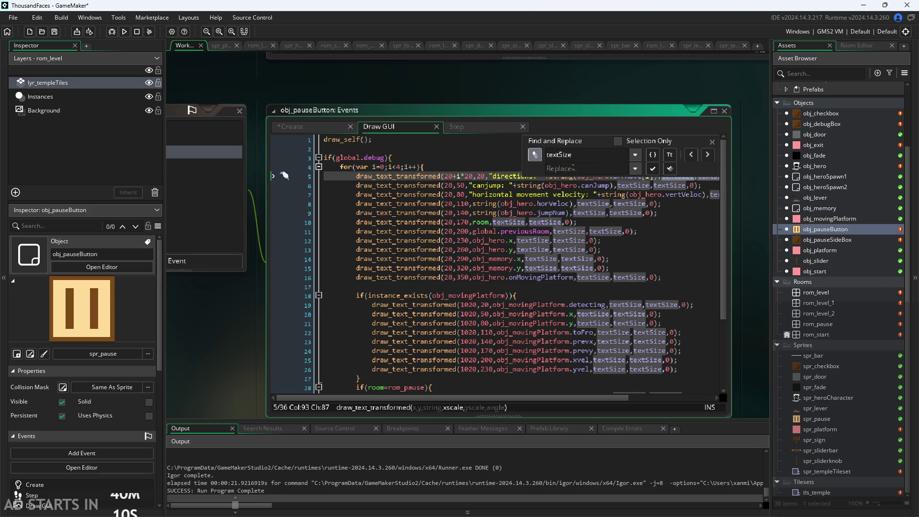
type("global.")
type("textSize")
left_click(669, 169)
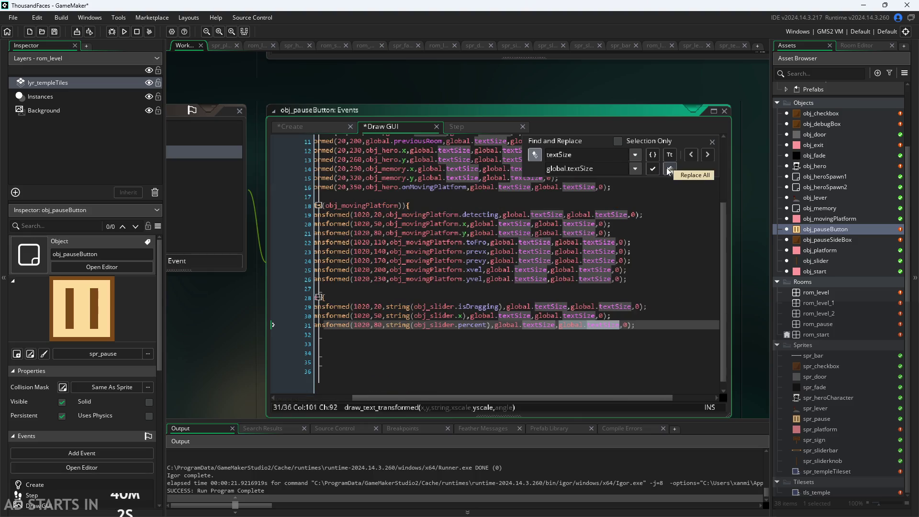
left_click(661, 279)
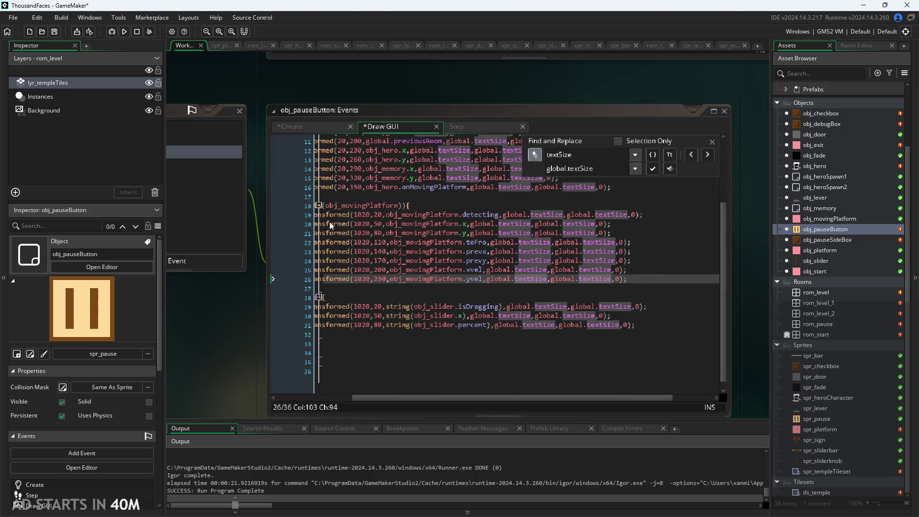
left_click(332, 128)
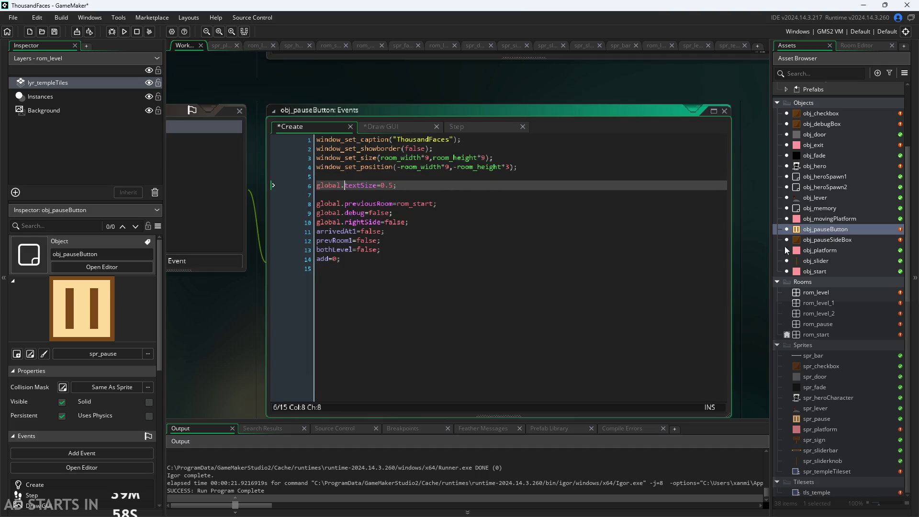
Replace obj_checkbox's 1,1 label scale with global.textSize,global.textSize and copy it.
double_click(826, 115)
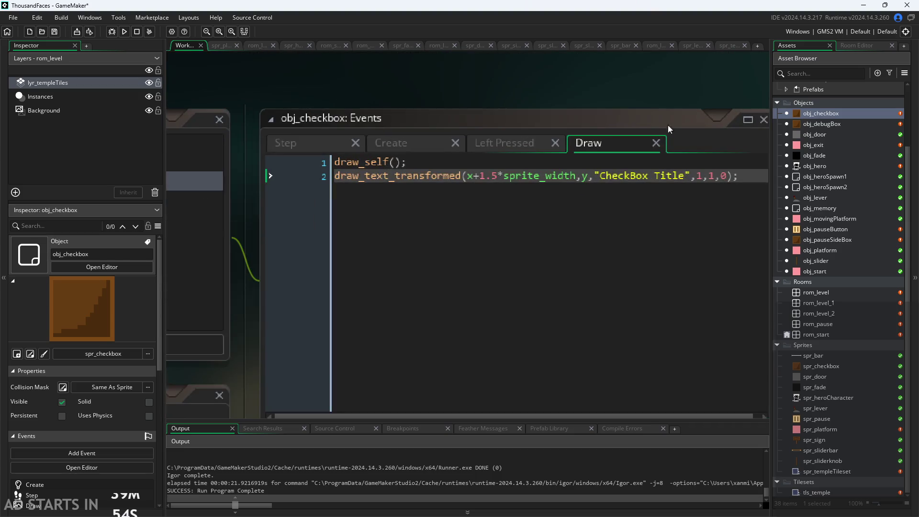
left_click_drag(698, 182, 716, 181)
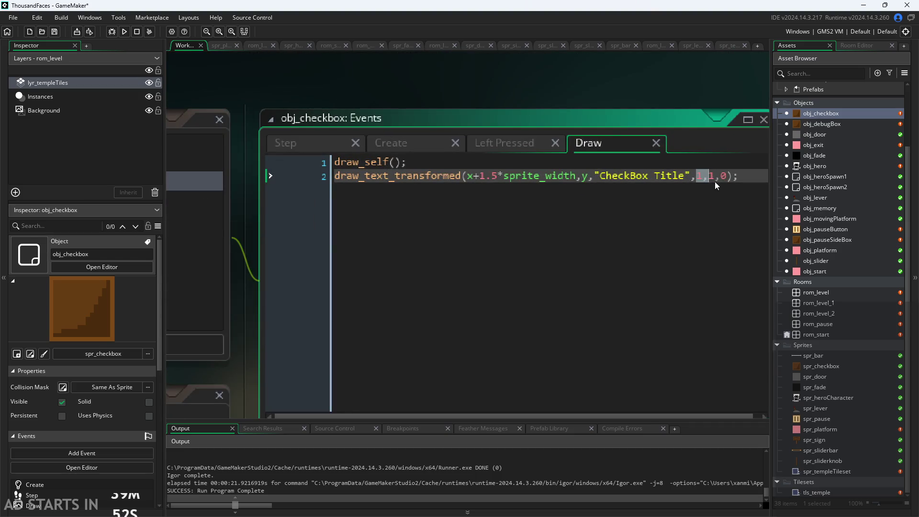
type("global.t")
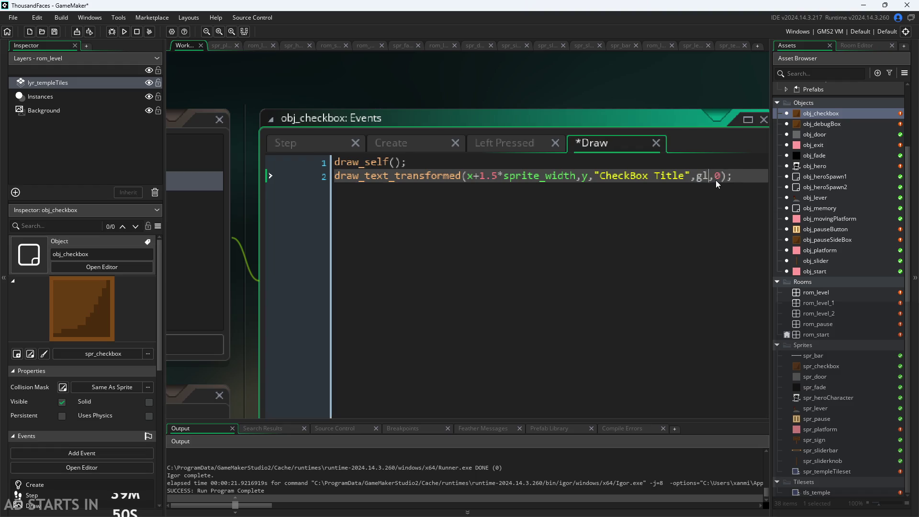
key("Return")
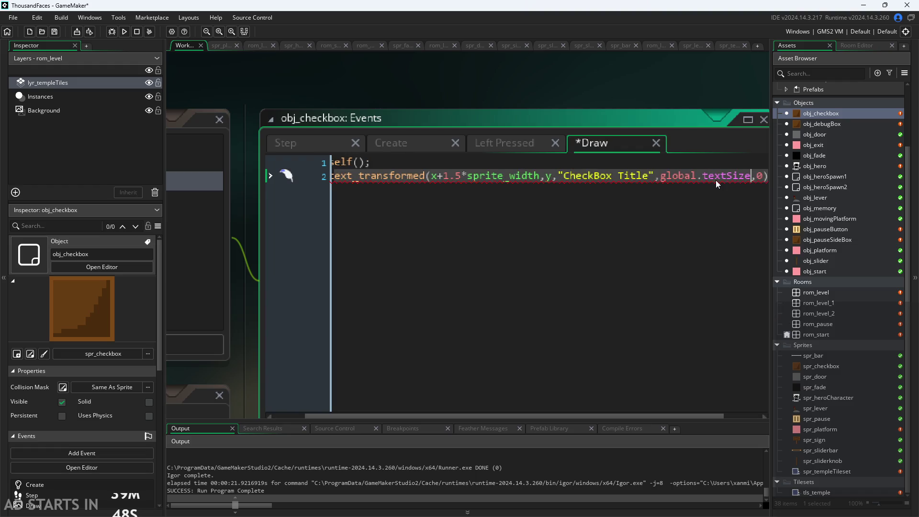
type(",global.t,")
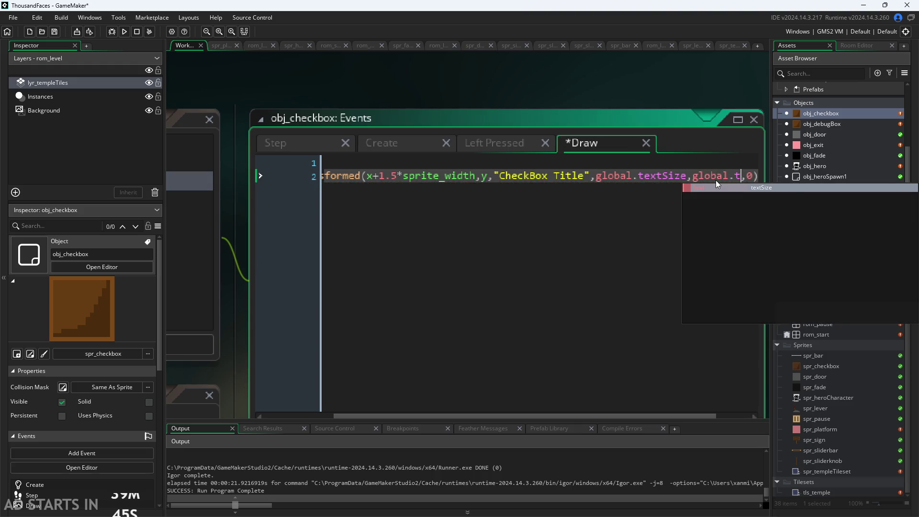
key("Return")
left_click_drag(740, 175, 552, 182)
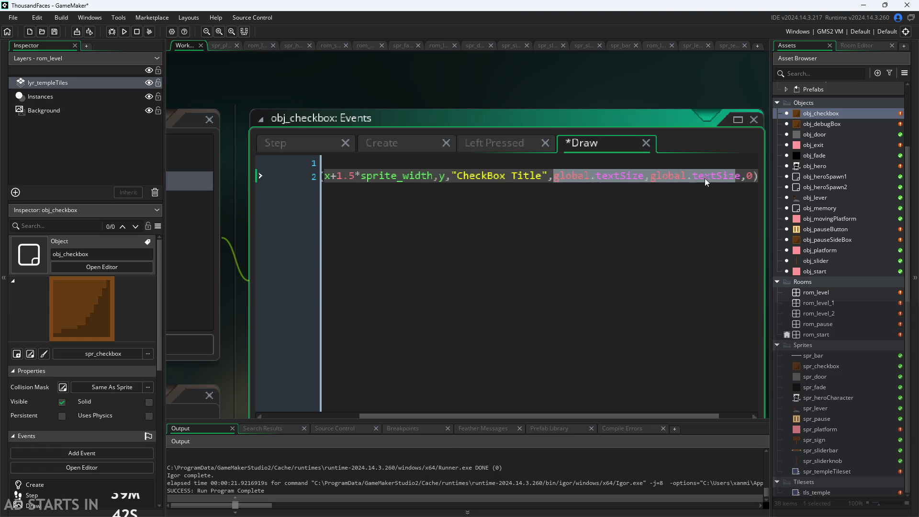
left_click(741, 176)
left_click_drag(741, 177, 556, 178)
key("ctrl+c")
Paste global.textSize,global.textSize over the 1,1 scale in obj_debugBox and obj_pauseSideBox.
double_click(830, 125)
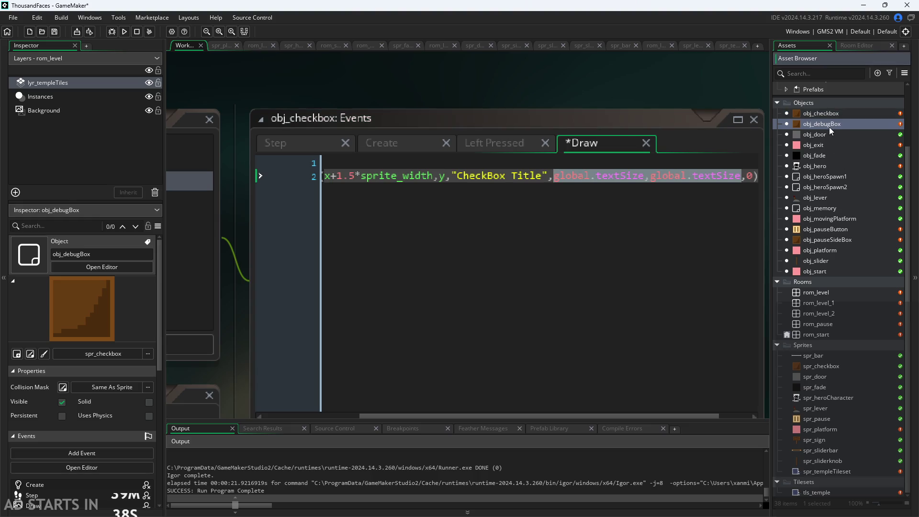
left_click_drag(690, 136, 700, 136)
key("ctrl+v")
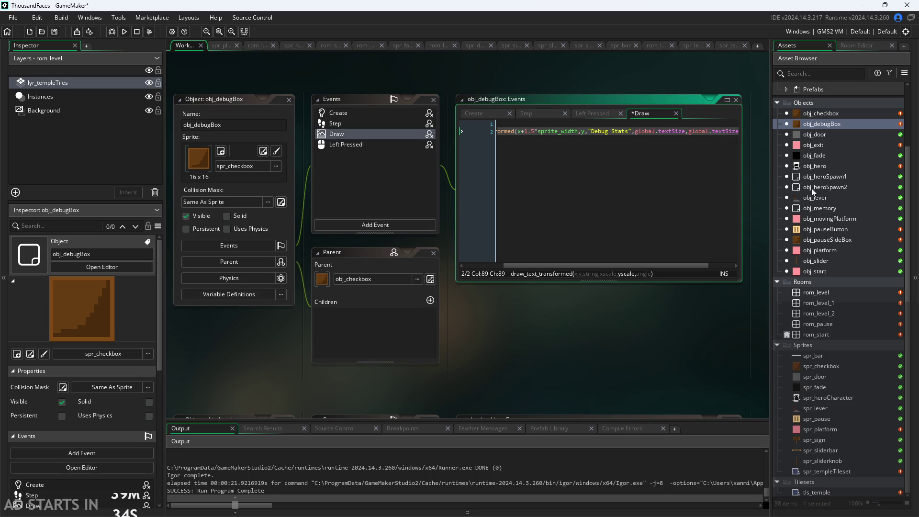
double_click(827, 240)
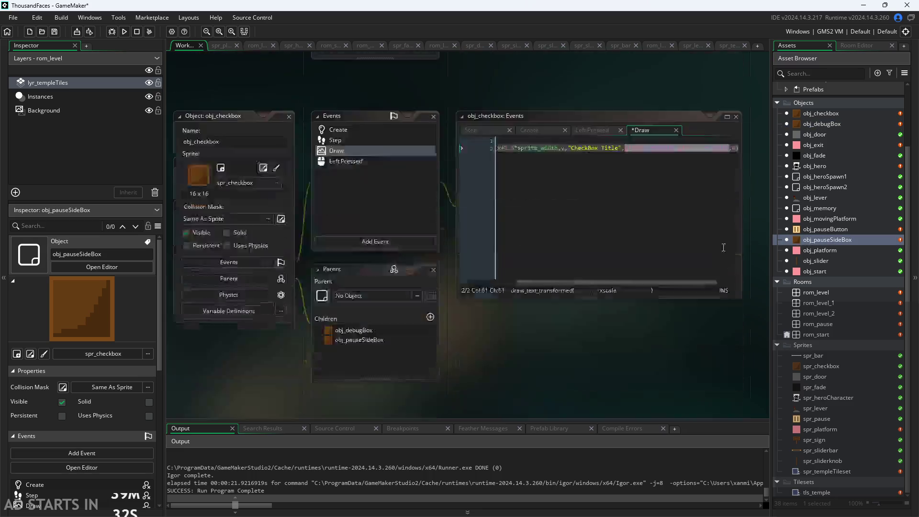
left_click_drag(654, 266, 690, 266)
double_click(699, 131)
left_click_drag(705, 134, 708, 140)
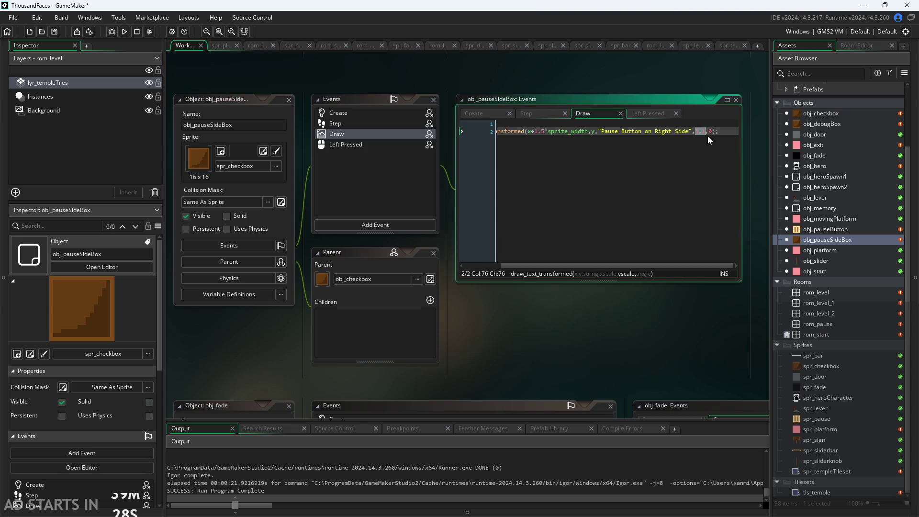
key("ctrl+v")
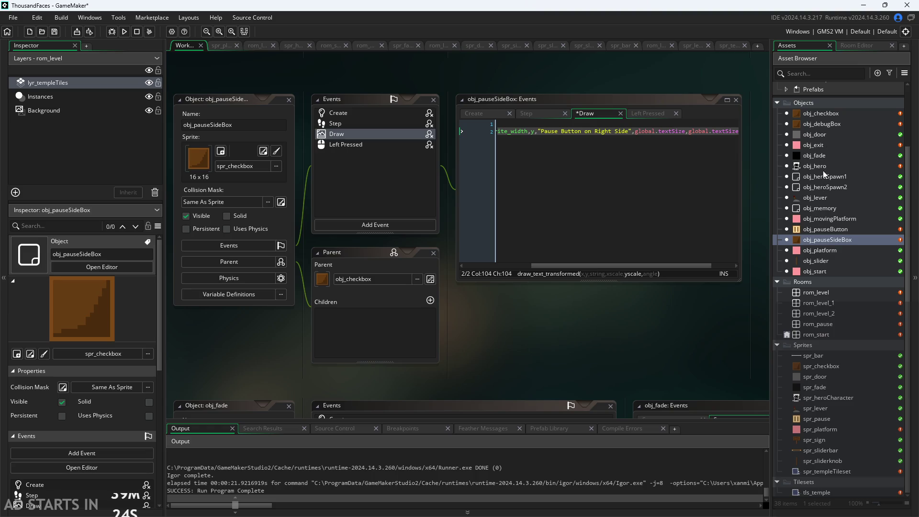
double_click(828, 233)
scroll(442, 299, "up", 3)
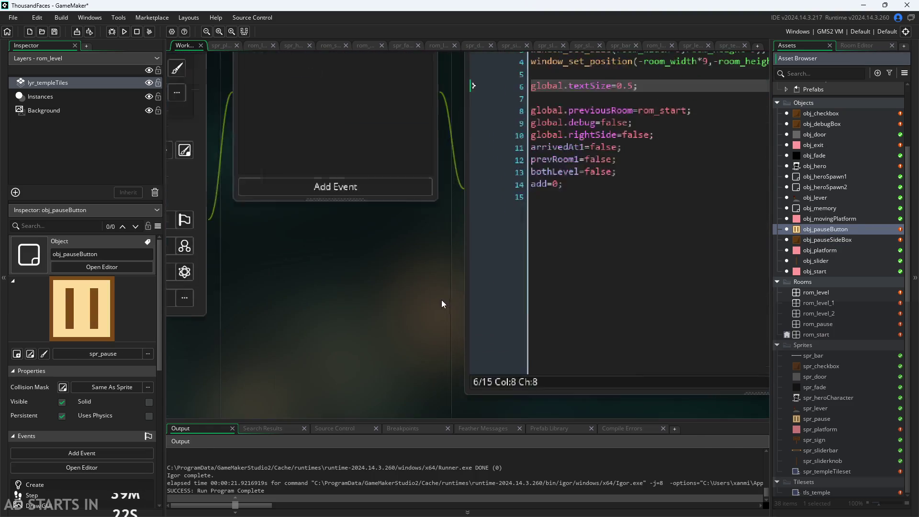
Change global.textSize from 0.5 to 0.75 and run the game.
left_click(495, 159)
type("7")
key("F5")
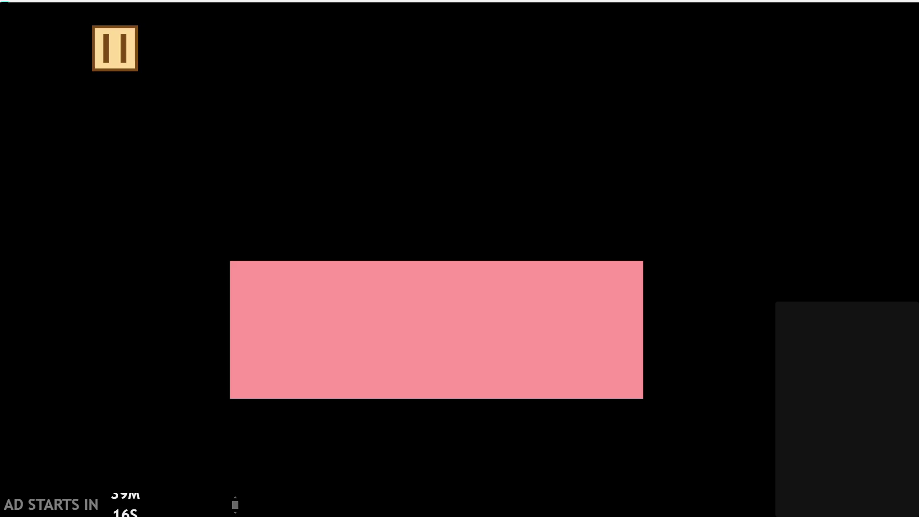
In the pause menu, toggle Debug Stats on and off, then resume.
left_click(105, 43)
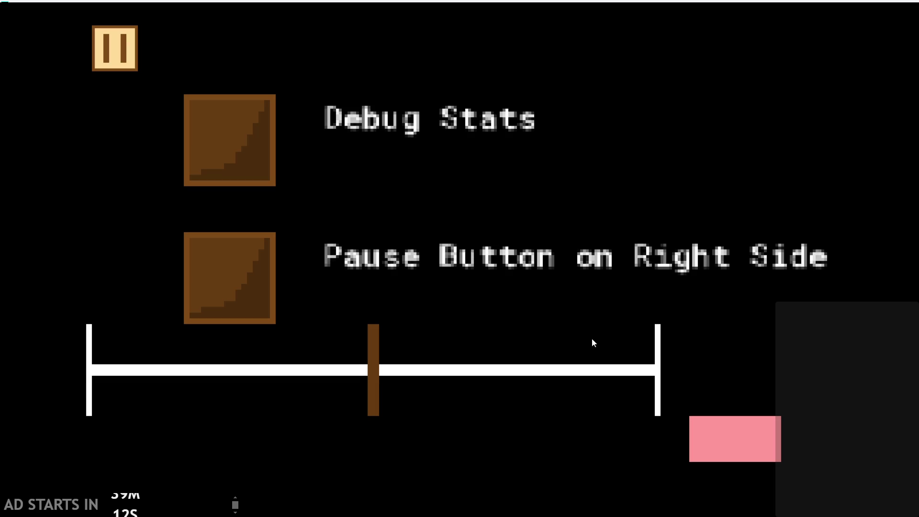
left_click(247, 151)
left_click(246, 147)
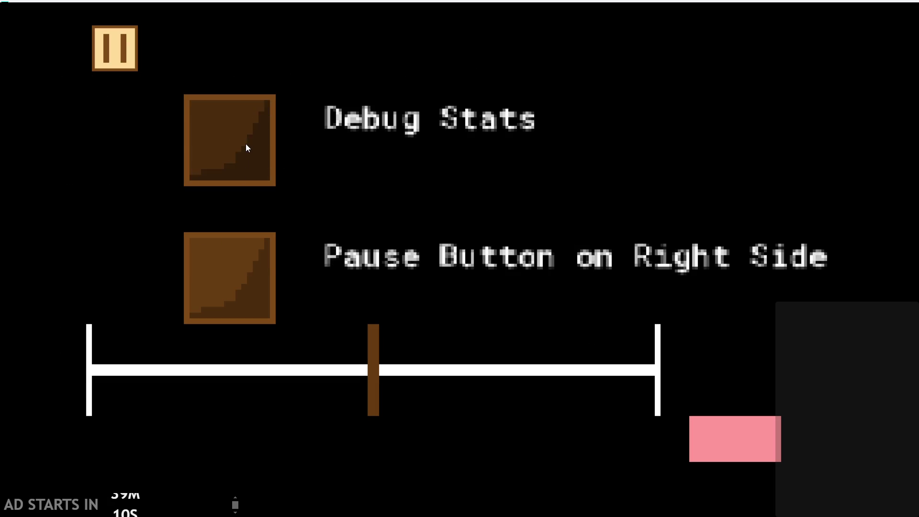
left_click(128, 48)
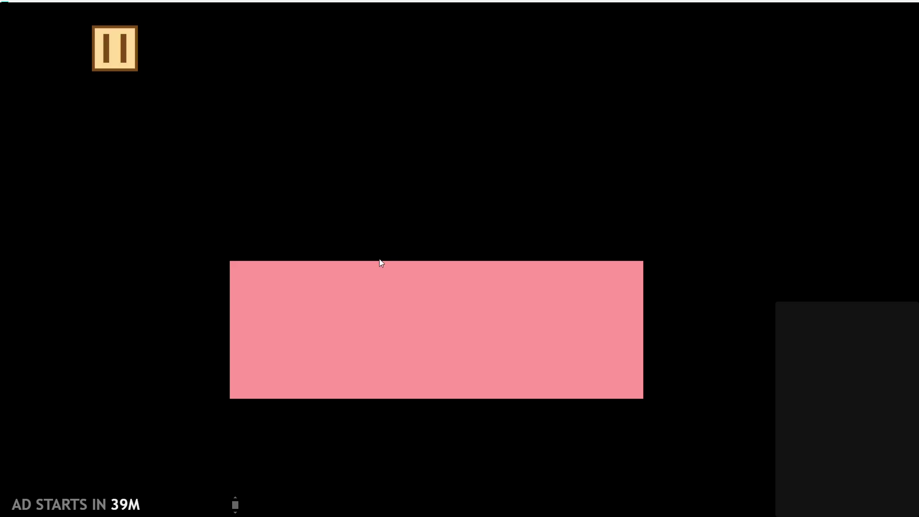
Jump and flip the character a few times, then pause and close the game.
key("Up")
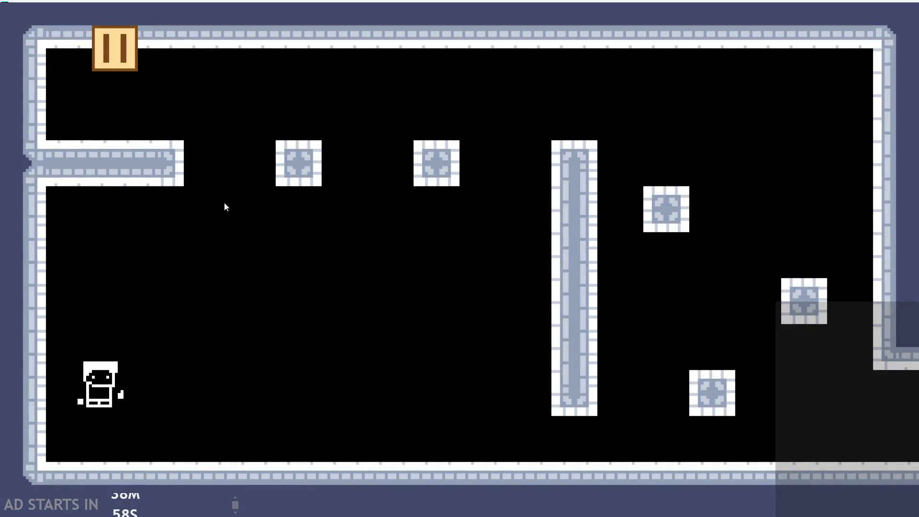
key("Up")
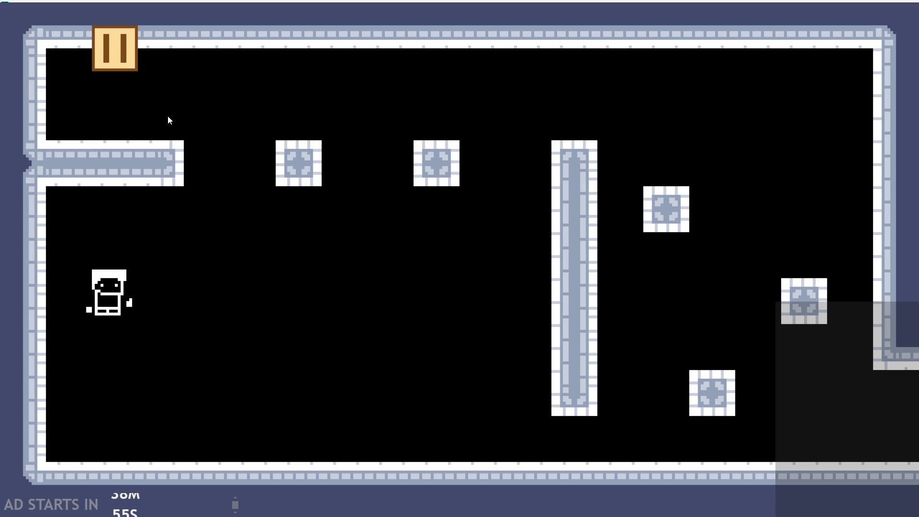
key("Up")
key("Up")
key("Up")
key("Up")
key("Up")
key("Up")
key("Up")
key("Up")
key("Up")
key("Up")
key("Up")
key("Up")
key("Up")
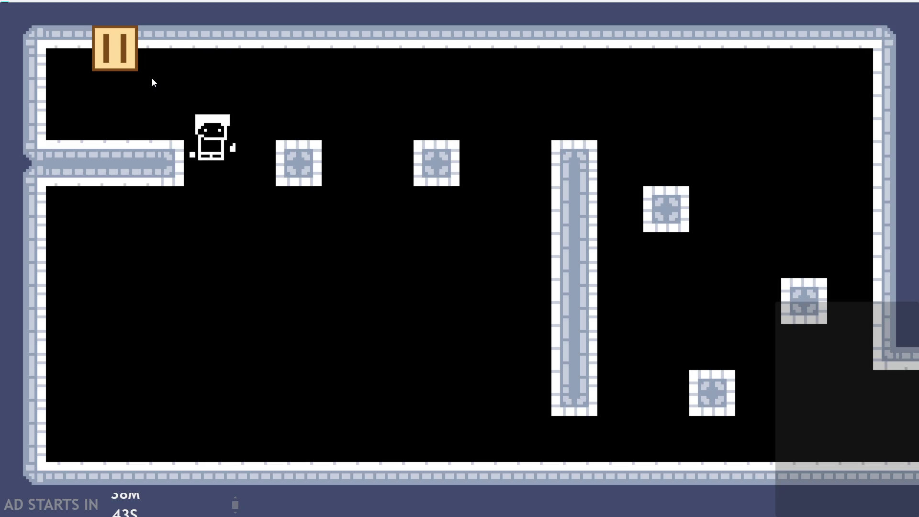
key("Up")
key("Up")
key("Up")
key("Up")
key("Up")
key("Up")
key("Up")
key("Up")
key("Up")
key("Up")
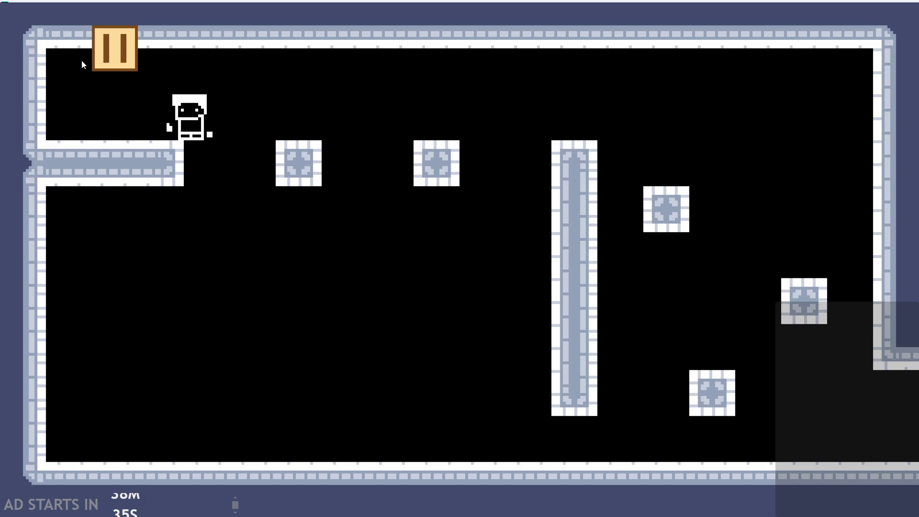
left_click(120, 58)
left_click(735, 437)
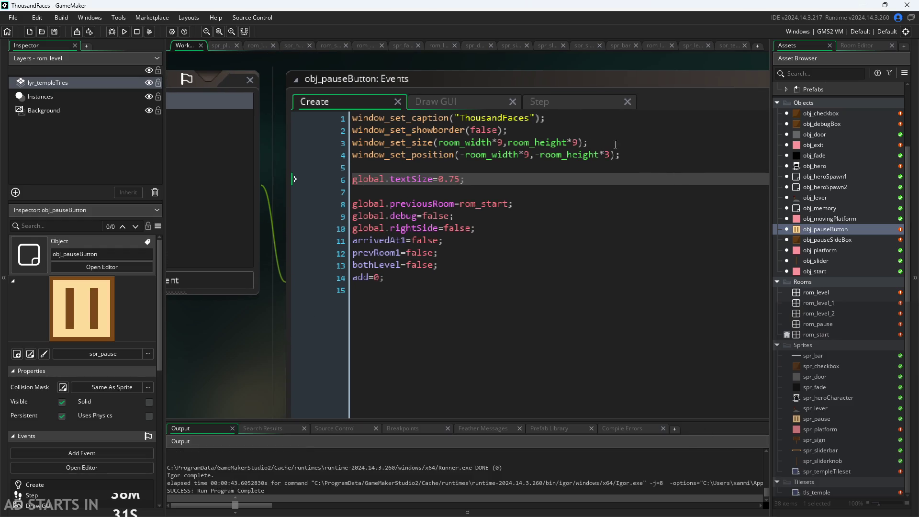
Place the caret at the end of line 6 in obj_pauseButton's Create code.
left_click(500, 178)
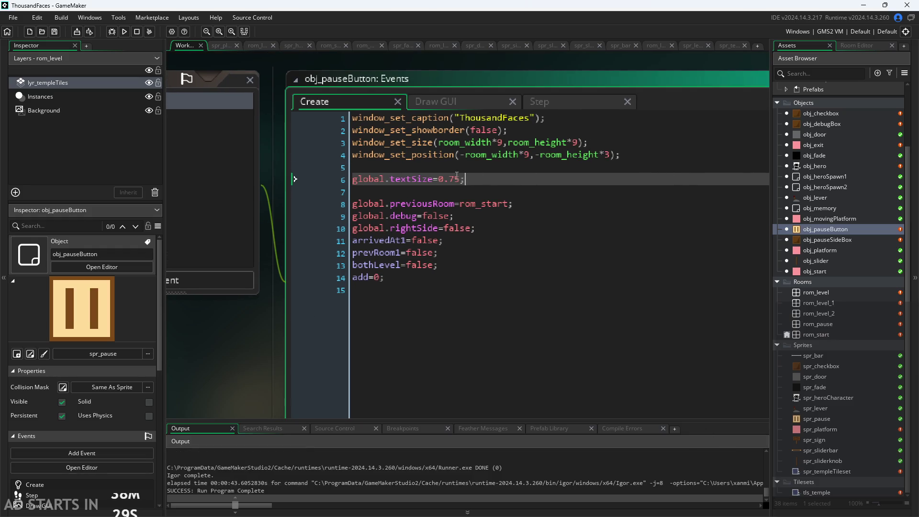
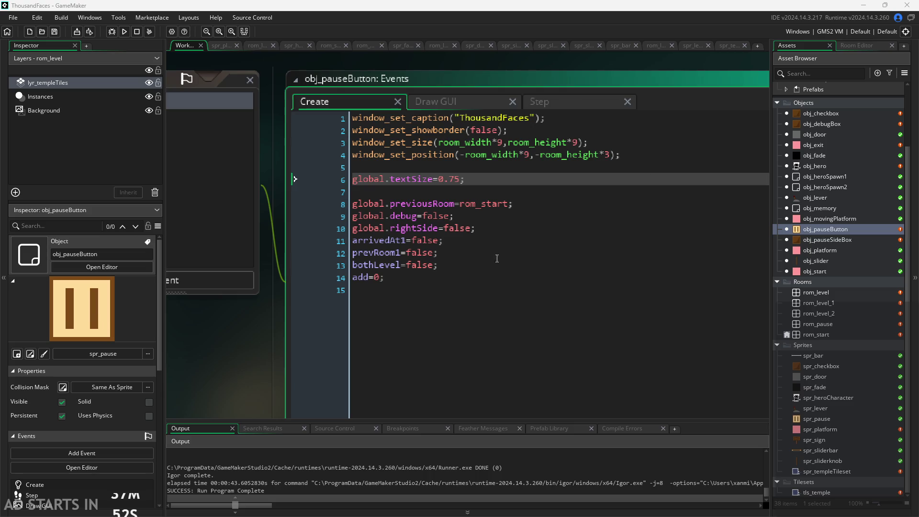
In obj_slider's Step event, add line 2 global.textSize=percent; and save the project.
double_click(818, 260)
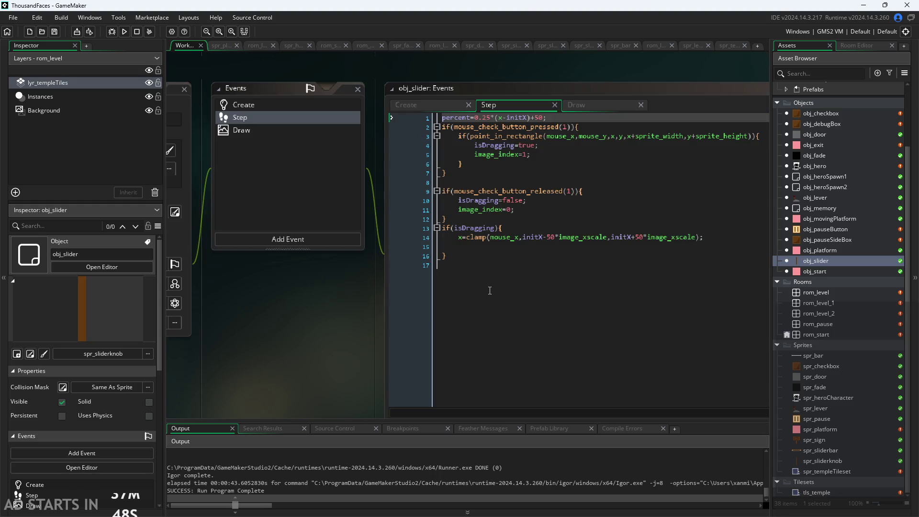
left_click(570, 118)
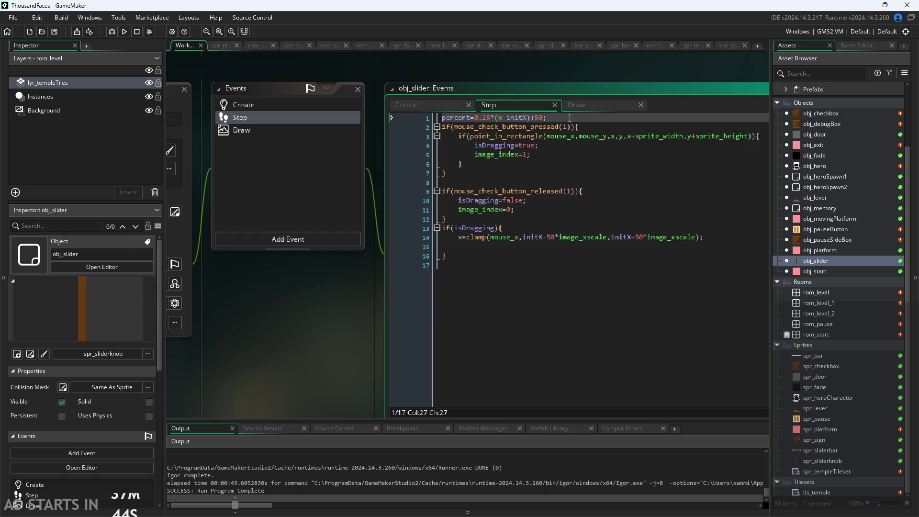
key("Return")
type("global.te")
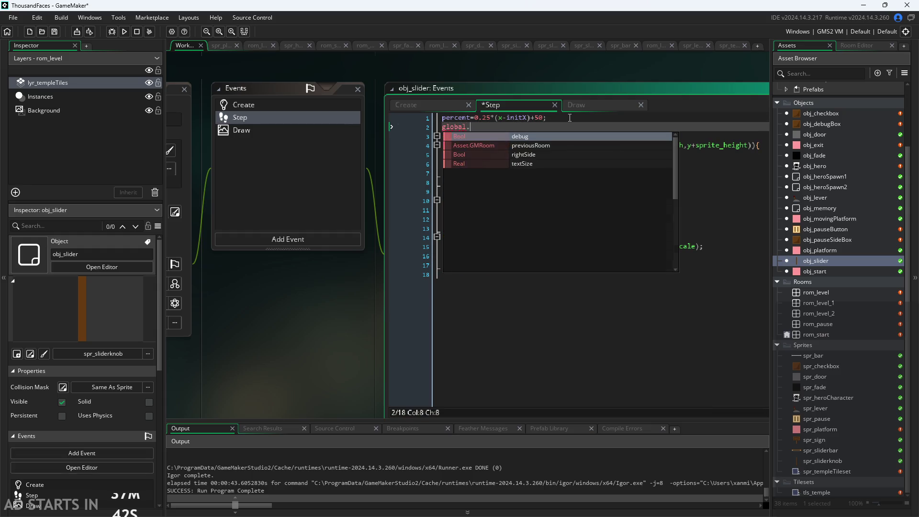
key("Return")
type("=percent;")
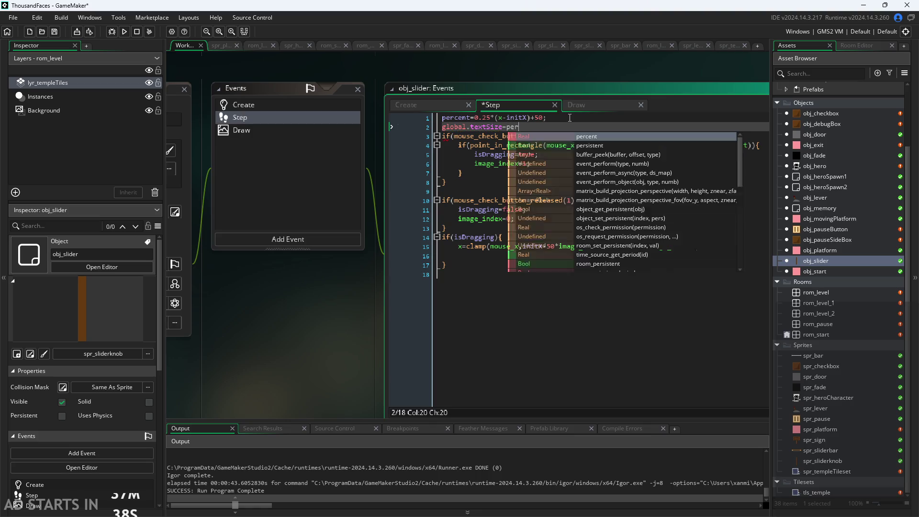
key("ctrl+s")
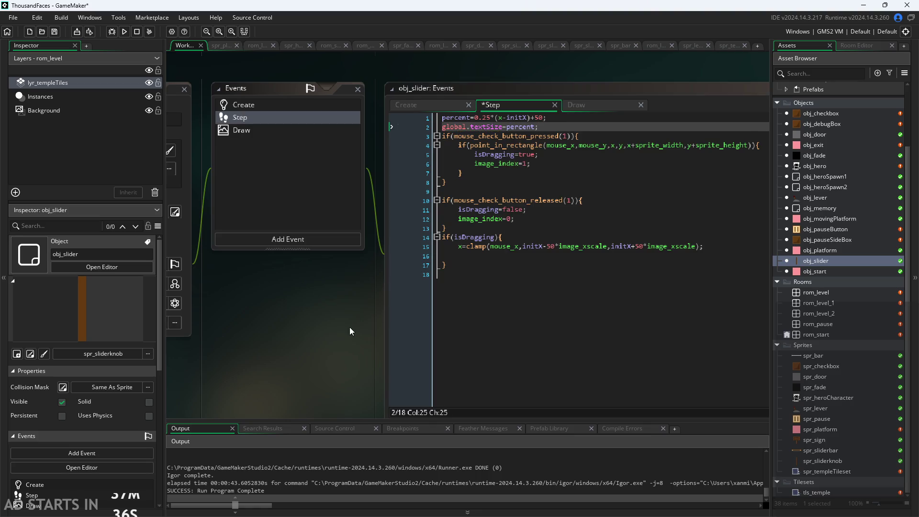
Run the game, drag the slider back and forth to test it, then exit.
left_click(123, 32)
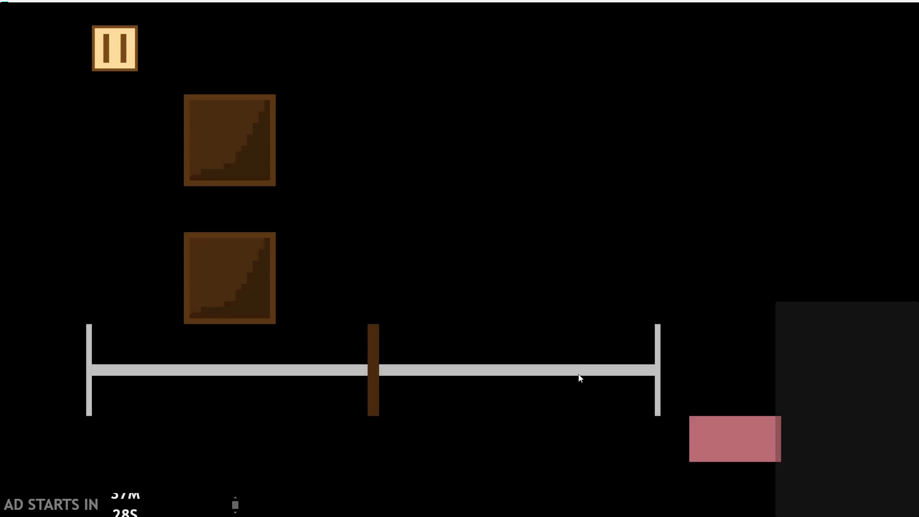
mouse_move(375, 369)
left_mouse_down()
mouse_move(648, 366)
mouse_move(313, 344)
left_mouse_up()
mouse_move(68, 317)
left_mouse_down()
mouse_move(148, 328)
mouse_move(56, 321)
mouse_move(297, 359)
left_mouse_up()
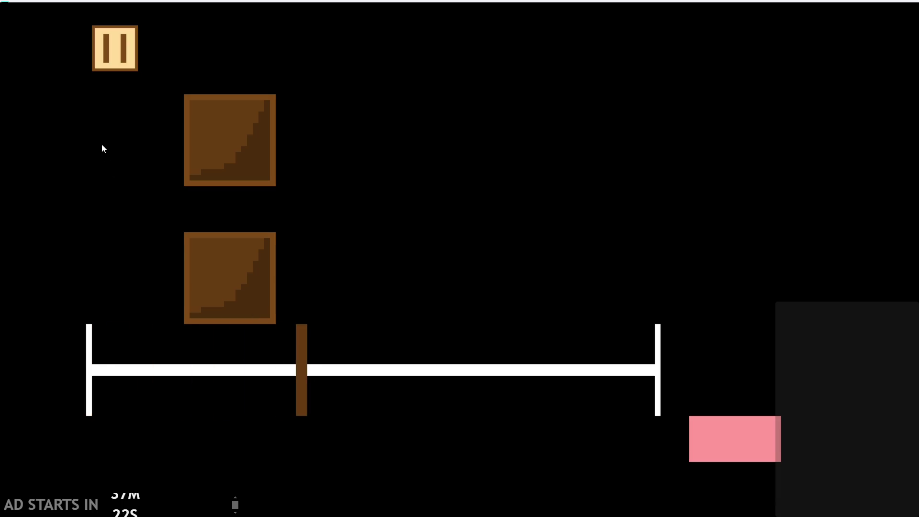
left_click(731, 434)
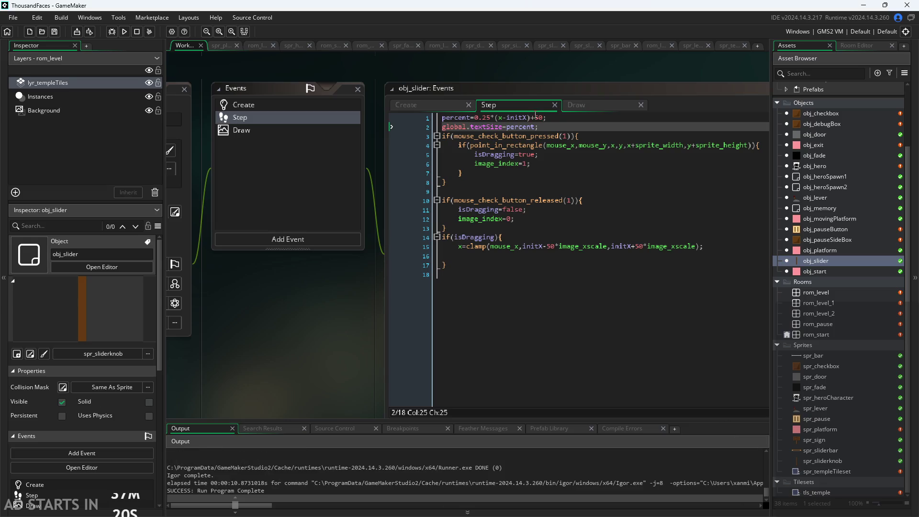
Append *0.001 to the textSize line, retest at full slider, then trim a multiplier digit.
key("Left")
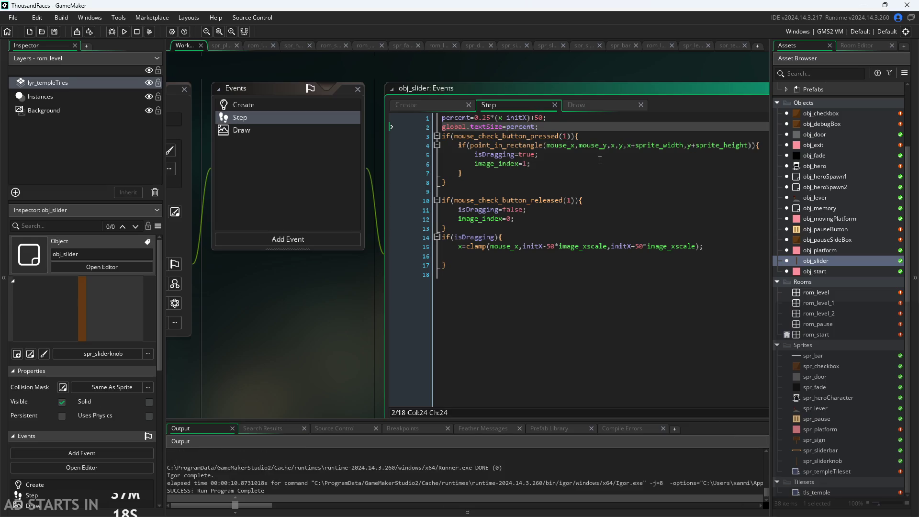
type("*0.001")
key("ctrl+s")
key("F5")
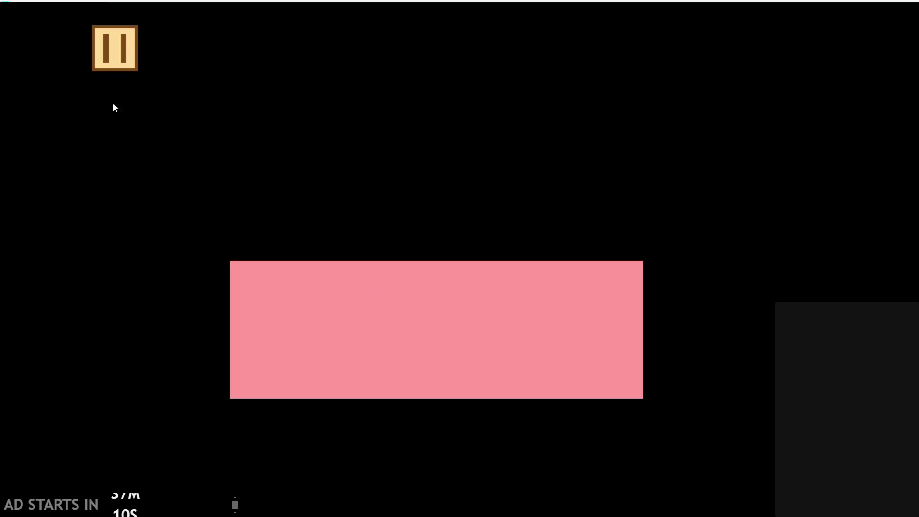
mouse_move(381, 373)
left_mouse_down()
mouse_move(687, 375)
mouse_move(150, 370)
mouse_move(19, 345)
mouse_move(740, 324)
left_mouse_up()
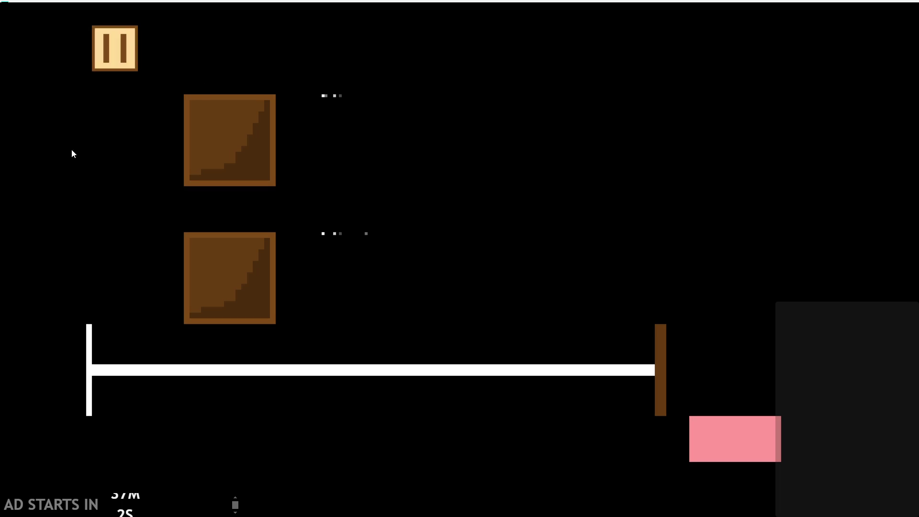
key("Escape")
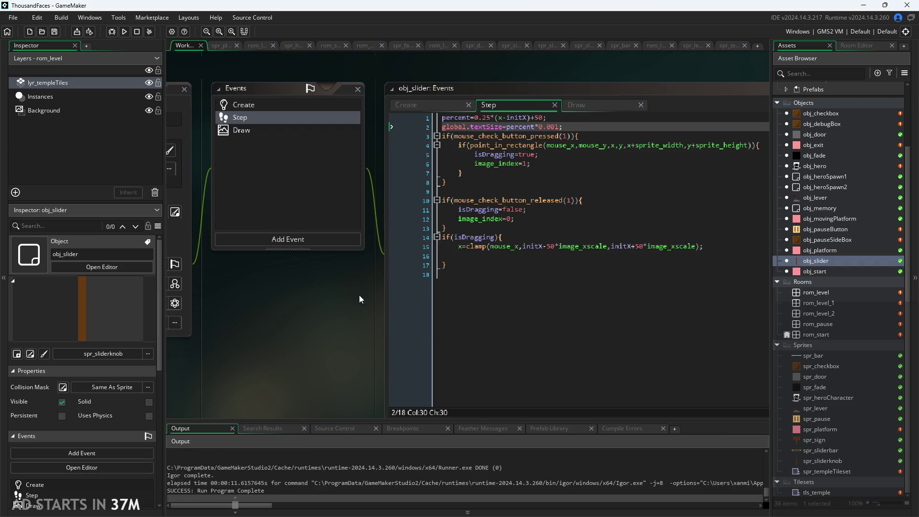
scroll(359, 294, "up", 2)
key("BackSpace")
key("BackSpace")
Make the multiplier 0.01, run, pause, slide the size right to enlarge labels, then close.
type("1")
key("F5")
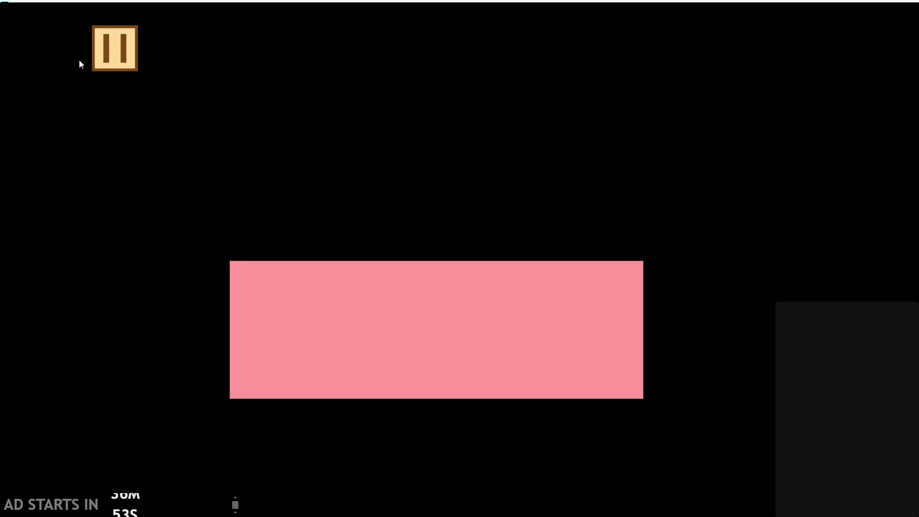
left_click(96, 62)
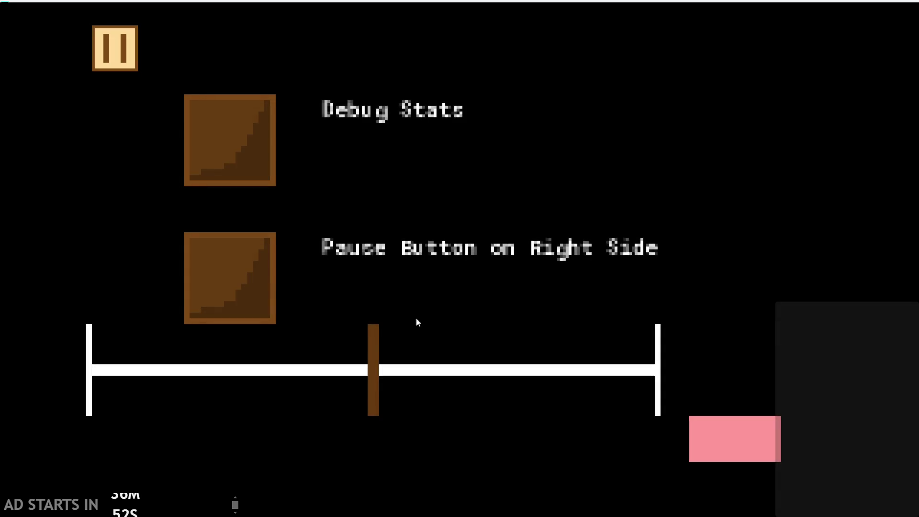
mouse_move(377, 365)
left_mouse_down()
mouse_move(692, 373)
mouse_move(479, 371)
mouse_move(36, 345)
mouse_move(300, 318)
mouse_move(24, 334)
mouse_move(248, 302)
mouse_move(362, 259)
mouse_move(573, 237)
mouse_move(616, 248)
mouse_move(325, 237)
mouse_move(654, 218)
mouse_move(659, 226)
mouse_move(317, 262)
mouse_move(739, 257)
mouse_move(414, 257)
mouse_move(684, 235)
mouse_move(188, 246)
mouse_move(703, 225)
mouse_move(289, 222)
mouse_move(713, 214)
left_mouse_up()
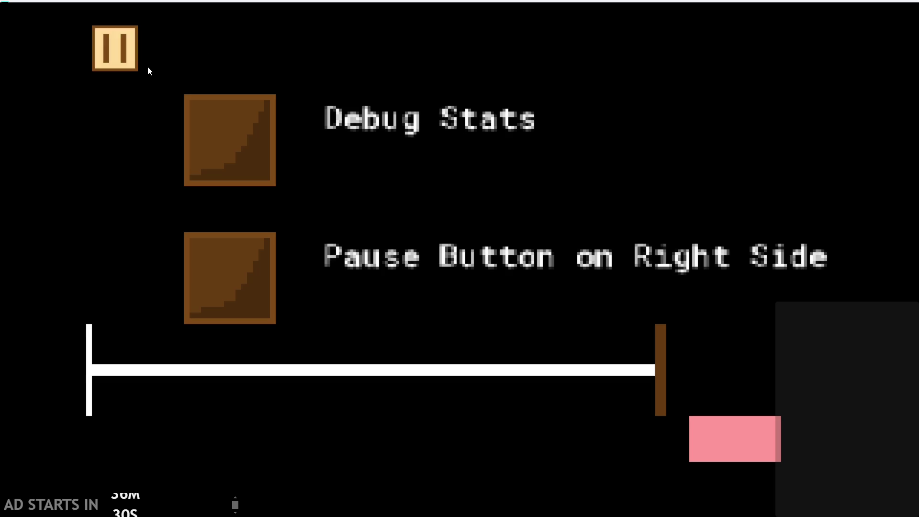
left_click(125, 45)
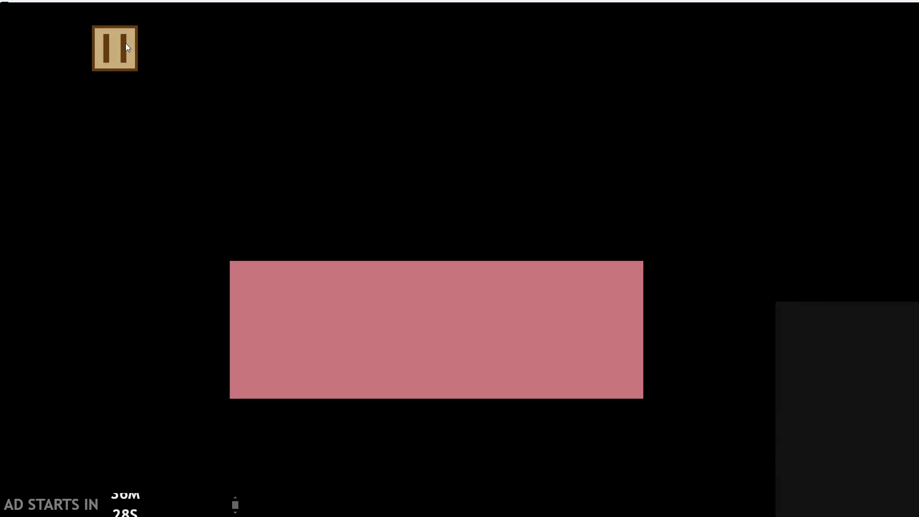
key("alt+F4")
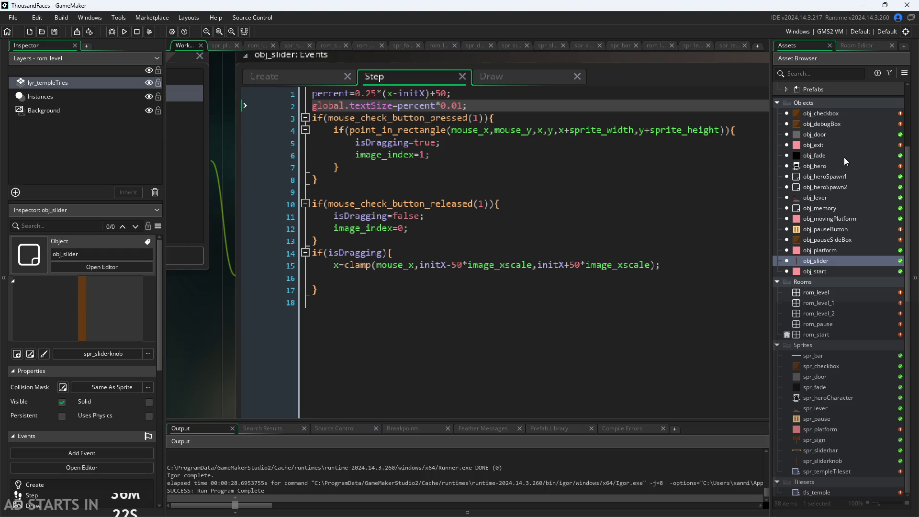
Change the multiplier on line 2 to 0.03.
left_click(476, 101)
key("BackSpace")
key("BackSpace")
type("3;")
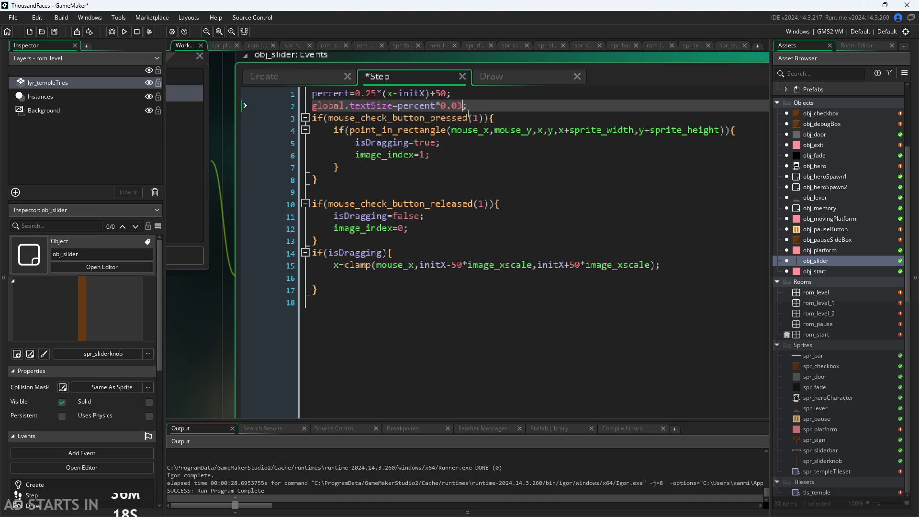
Run the game, adjust the slider, toggle Debug Stats on and off, then resume.
left_click(124, 31)
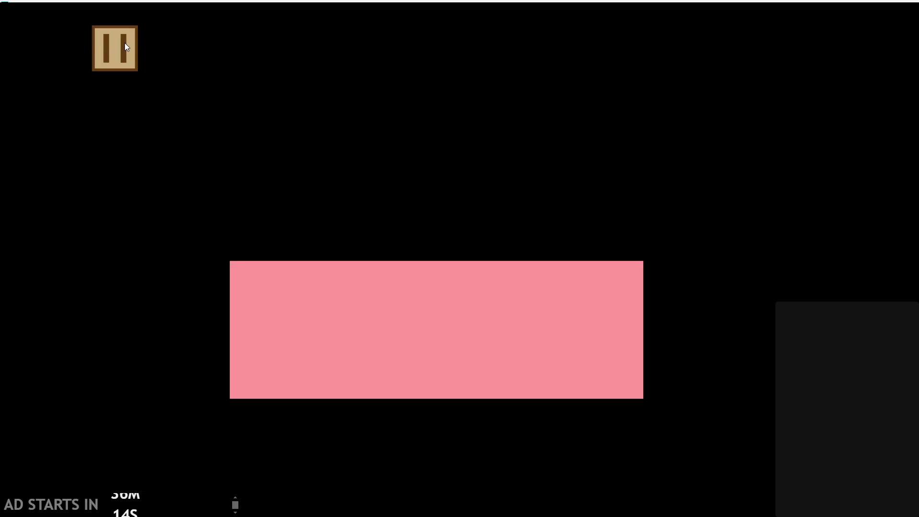
mouse_move(332, 371)
left_mouse_down()
mouse_move(21, 329)
mouse_move(503, 360)
mouse_move(754, 347)
mouse_move(332, 338)
mouse_move(348, 333)
mouse_move(217, 357)
mouse_move(330, 356)
left_mouse_up()
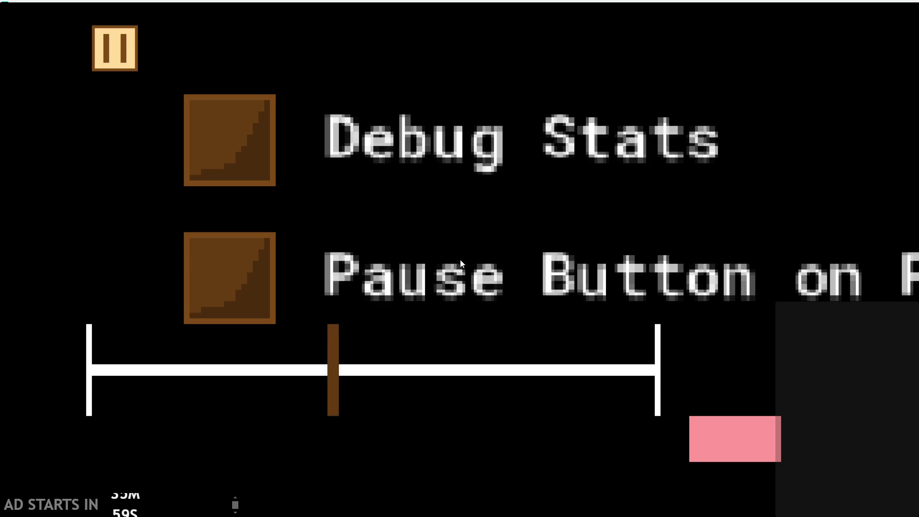
left_click(123, 38)
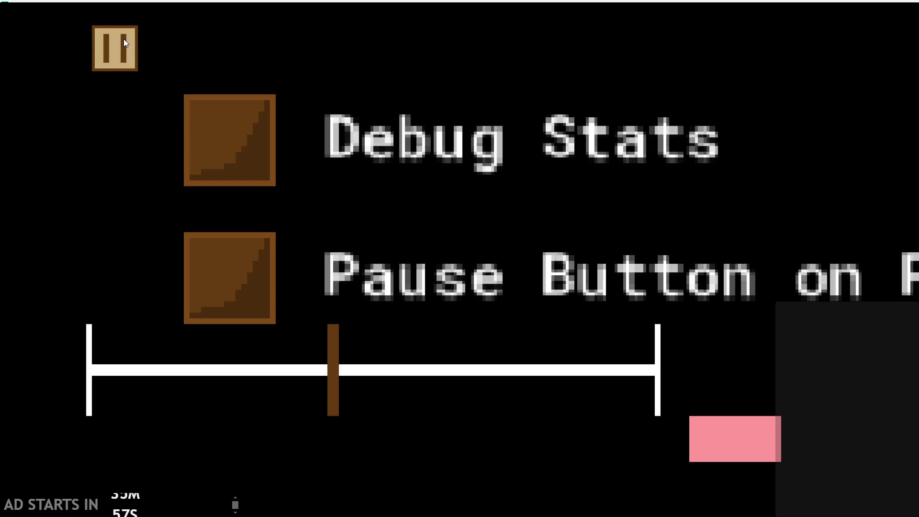
left_click(113, 33)
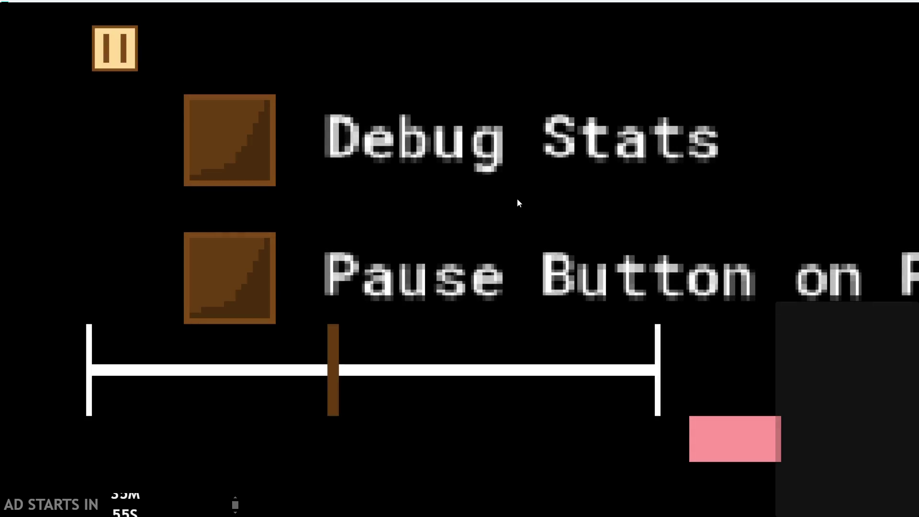
left_click(206, 141)
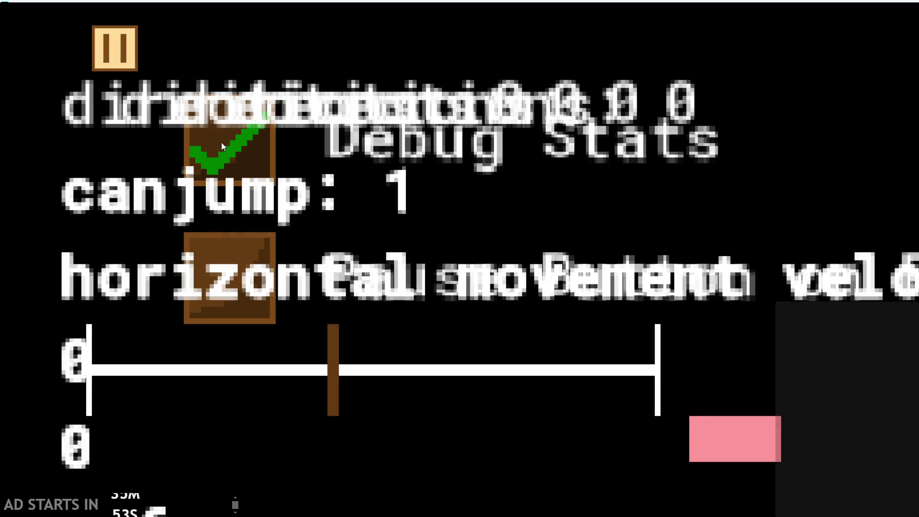
left_click(222, 142)
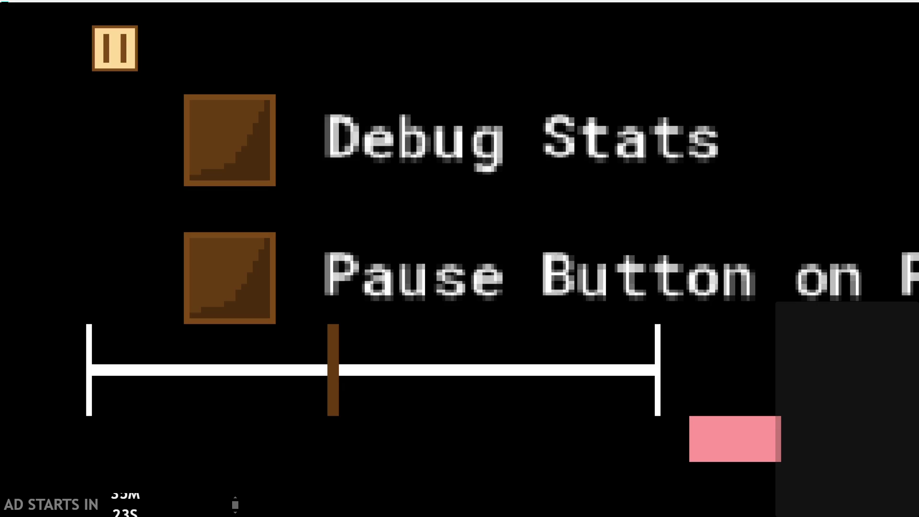
left_click(111, 38)
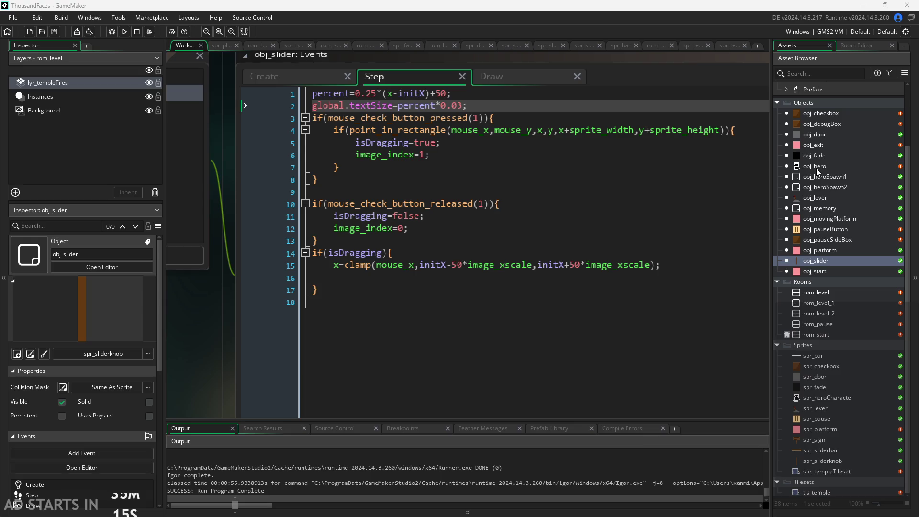
scroll(358, 219, "down", 3)
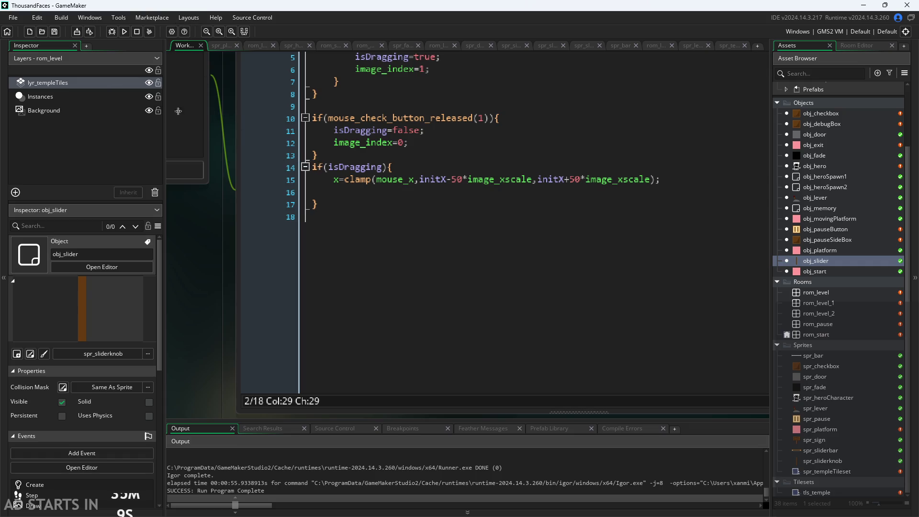
Browse Preferences' Text Editors, Visual Editor and Code Editor pages, then cancel without changes.
left_click(13, 18)
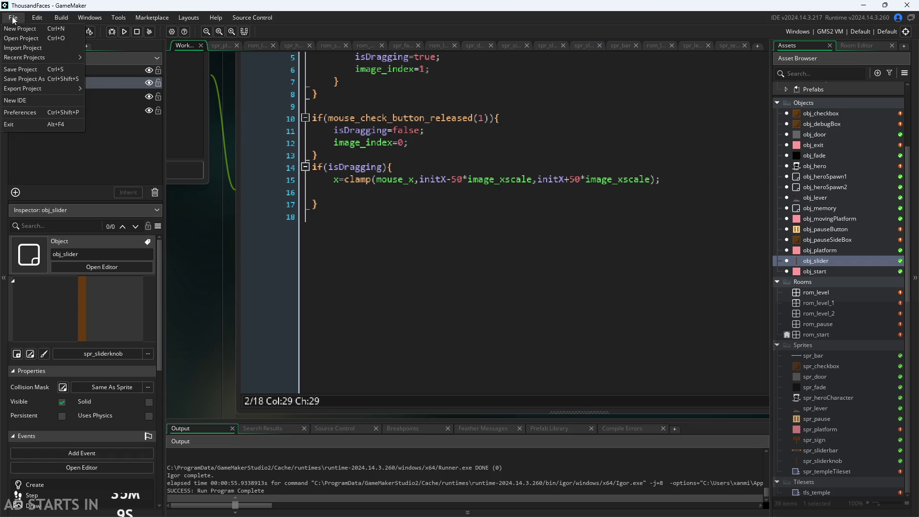
left_click(71, 111)
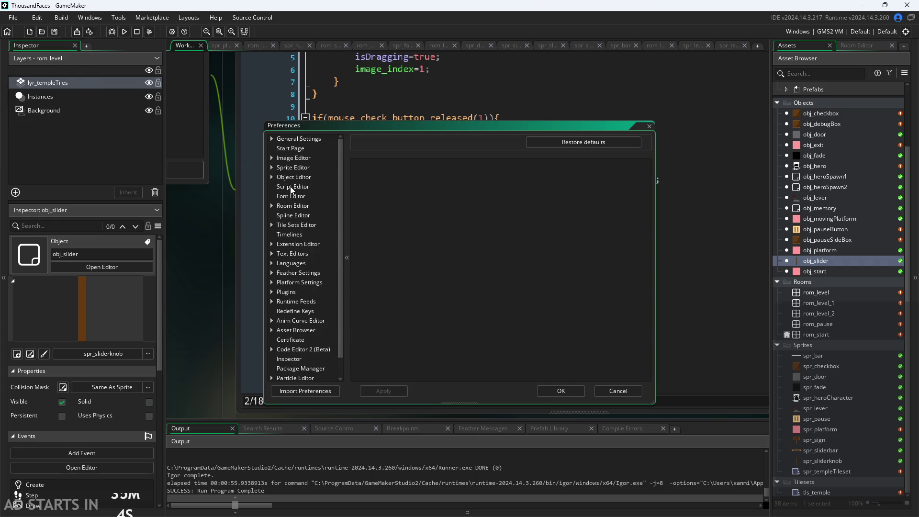
scroll(291, 190, "down", 2)
left_click(273, 234)
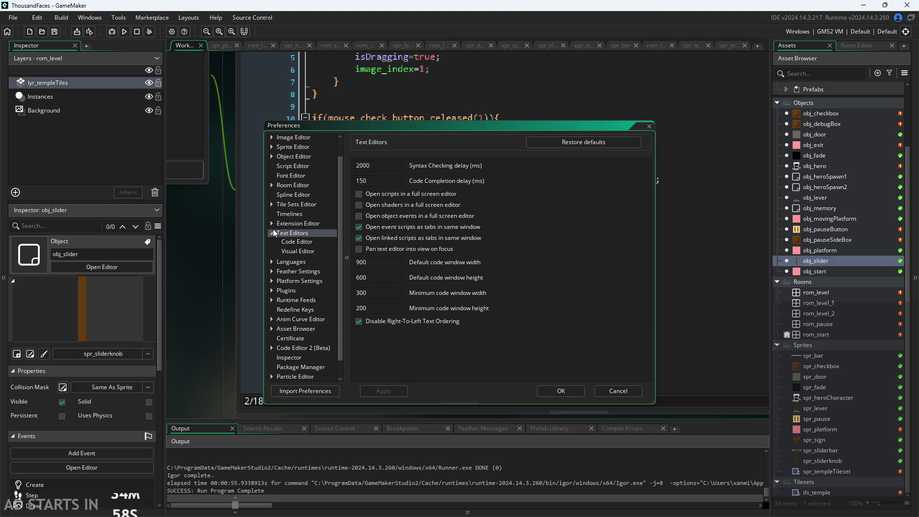
left_click(289, 249)
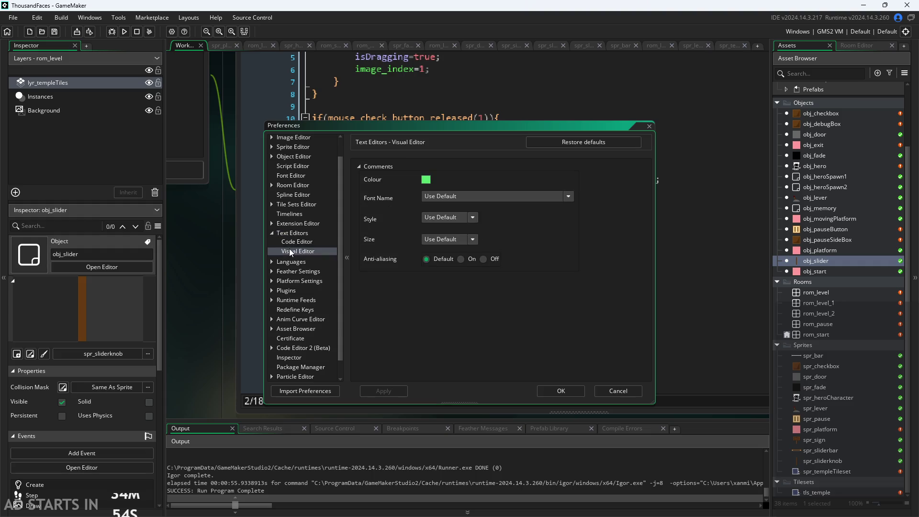
left_click(286, 242)
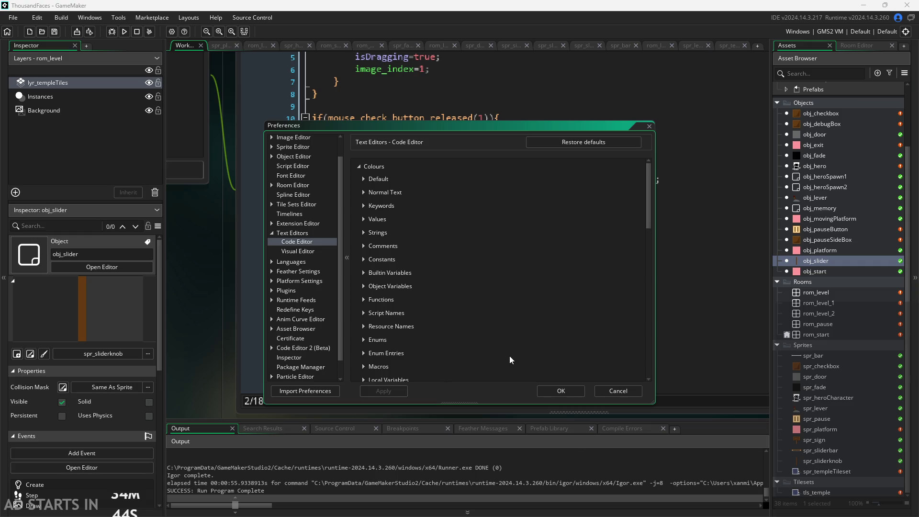
left_click(610, 395)
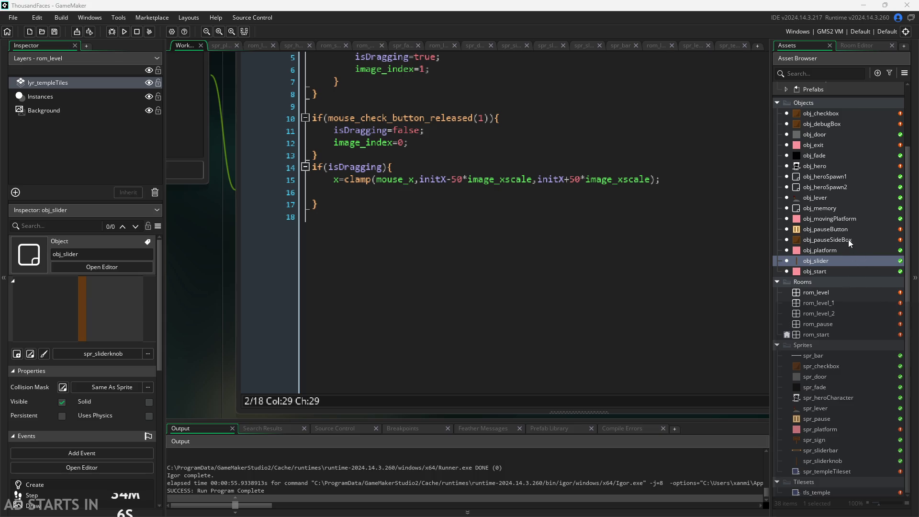
In obj_pauseButton's Create event, start line 5 as display_set_gui_size(window_get_width().
double_click(830, 232)
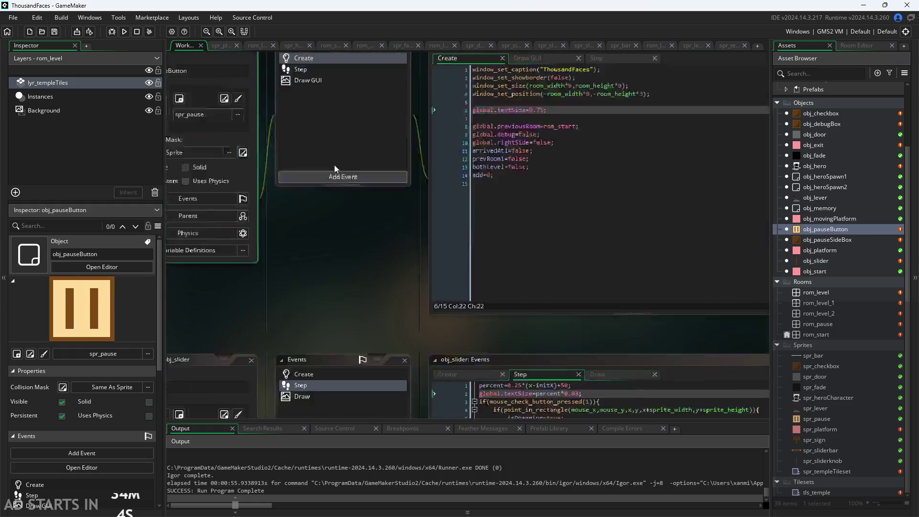
left_click(578, 153)
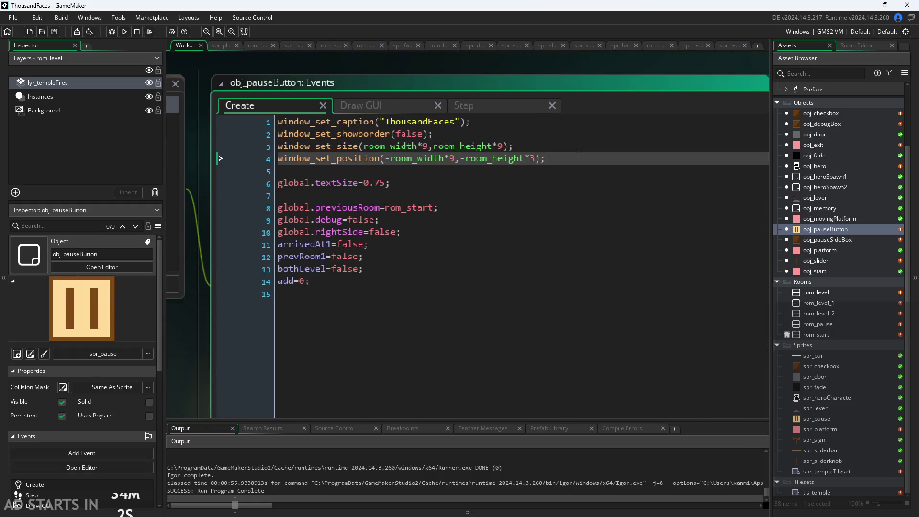
key("Return")
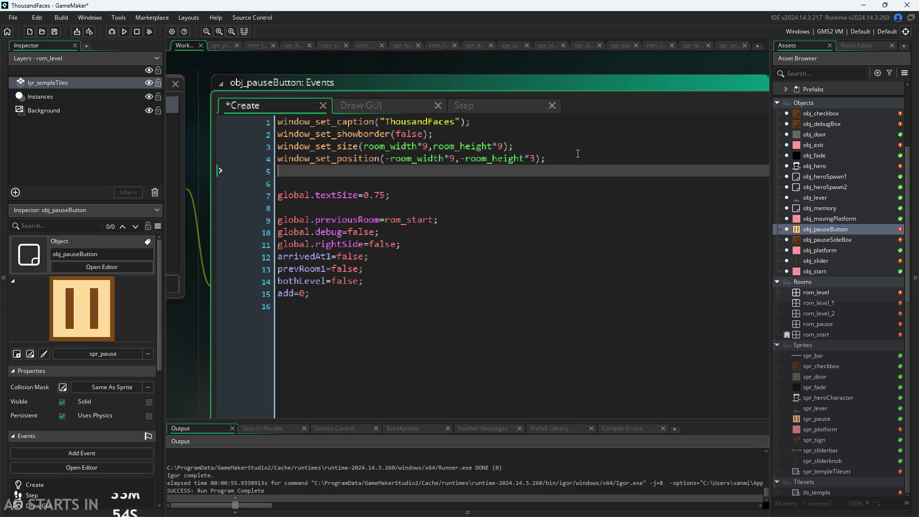
type("displ")
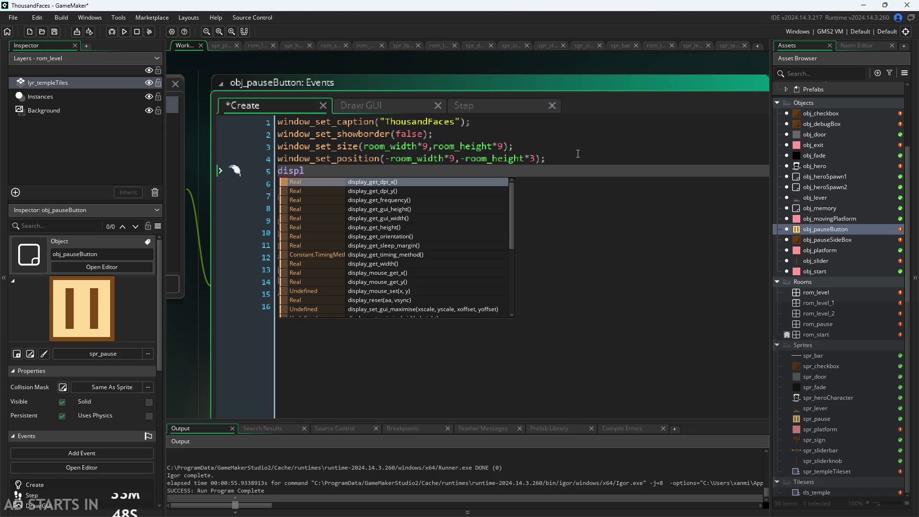
type("ay_")
type("set")
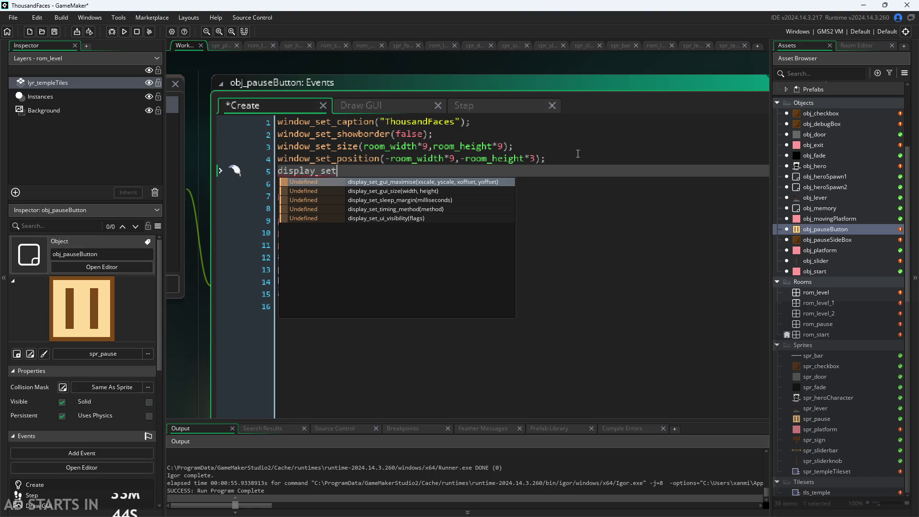
type("_g")
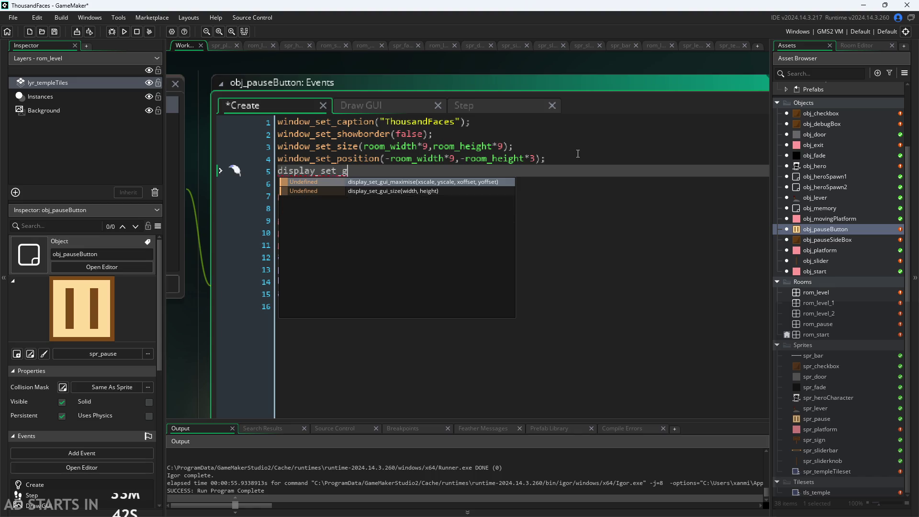
type("u")
key("Down")
key("Return")
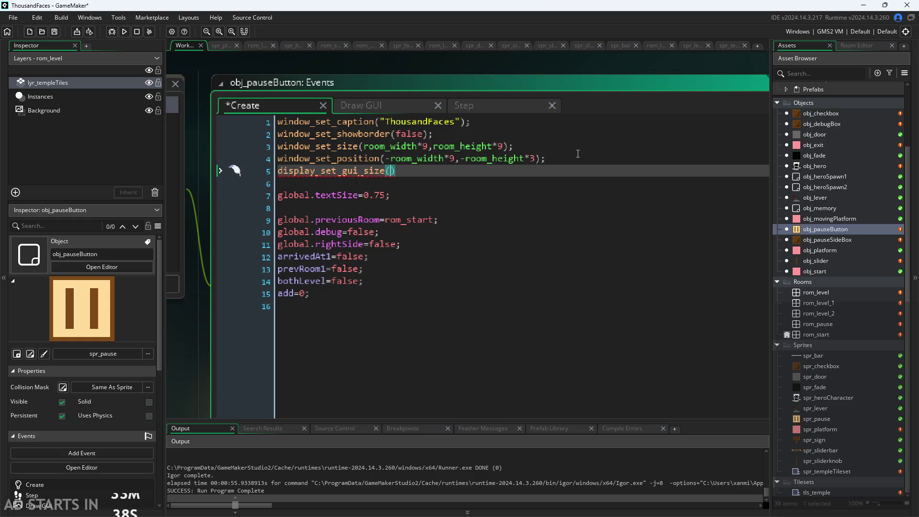
type("ro")
key("BackSpace")
key("BackSpace")
type("window_h")
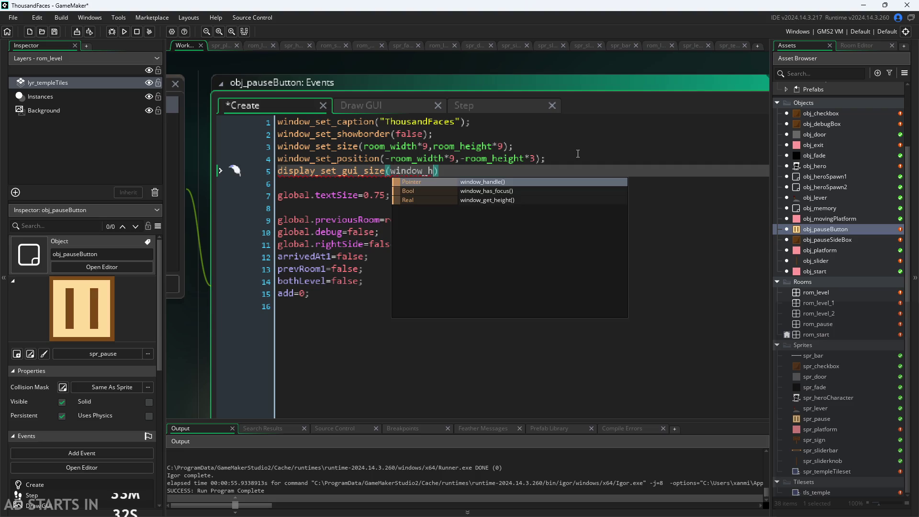
type("get")
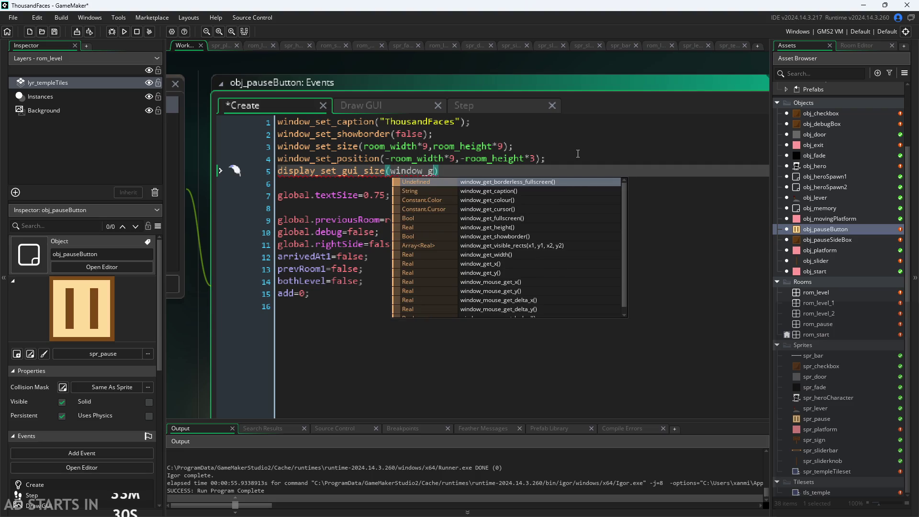
key("Down")
key("Down")
key("Down")
key("Down")
key("Down")
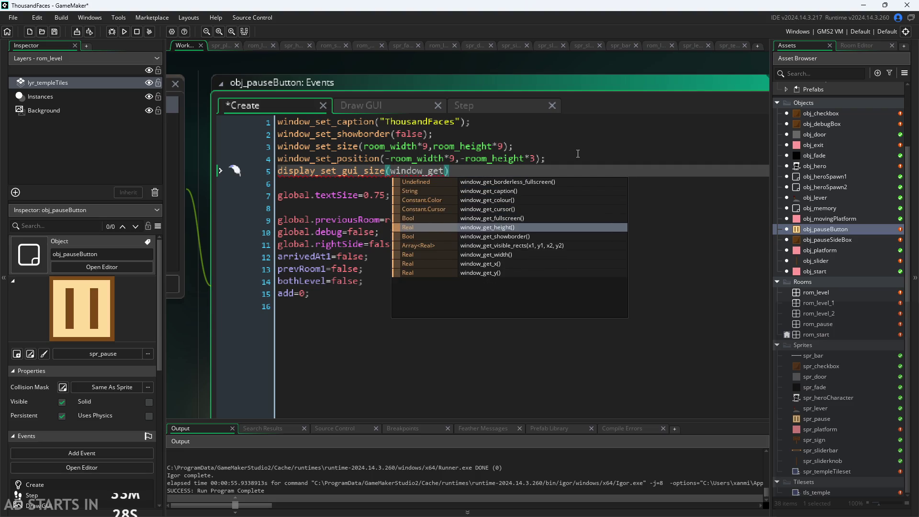
key("Return")
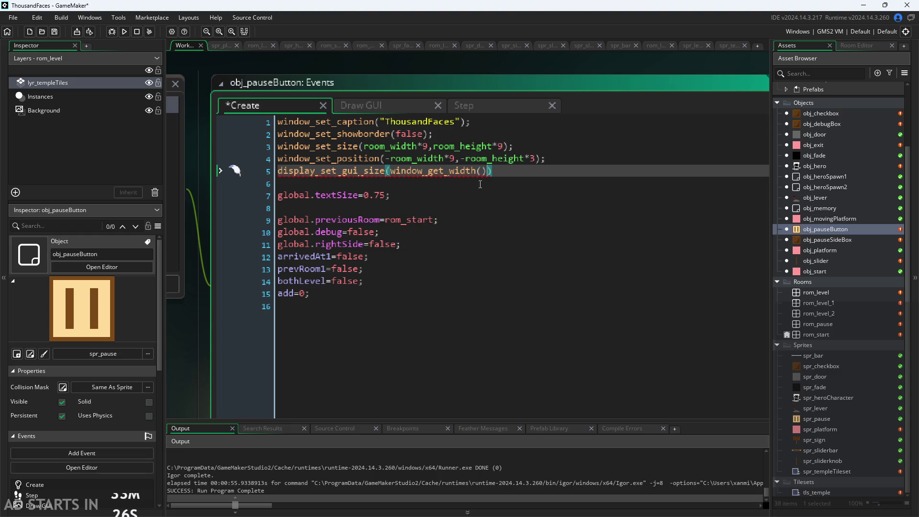
Add a second argument window_get_height() by copying and editing the width call.
left_click_drag(488, 171, 395, 178)
key("ctrl+c")
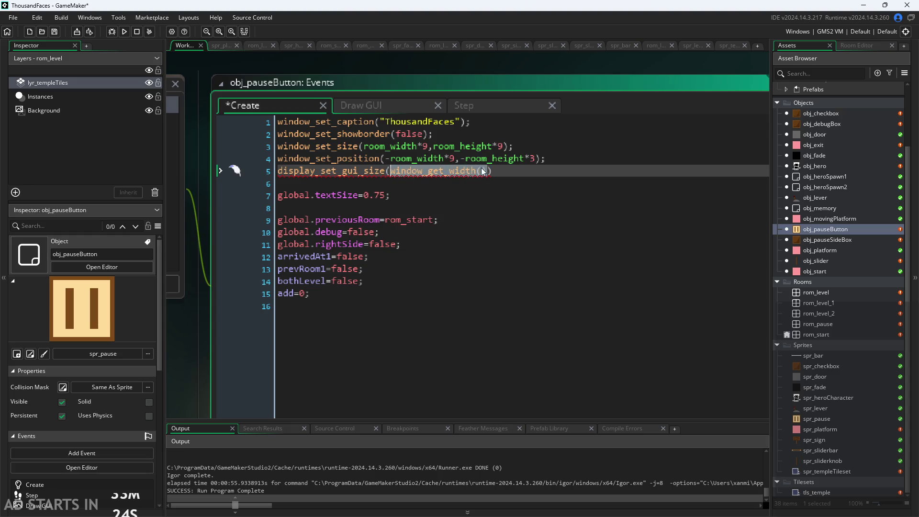
left_click(482, 170)
type(",")
key("ctrl+v")
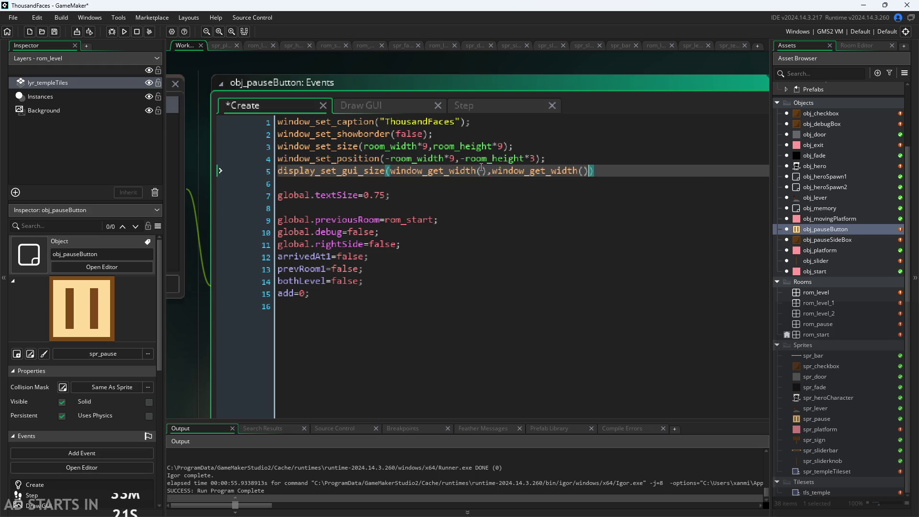
left_click_drag(552, 172, 577, 171)
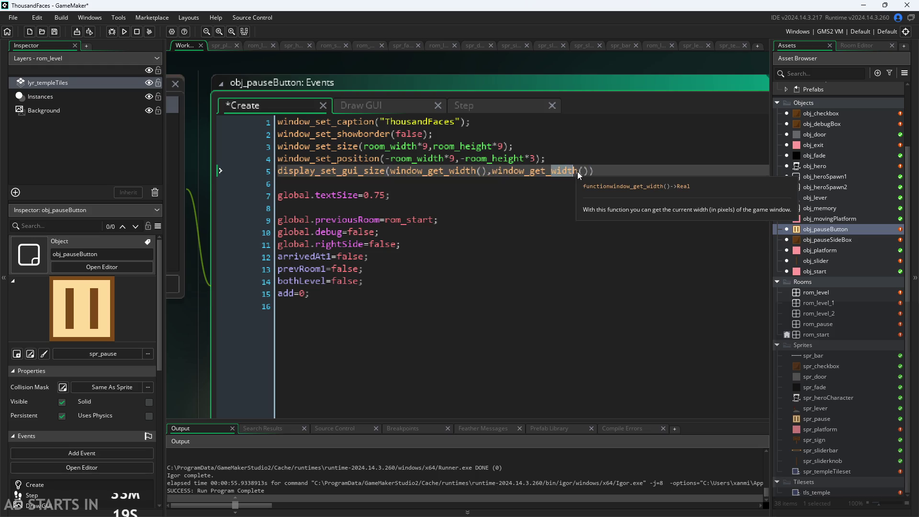
type("height")
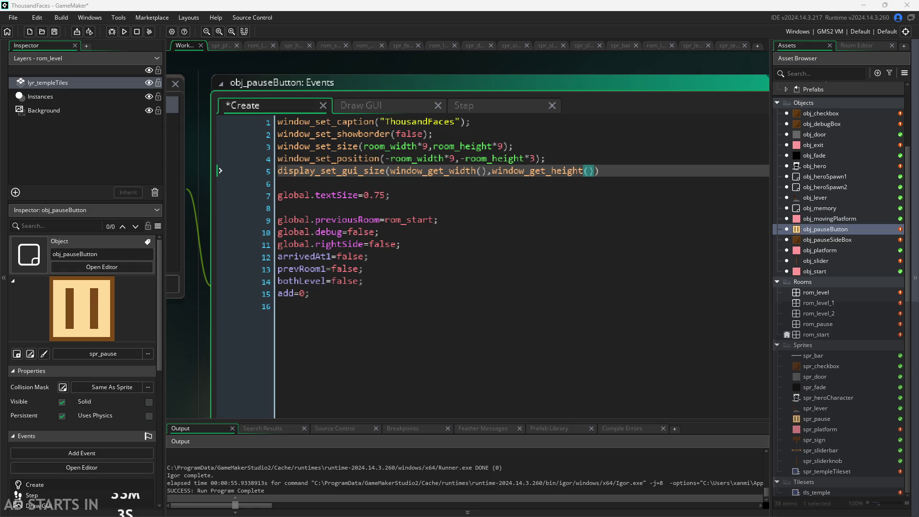
Check the global.textSize and prevRoom1 lines below, then save the Create event.
left_click(468, 295)
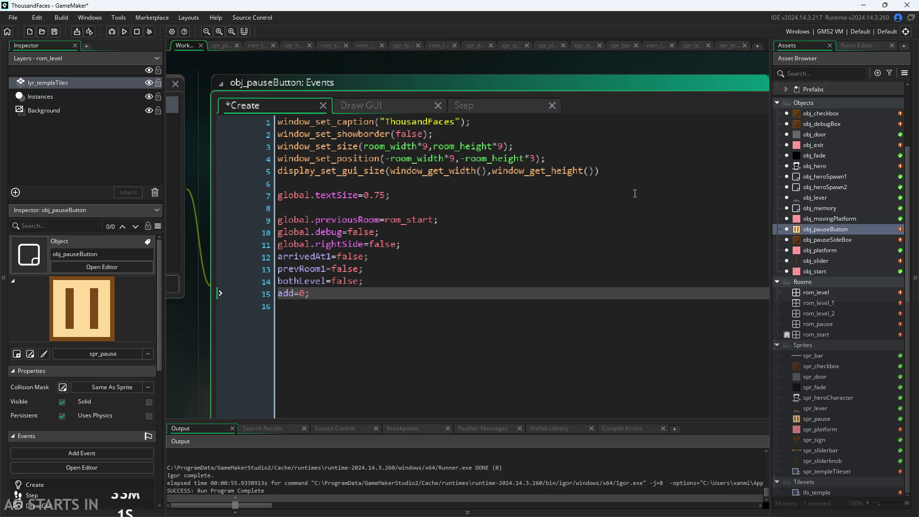
left_click(531, 194)
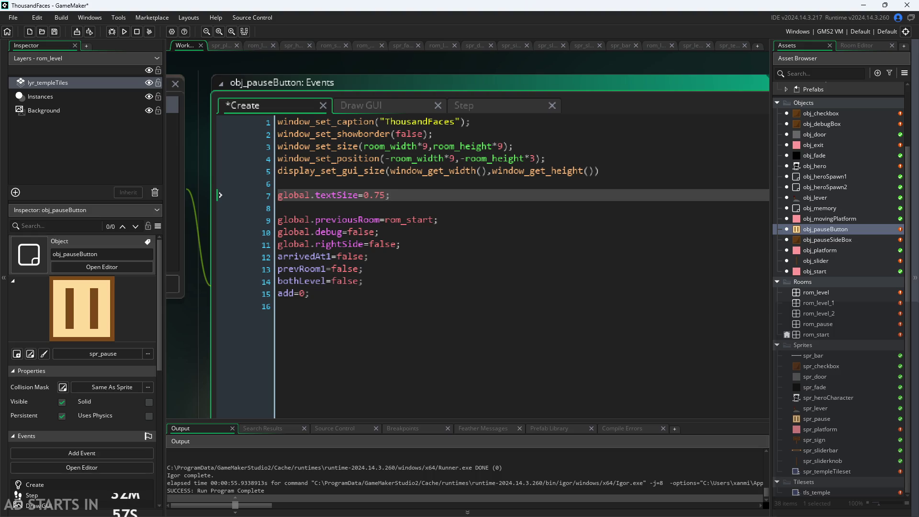
left_click(545, 321)
left_click(502, 271)
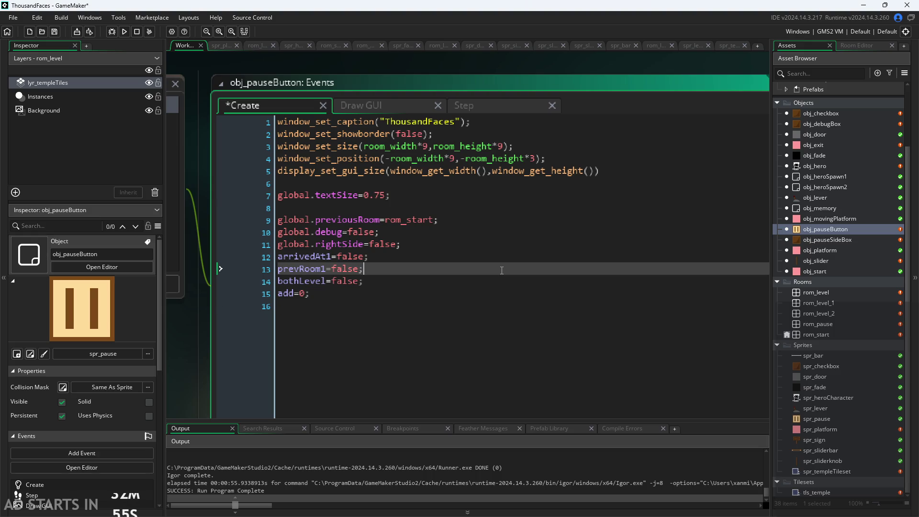
left_click(512, 208)
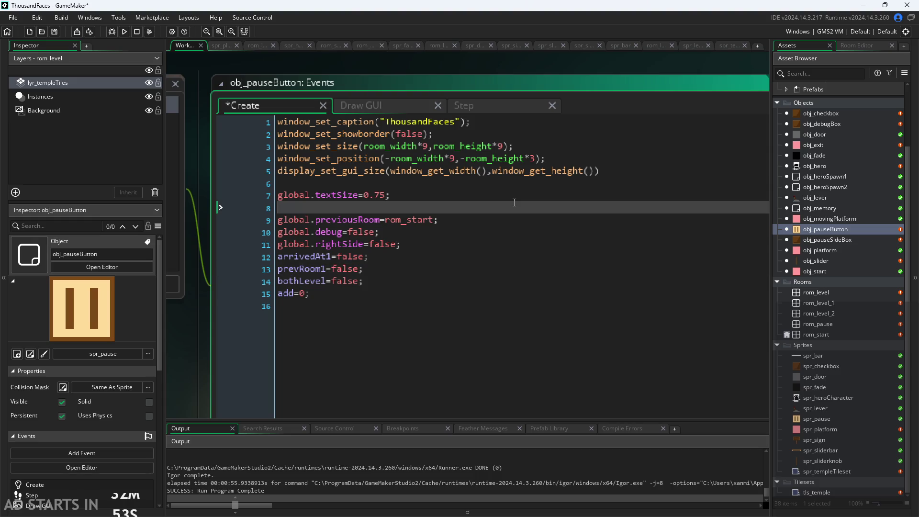
left_click(385, 196)
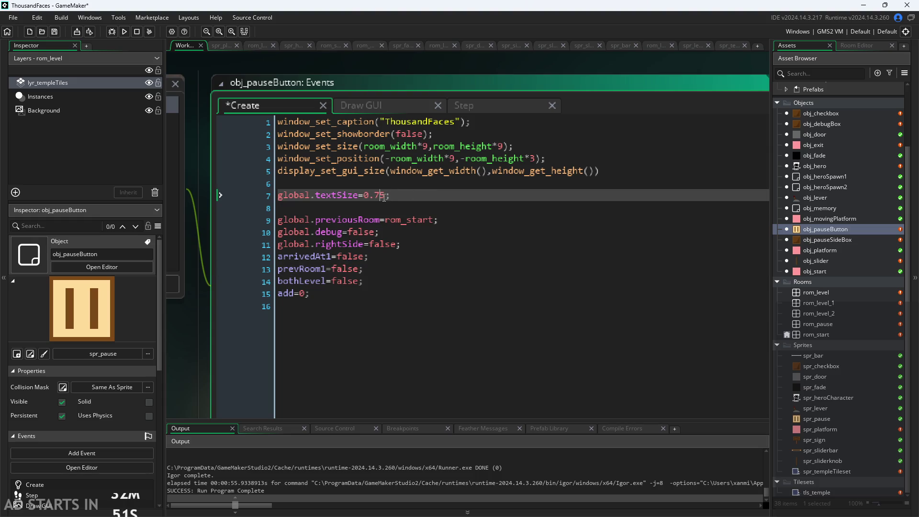
key("Down")
key("ctrl+s")
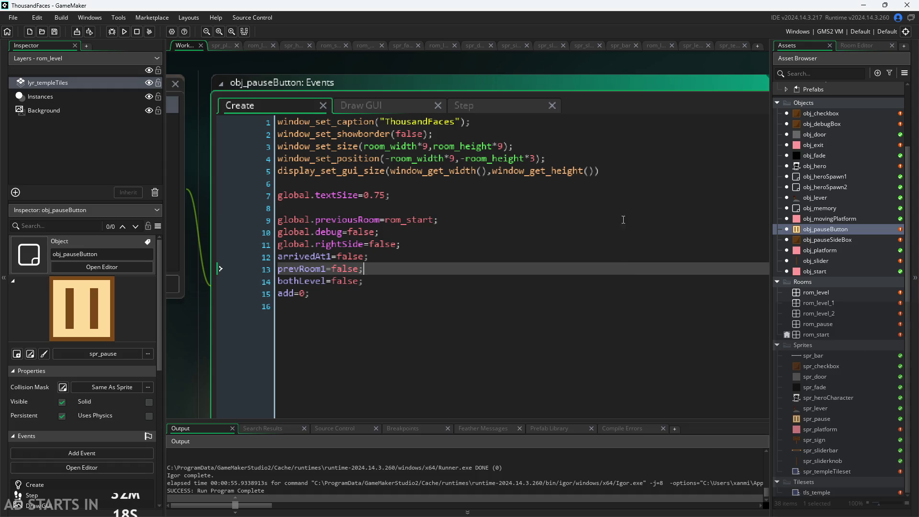
Add the missing semicolon after window_get_height()) on line 5 and save.
left_click(631, 197)
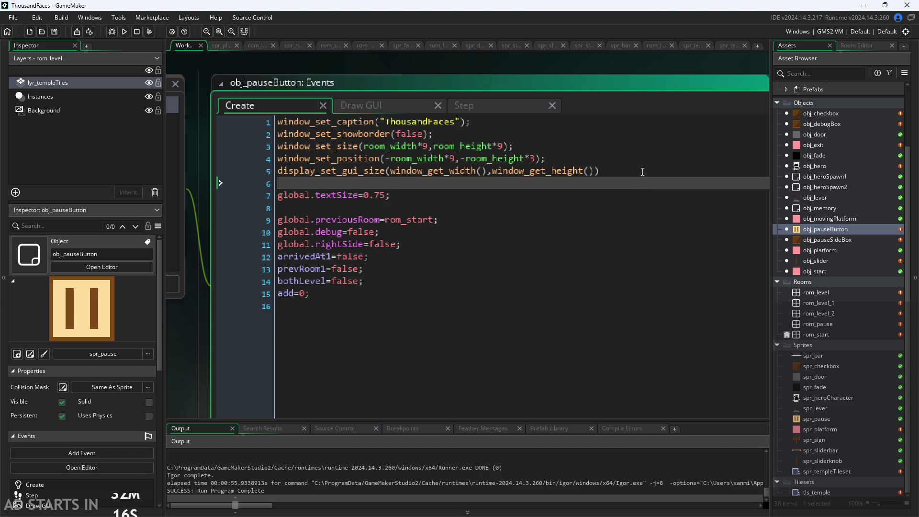
left_click(662, 172)
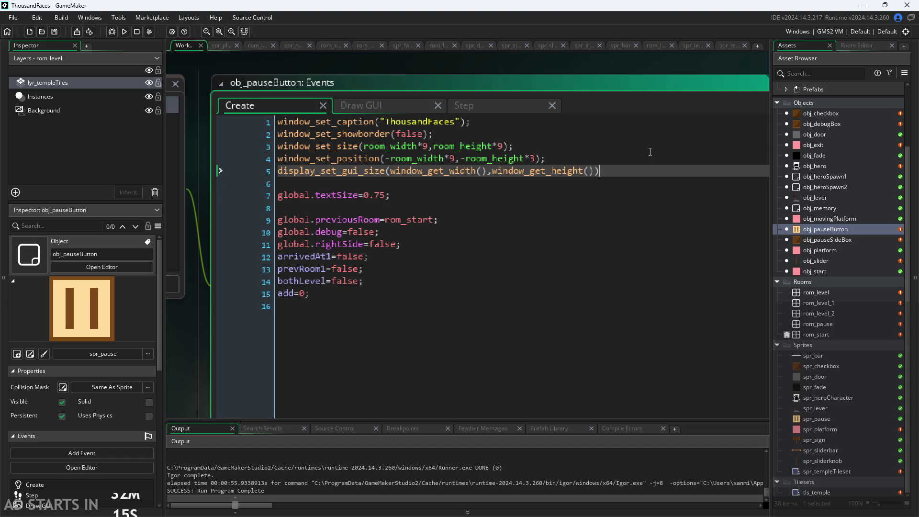
left_click(656, 184)
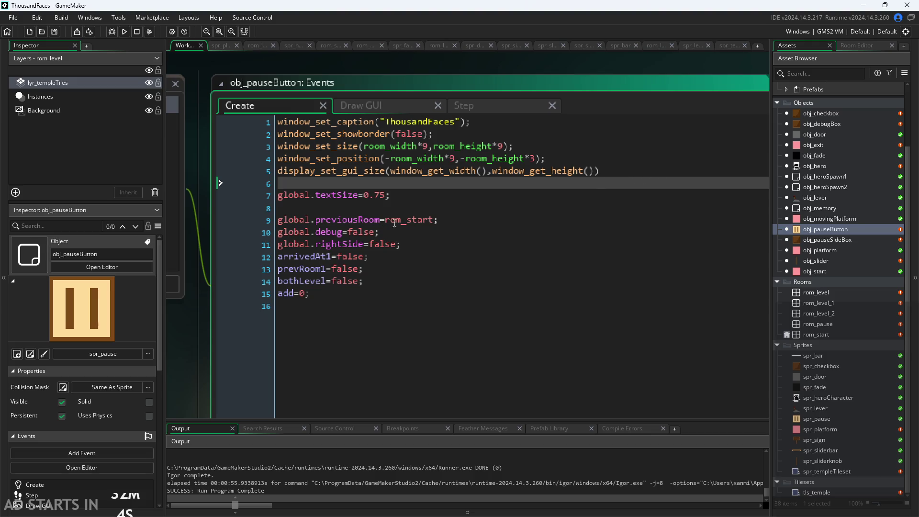
scroll(209, 268, "down", 2)
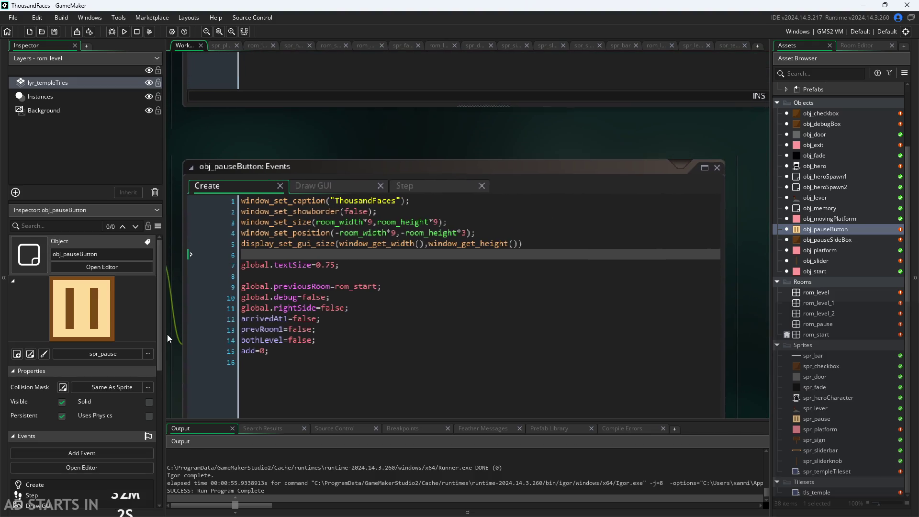
scroll(169, 334, "down", 2)
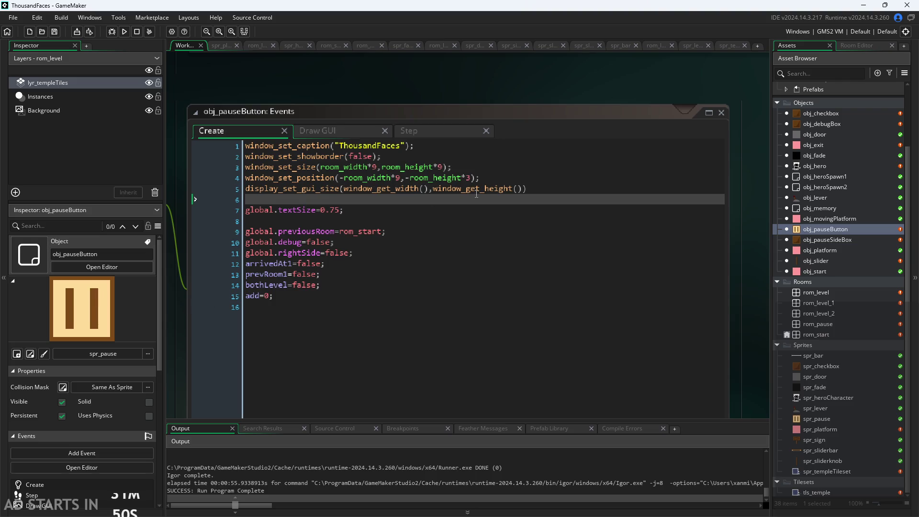
left_click(531, 193)
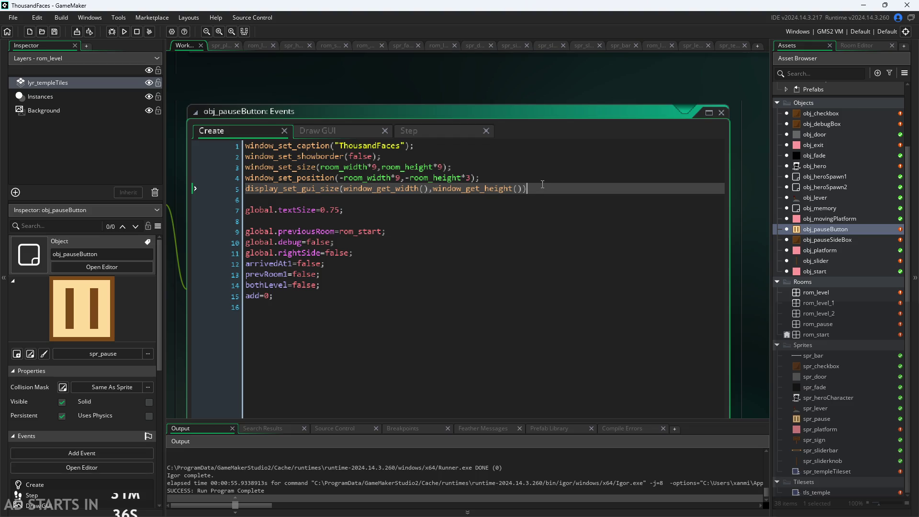
scroll(532, 189, "up", 1)
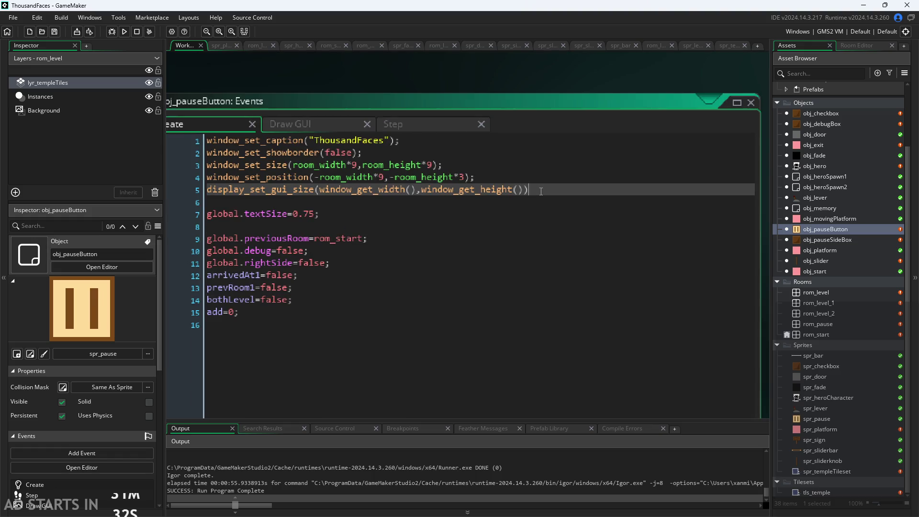
type(";")
key("ctrl+s")
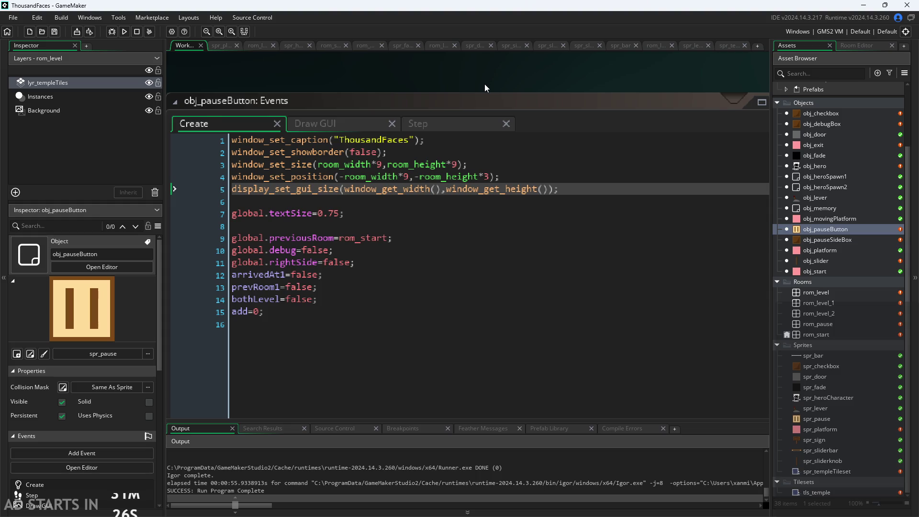
left_click(124, 31)
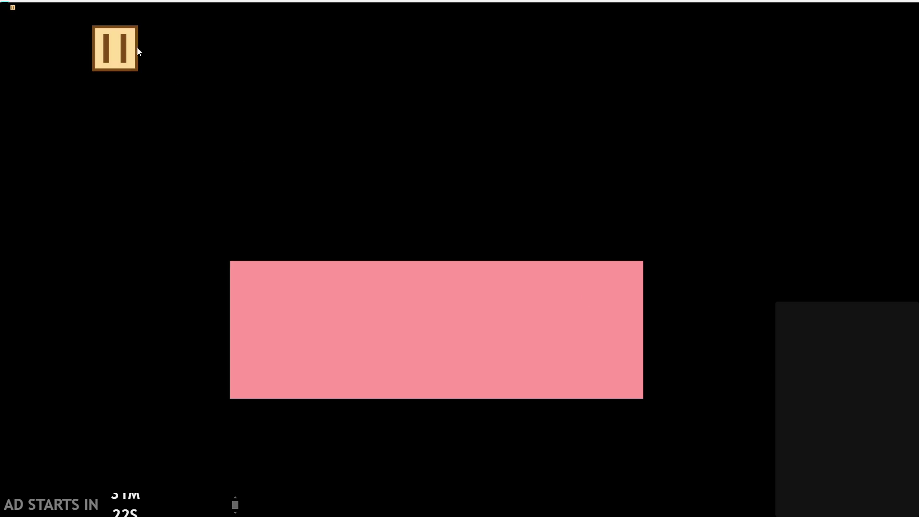
left_click(128, 50)
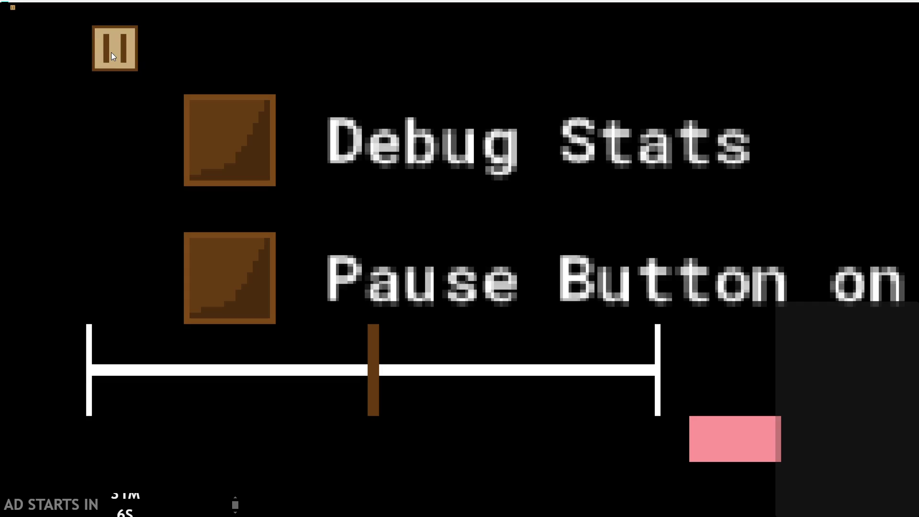
left_click(724, 431)
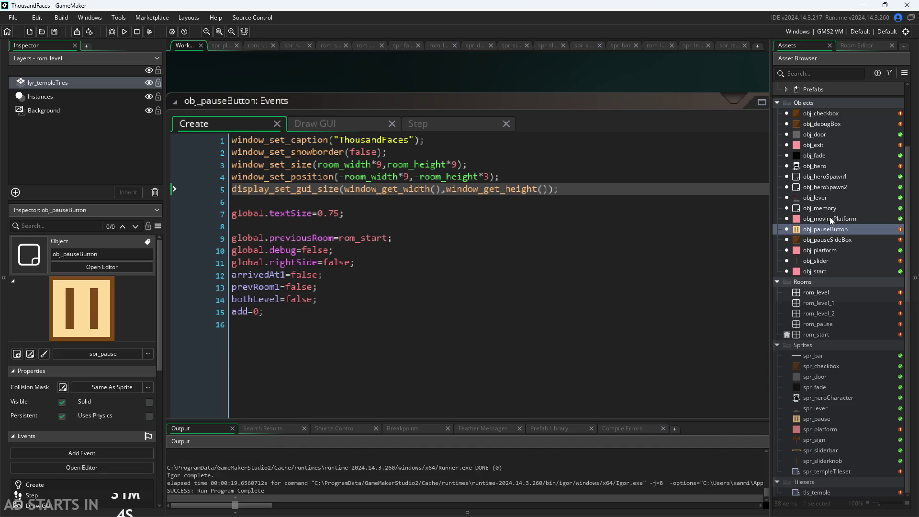
double_click(829, 233)
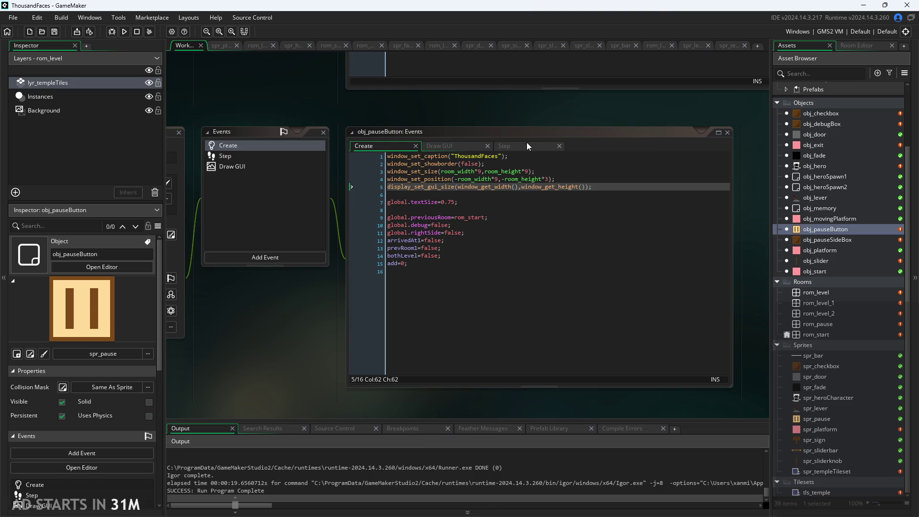
Scroll back up and check the window_get_width arguments on the GUI size line.
scroll(516, 195, "up", 1)
scroll(515, 194, "up", 1)
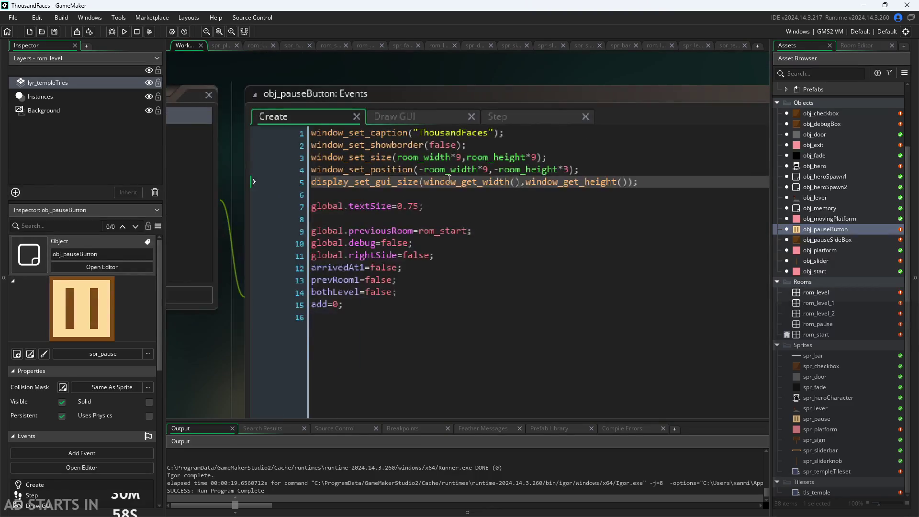
left_click(488, 192)
left_click(510, 169)
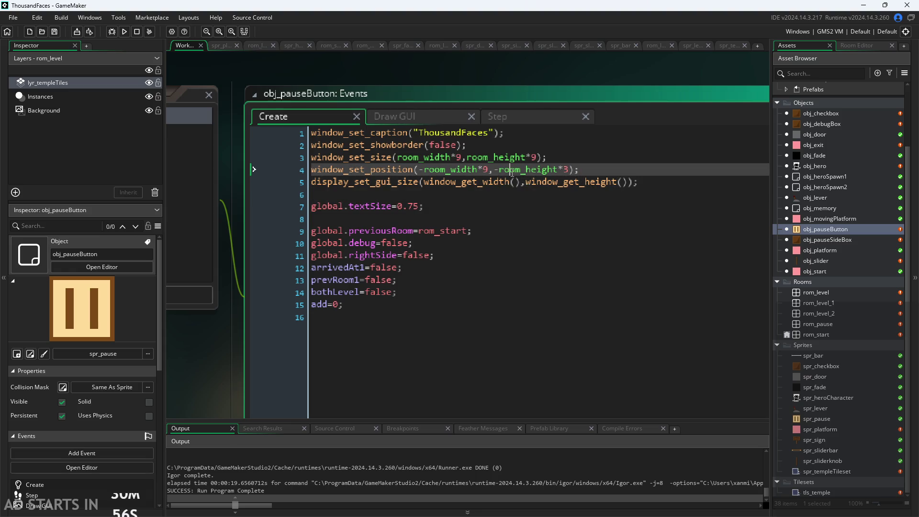
left_click(510, 182)
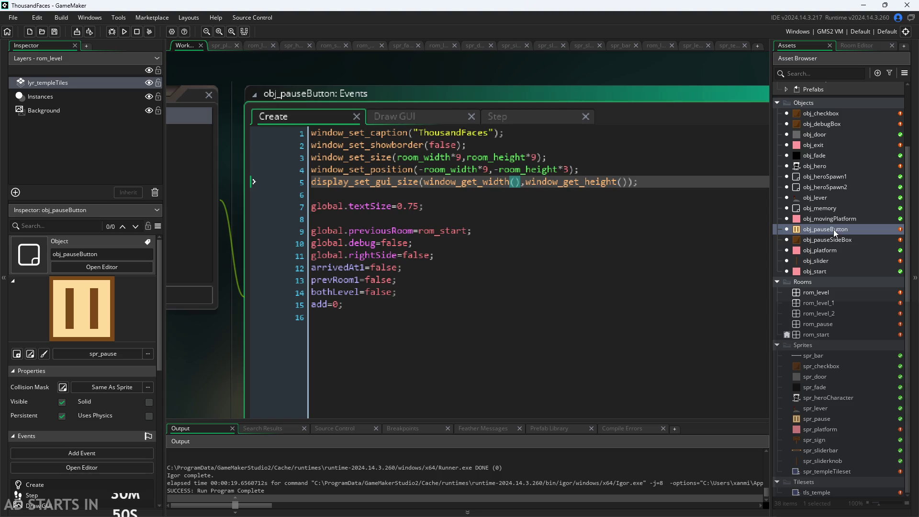
Restore obj_pauseButton's workspace, view its Draw GUI code with find closed, then open obj_debugBox.
double_click(834, 229)
left_click(582, 118)
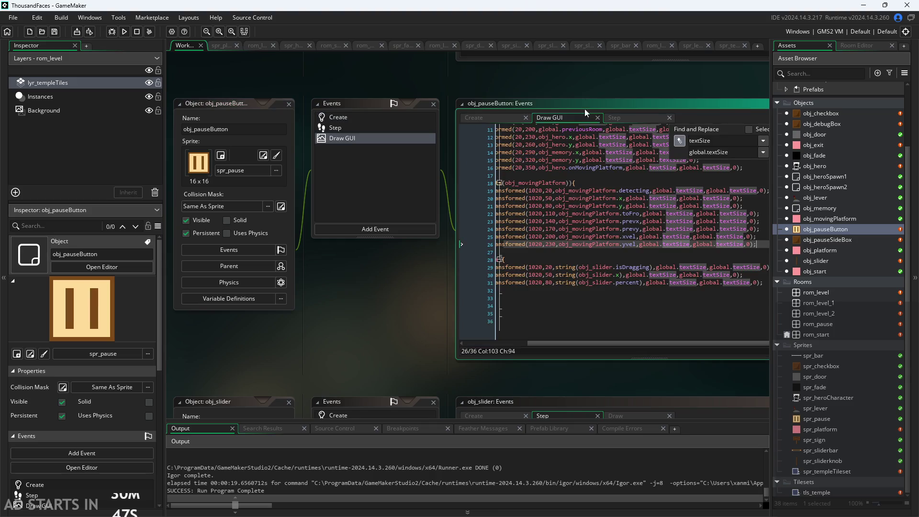
left_click_drag(574, 363, 510, 363)
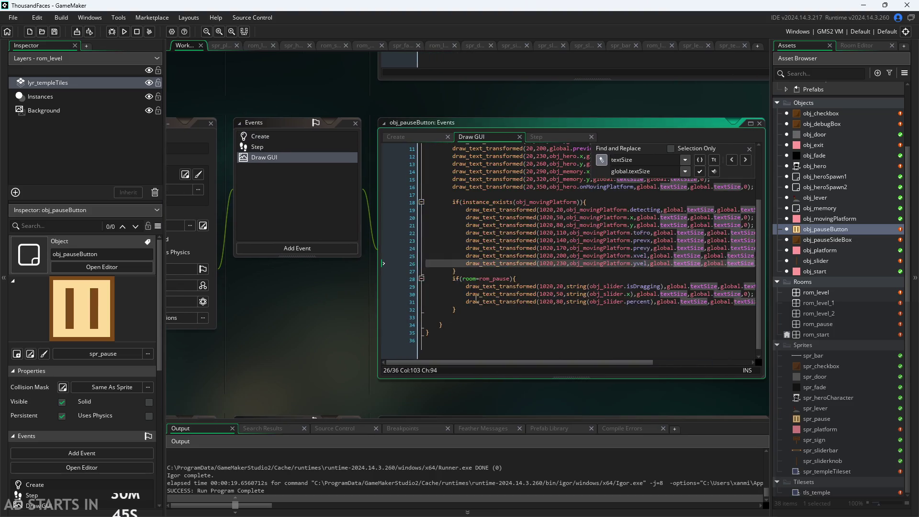
scroll(527, 240, "up", 3)
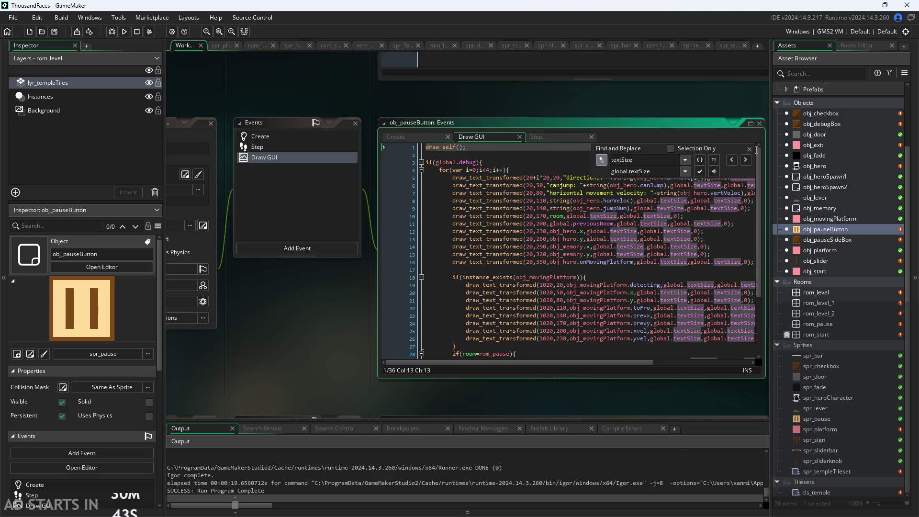
left_click(750, 148)
left_click(563, 157)
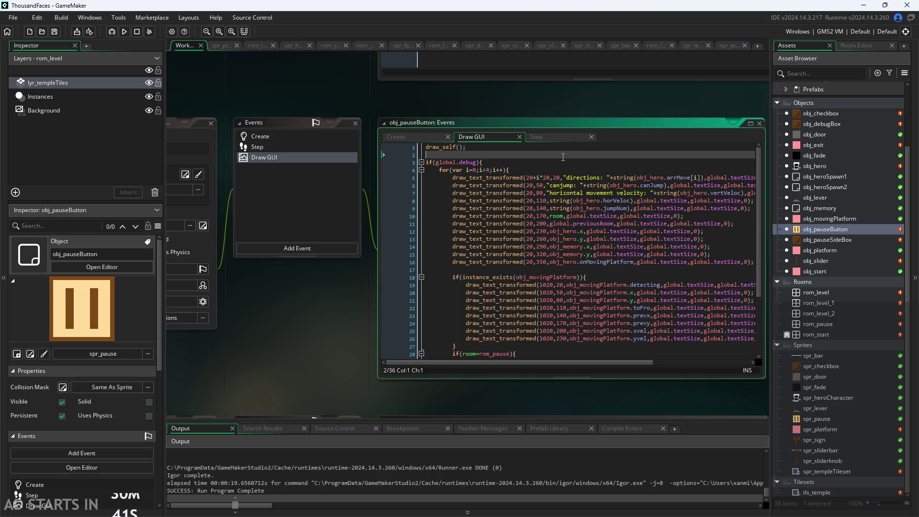
left_click(549, 168)
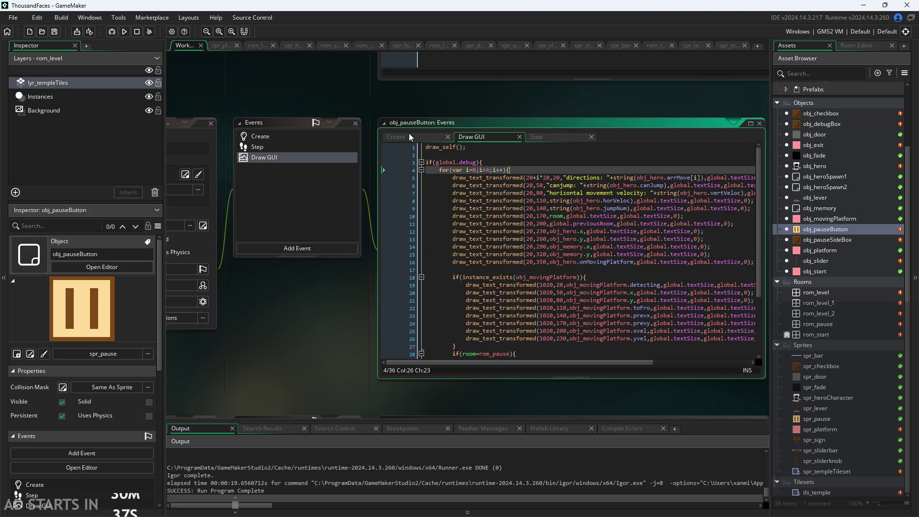
left_click(822, 125)
double_click(824, 124)
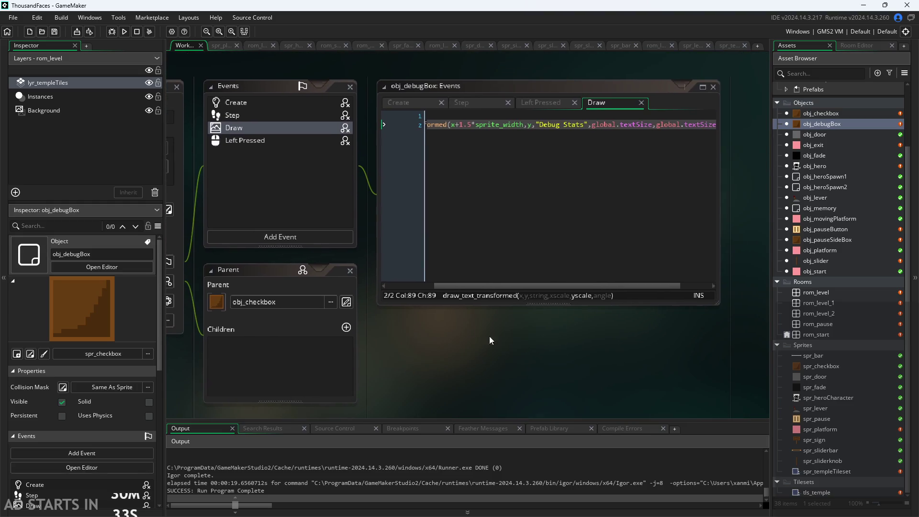
Convert obj_debugBox's Draw event into a Draw GUI event.
right_click(307, 129)
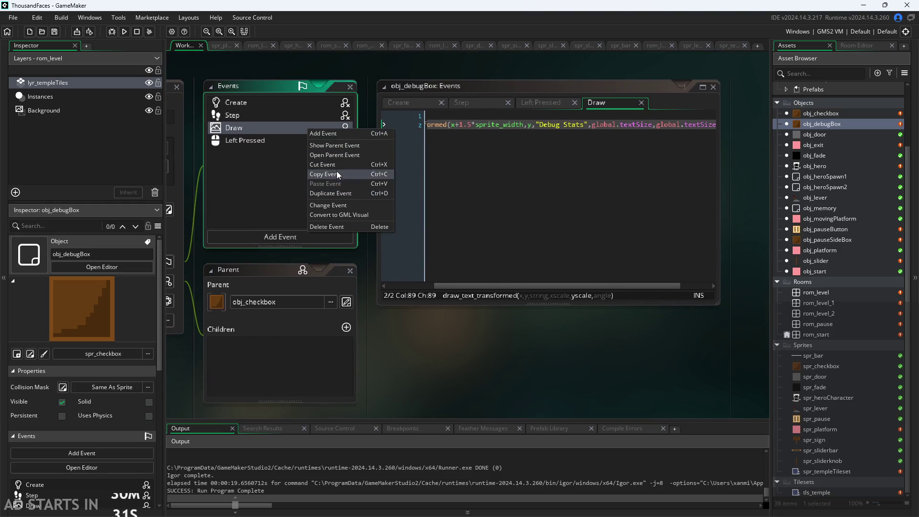
left_click(338, 206)
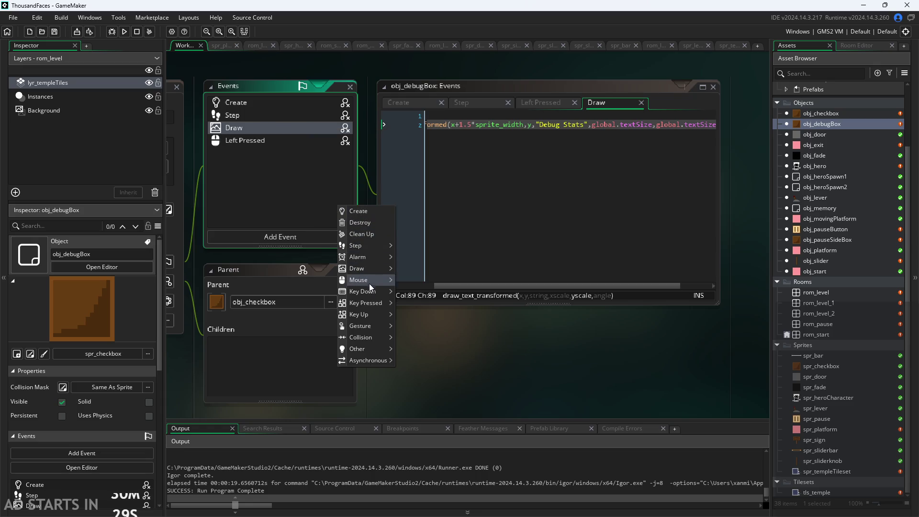
mouse_move(368, 274)
left_click(421, 277)
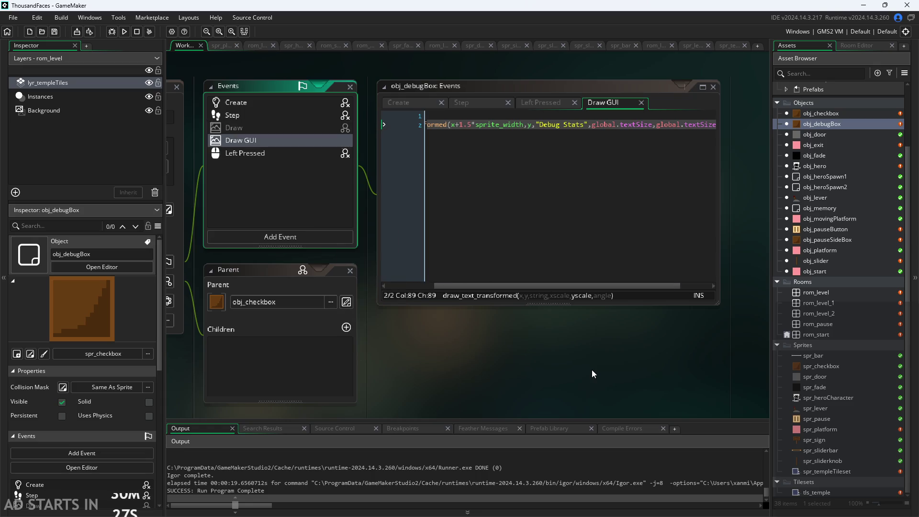
Inspect the now-inherited Draw event, showing parent obj_checkbox's Draw code.
left_click(331, 134)
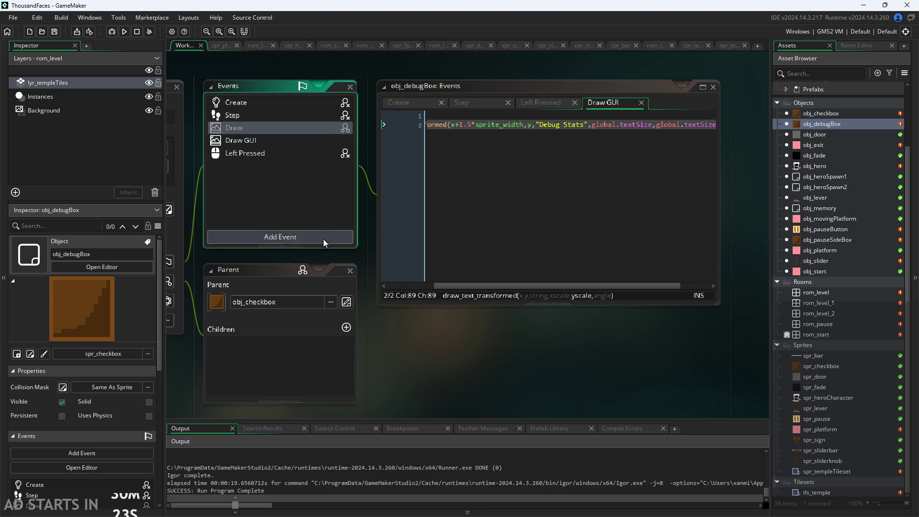
scroll(324, 248, "down", 1)
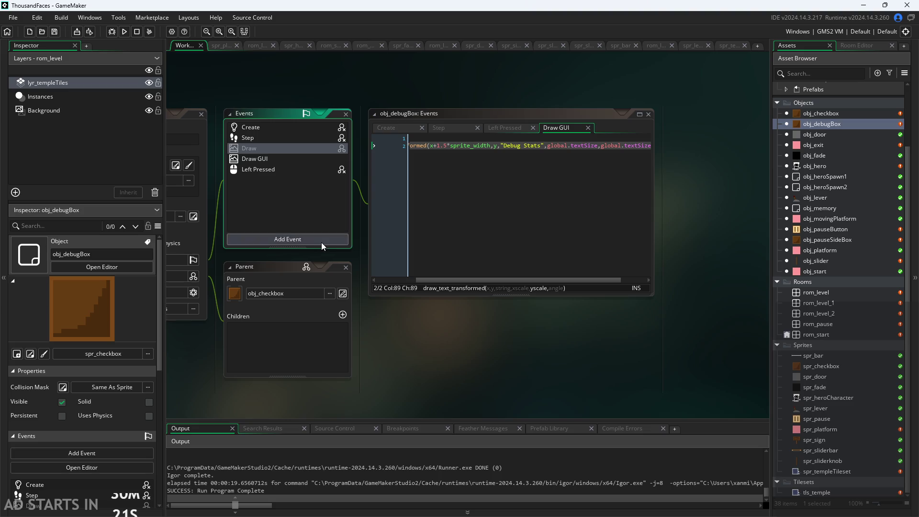
scroll(319, 255, "up", 2)
scroll(374, 280, "up", 2)
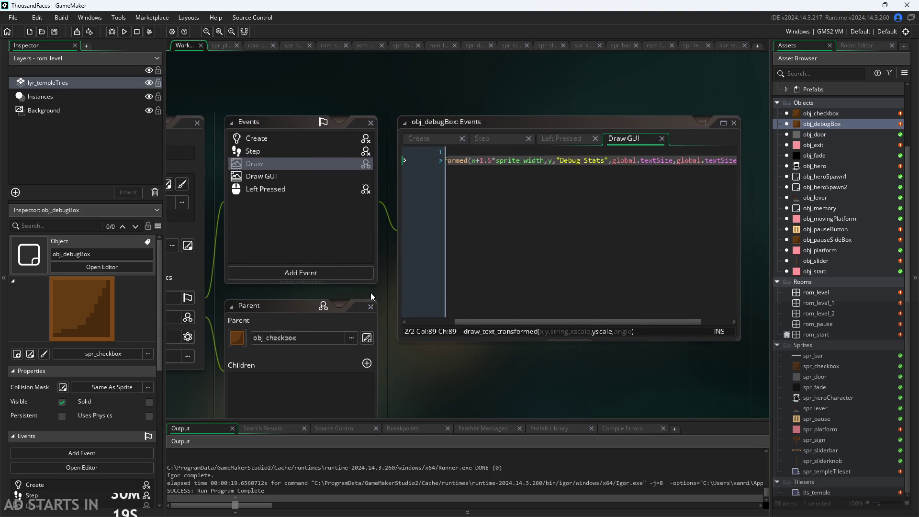
right_click(330, 142)
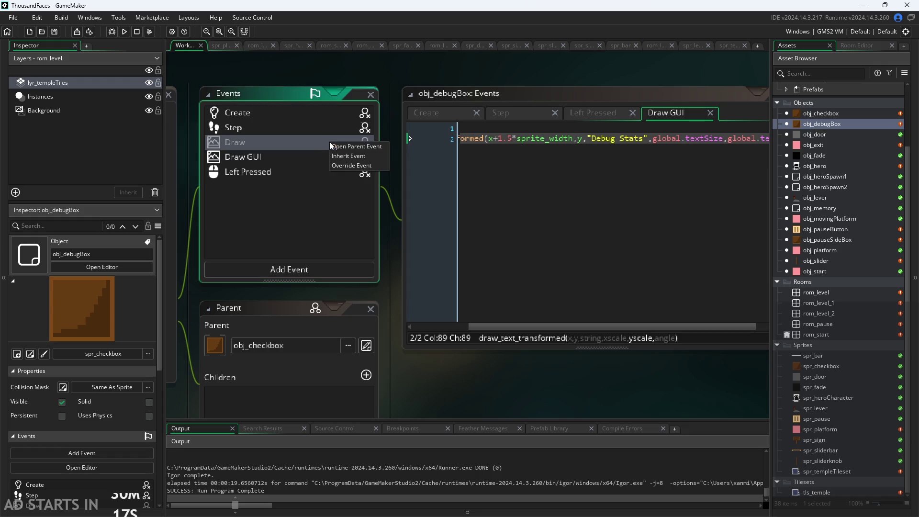
left_click(318, 146)
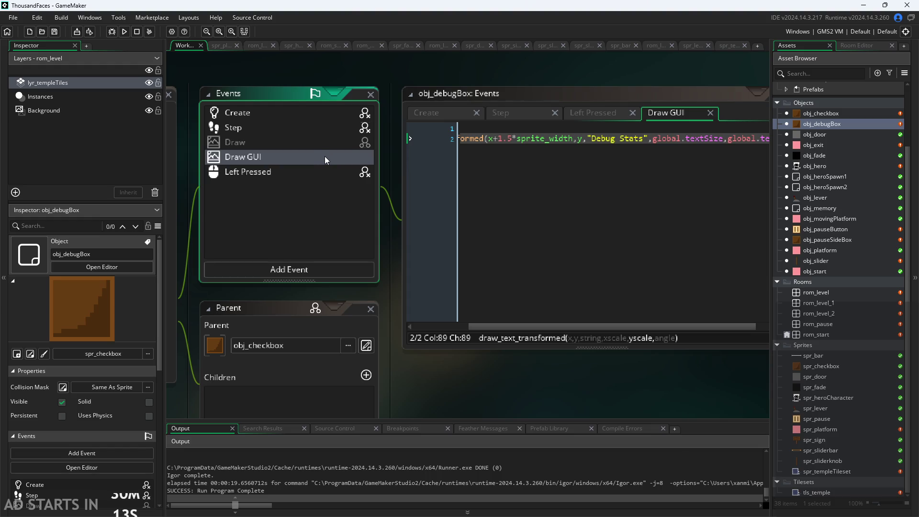
left_click(325, 148)
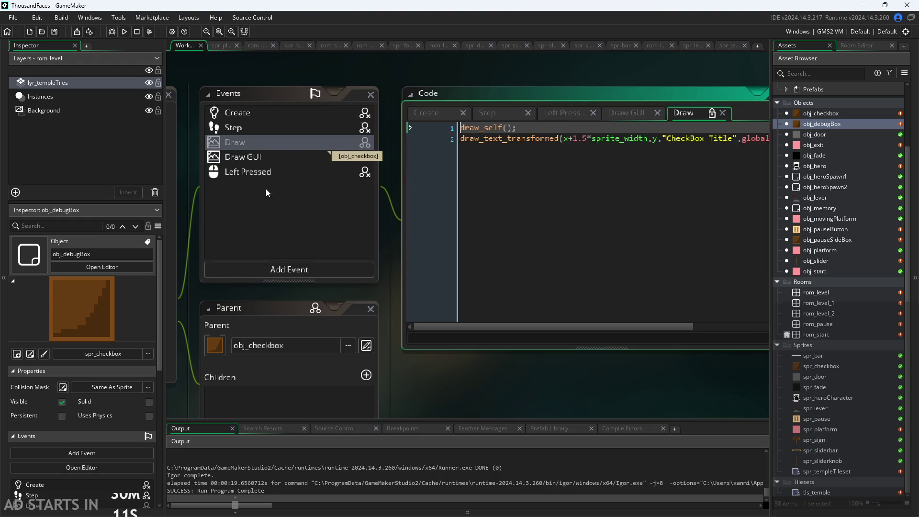
Select the Draw GUI event and show its Debug Stats label code.
right_click(273, 143)
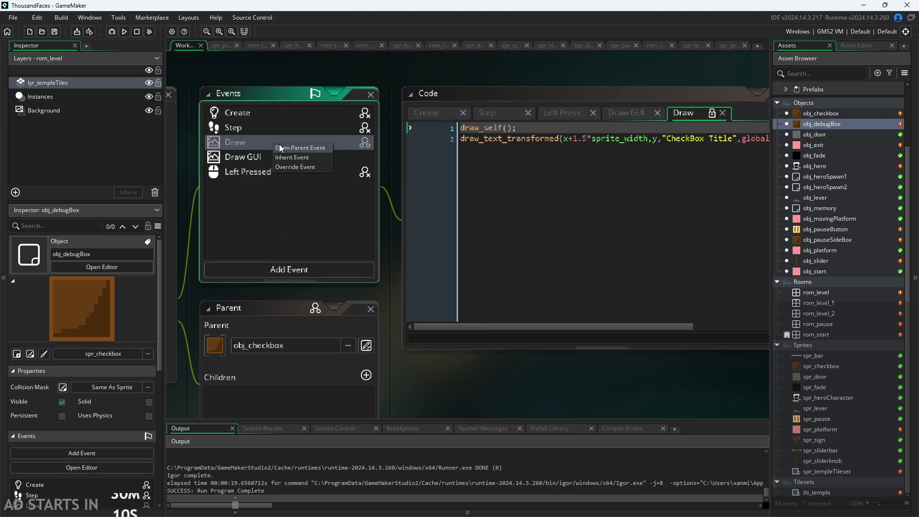
left_click(254, 153)
right_click(254, 153)
key("Escape")
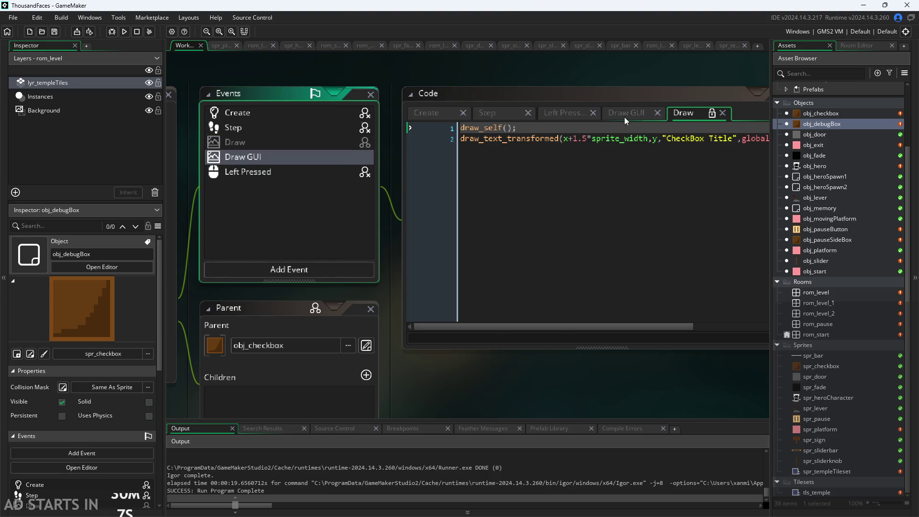
left_click(627, 115)
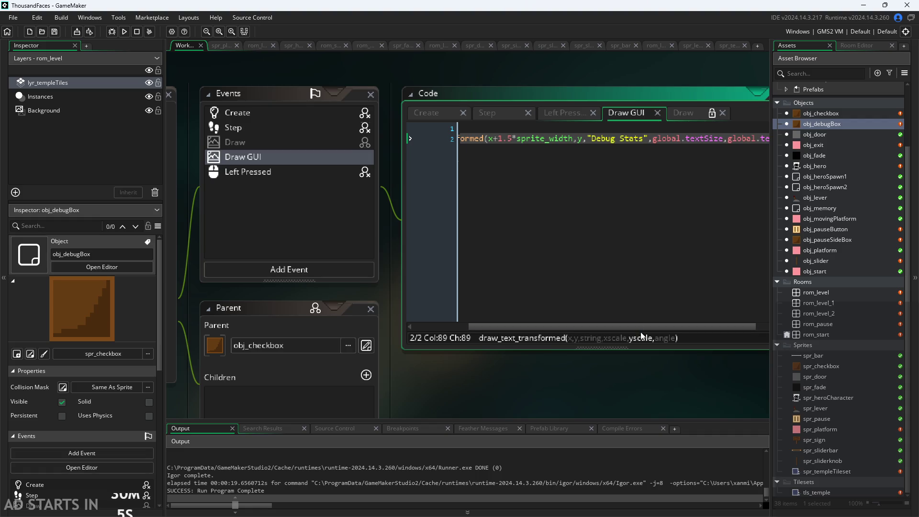